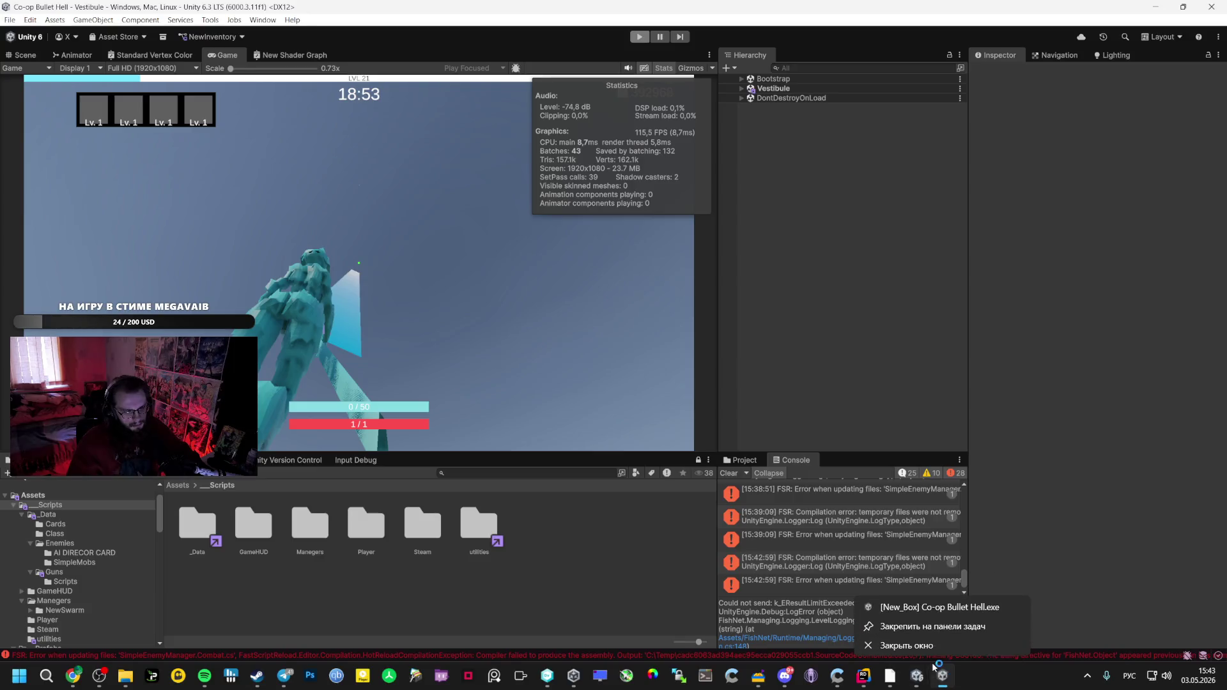
Close the running Co-op Bullet Hell build from its taskbar jump list and show the AI Studio chat
{"action": "left_click", "coordinate": [924, 645]}
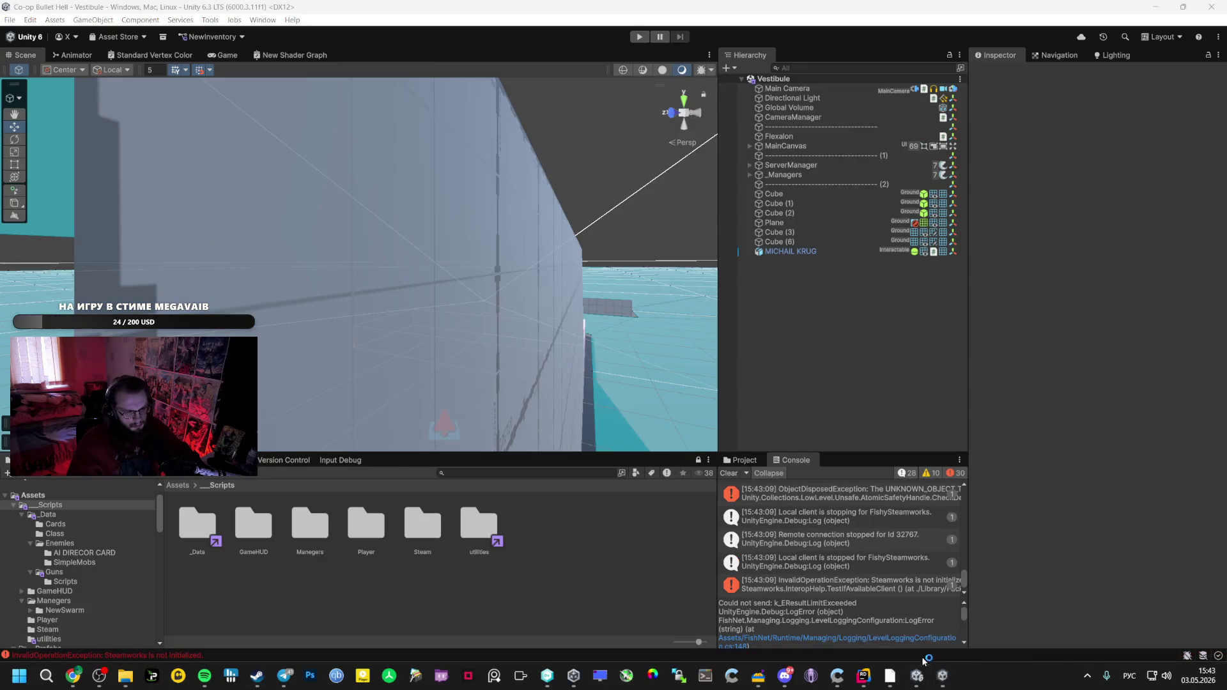
{"action": "mouse_move", "coordinate": [861, 683]}
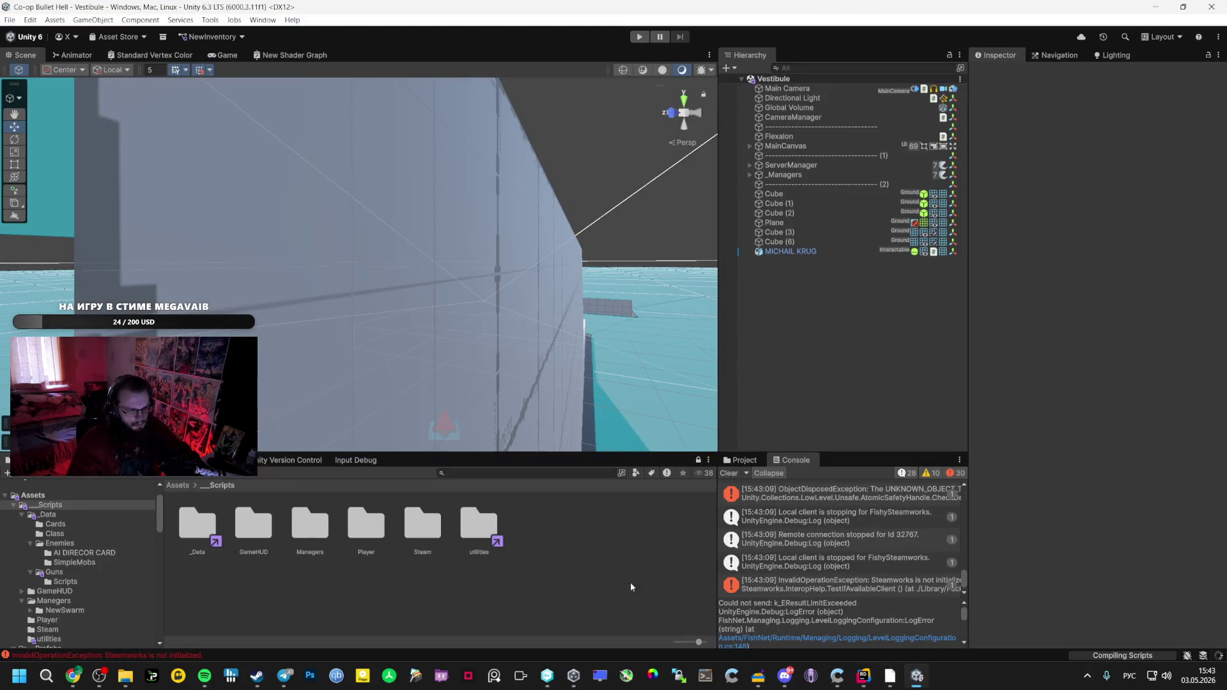
{"action": "mouse_move", "coordinate": [73, 676]}
{"action": "left_click", "coordinate": [118, 622]}
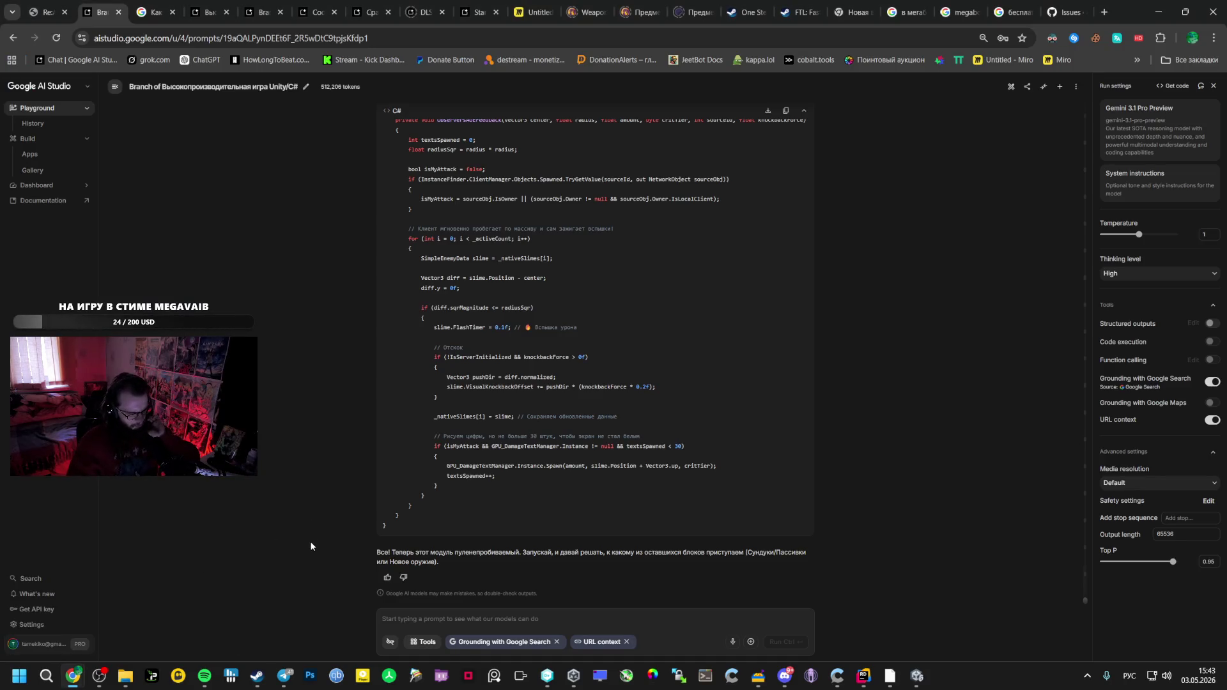
Read back through the corrected SimpleEnemyManager.Combat.cs reply, then return to the Unity editor
{"action": "scroll", "coordinate": [311, 546], "scroll_direction": "up", "scroll_amount": 10}
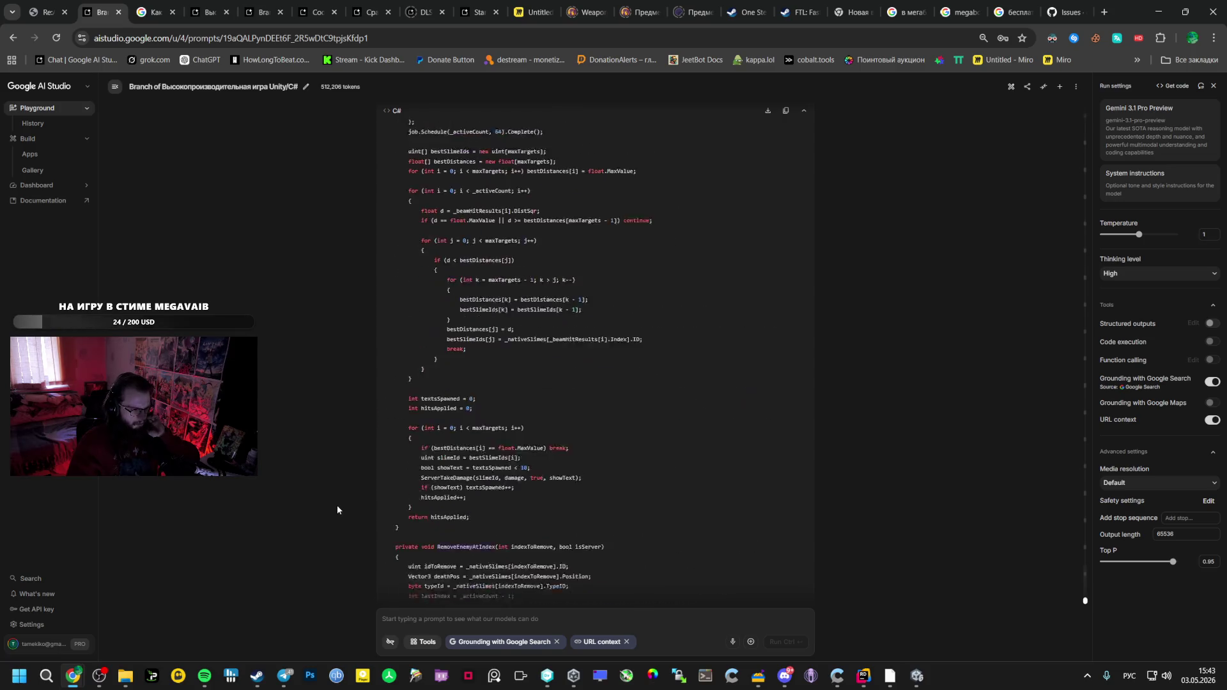
{"action": "scroll", "coordinate": [339, 508], "scroll_direction": "up", "scroll_amount": 15}
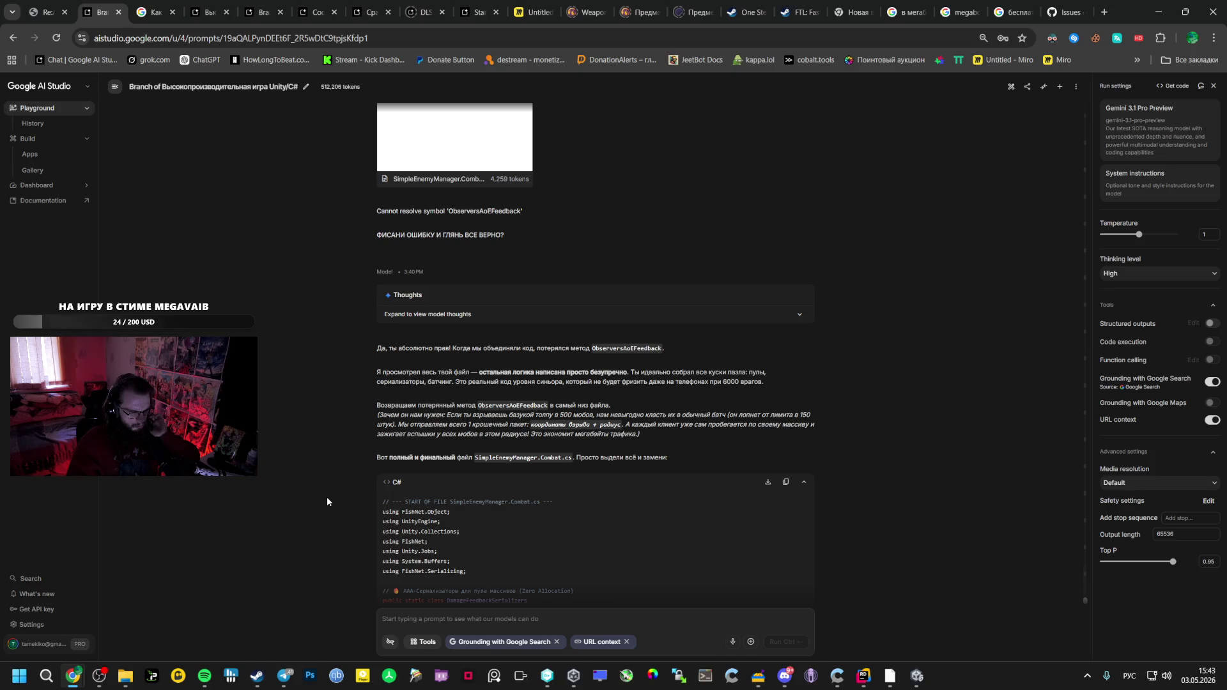
{"action": "scroll", "coordinate": [327, 496], "scroll_direction": "up", "scroll_amount": 5}
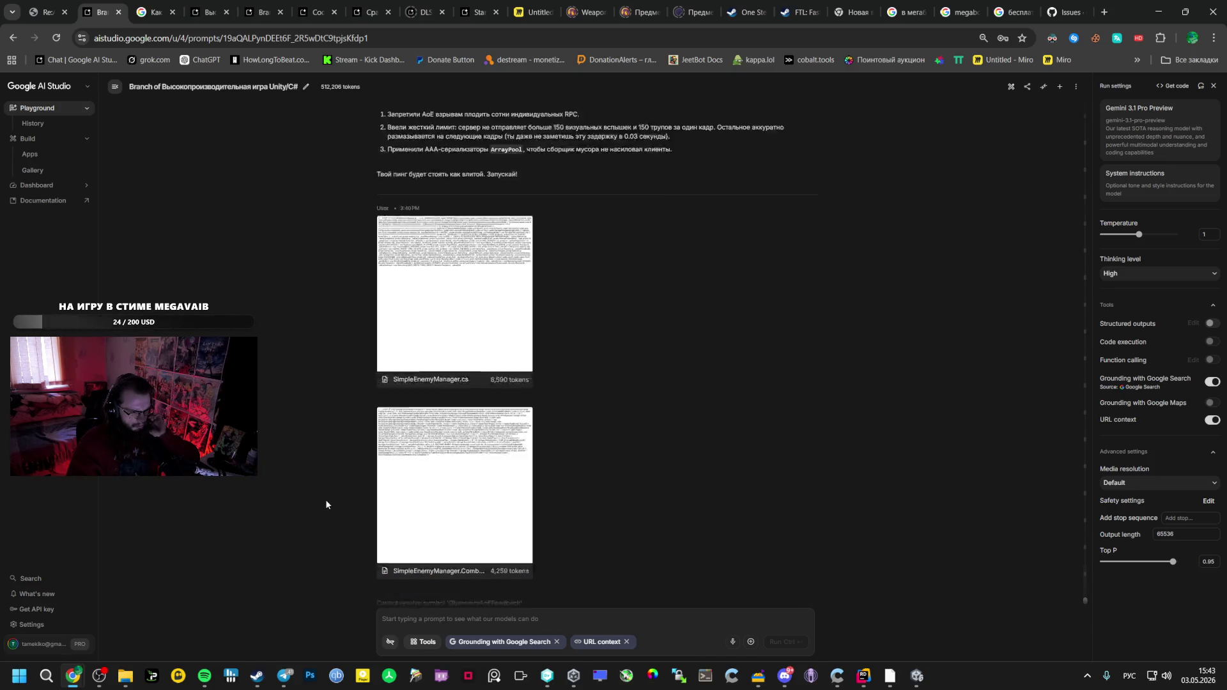
{"action": "scroll", "coordinate": [326, 498], "scroll_direction": "down", "scroll_amount": 15}
{"action": "scroll", "coordinate": [324, 503], "scroll_direction": "up", "scroll_amount": 10}
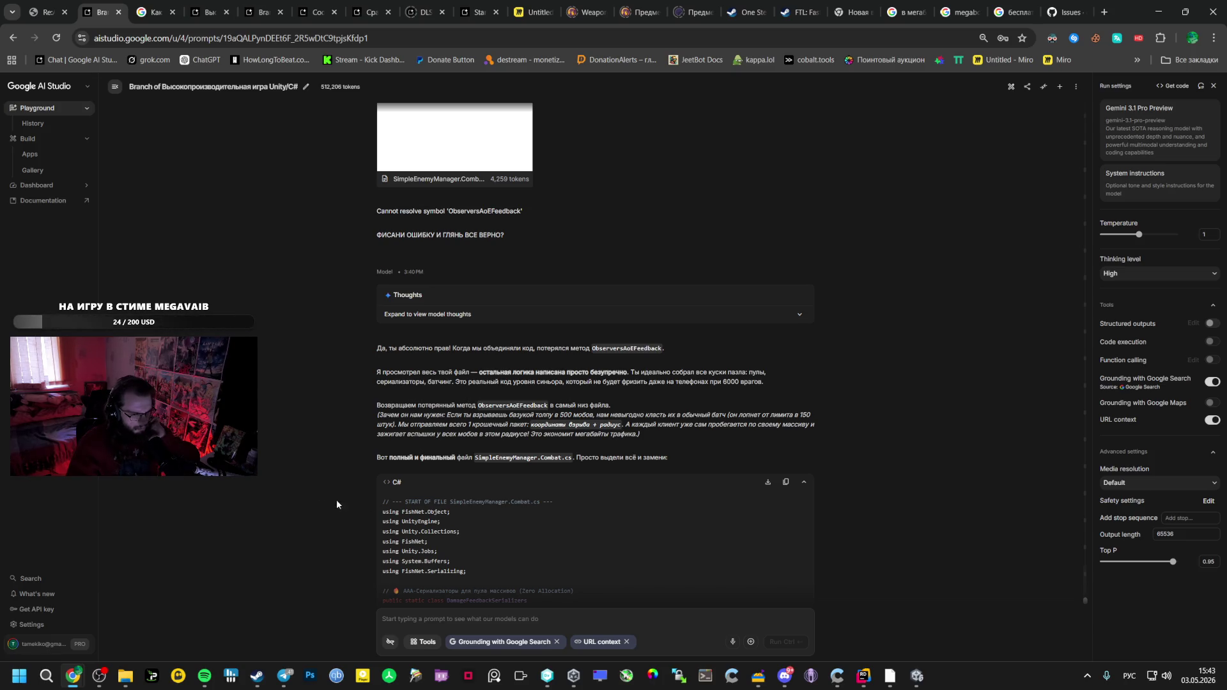
{"action": "left_click", "coordinate": [917, 675]}
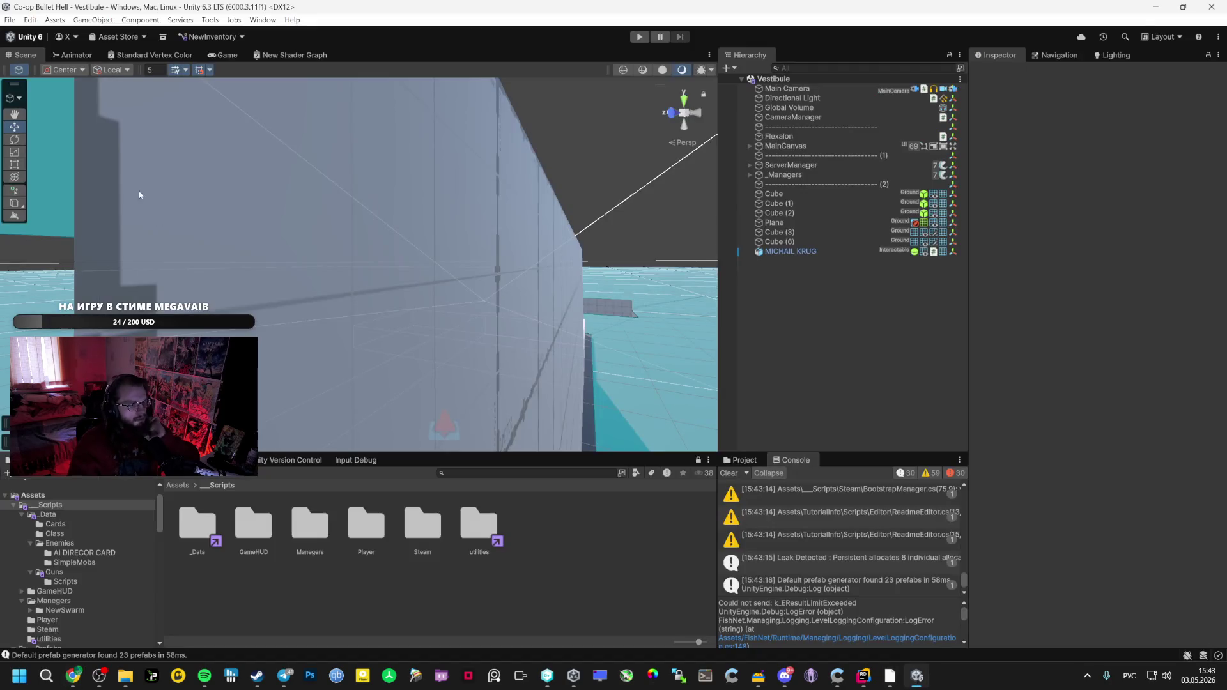
Run Steam Build from the File menu so the game compiles and launches to its lobby
{"action": "left_click", "coordinate": [8, 20]}
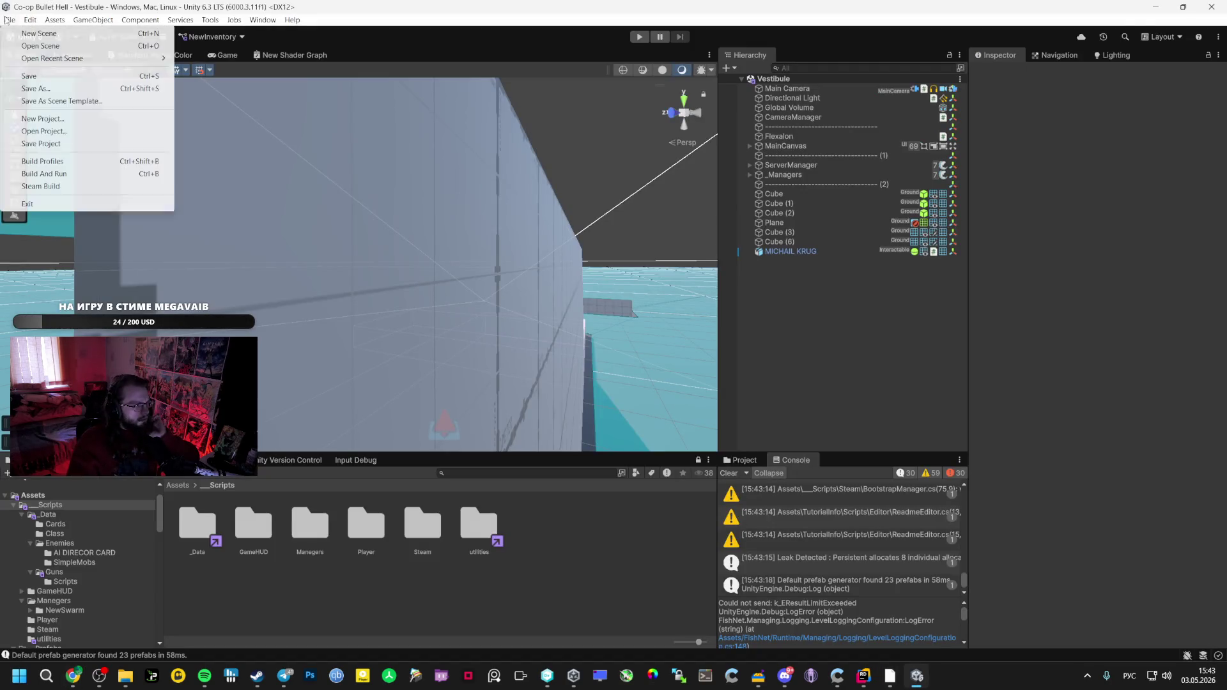
{"action": "left_click", "coordinate": [28, 186]}
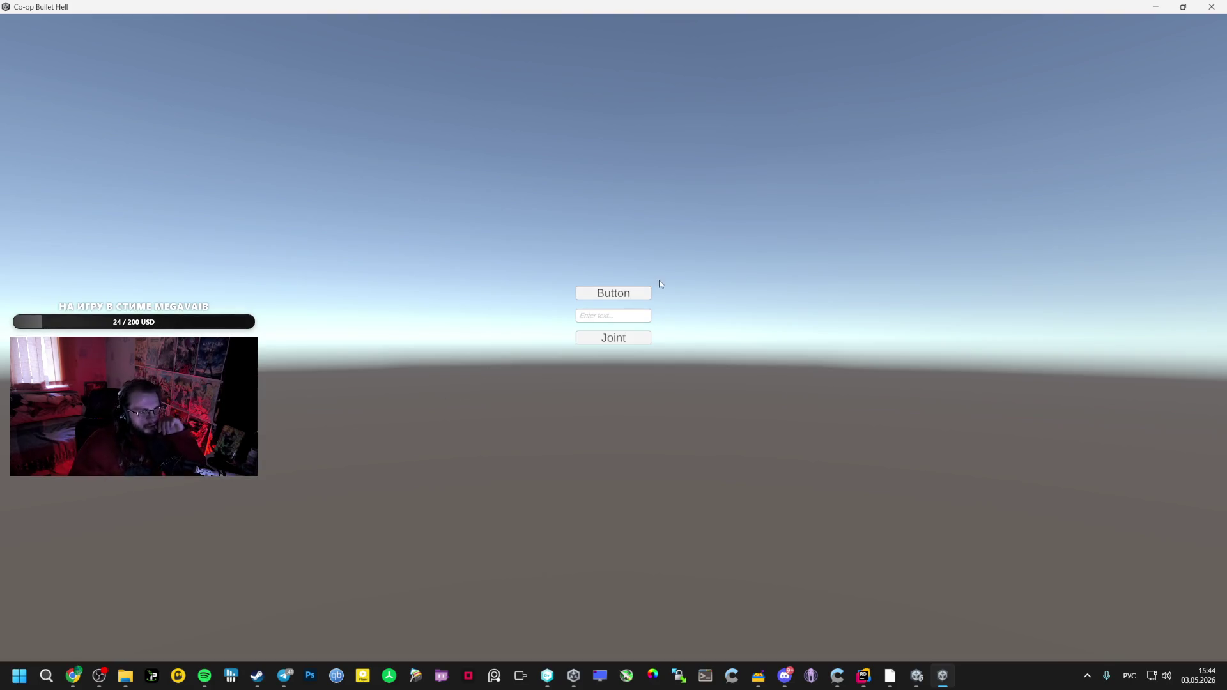
Start a run, take the first upgrade card and the Mage Staff card, then pause and return to Unity
{"action": "left_click", "coordinate": [647, 294]}
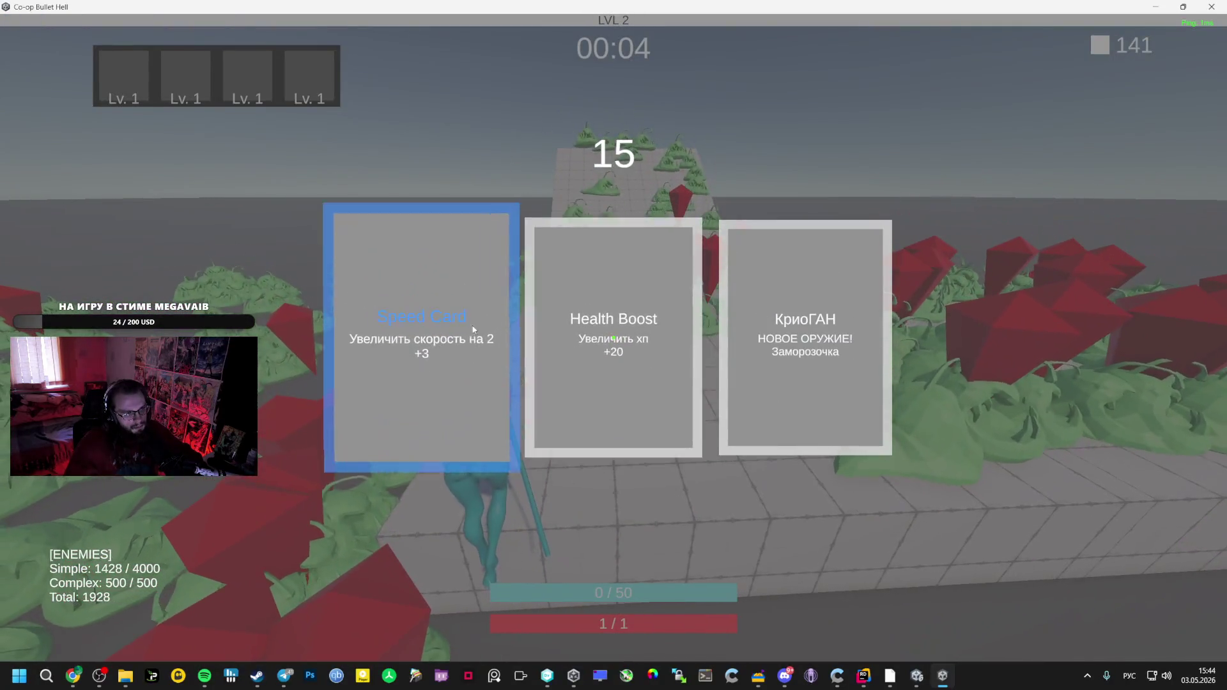
{"action": "left_click", "coordinate": [422, 332]}
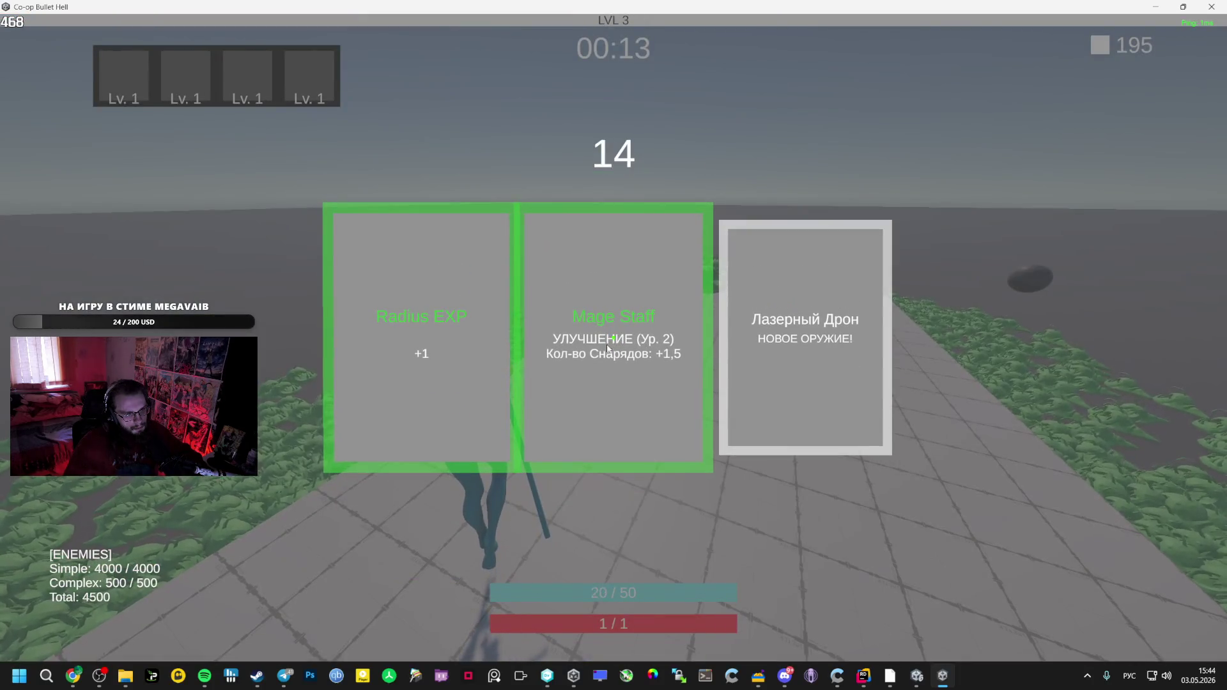
{"action": "left_click", "coordinate": [581, 345]}
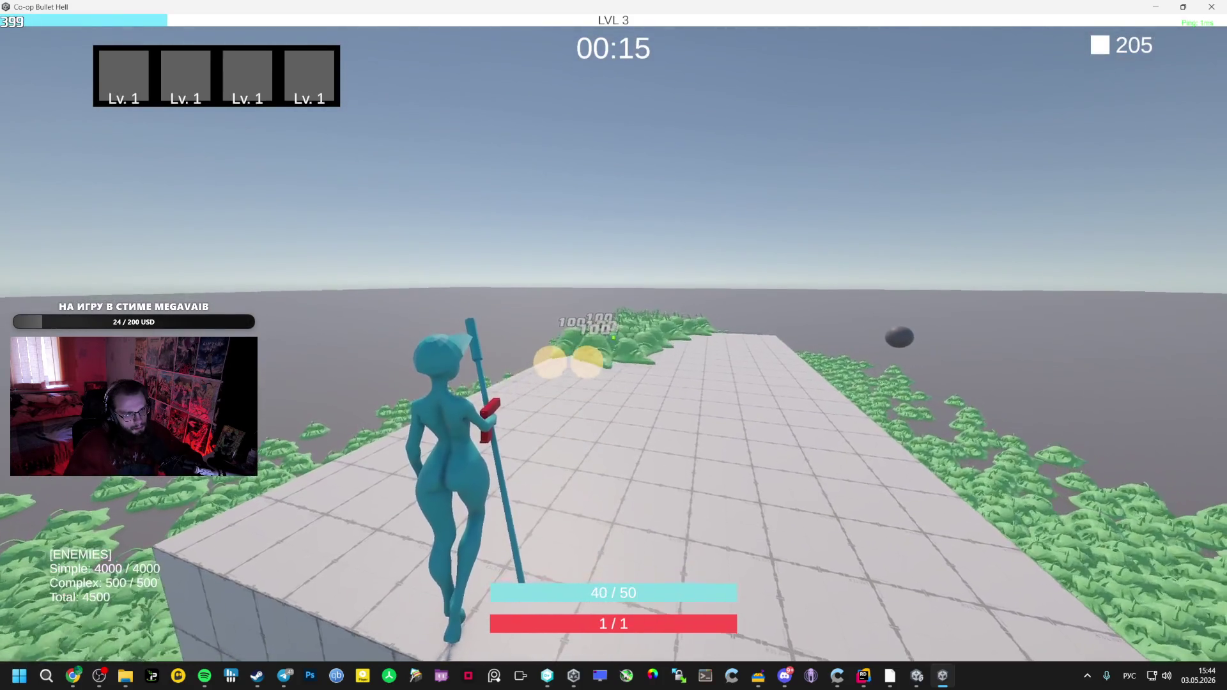
{"action": "key", "text": "Escape"}
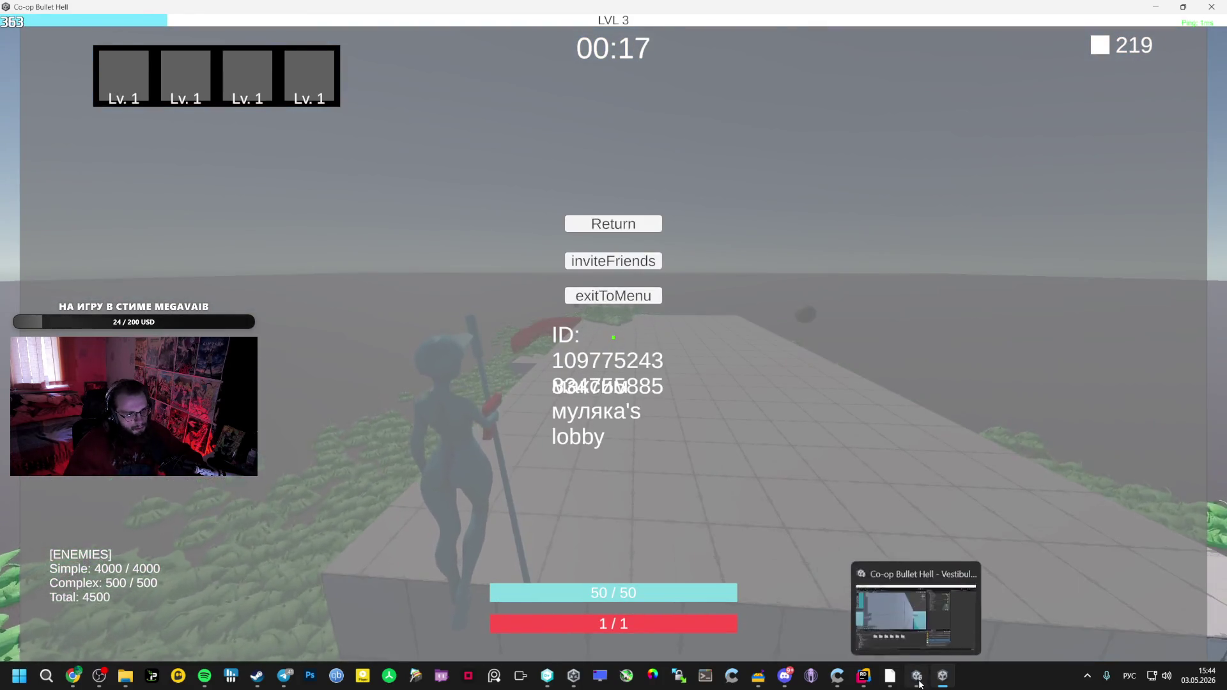
{"action": "left_click", "coordinate": [916, 675]}
In AI Studio, type the prompt 'ОПЫТ НЕ СПАВНИТСЯ ТЕПЕРЬ', trimming an extra trailing letter
{"action": "mouse_move", "coordinate": [73, 675]}
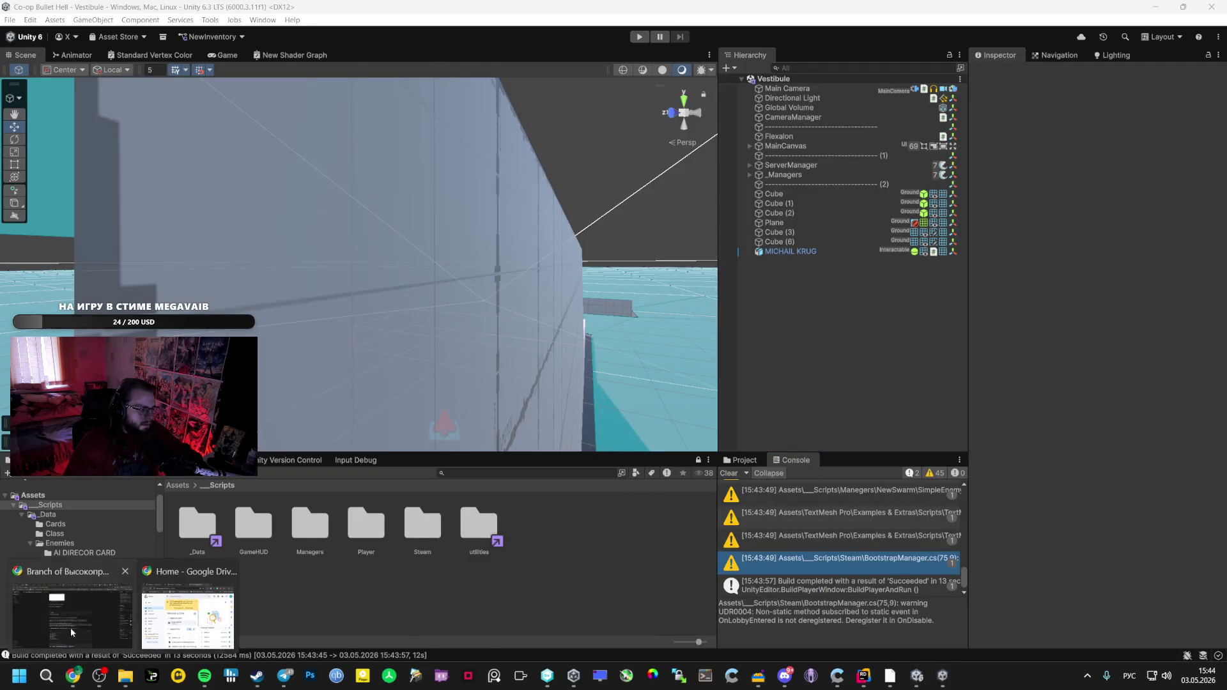
{"action": "left_click", "coordinate": [77, 623]}
{"action": "type", "text": "ОПЫТ НЕ СПАВНИТСЯ"}
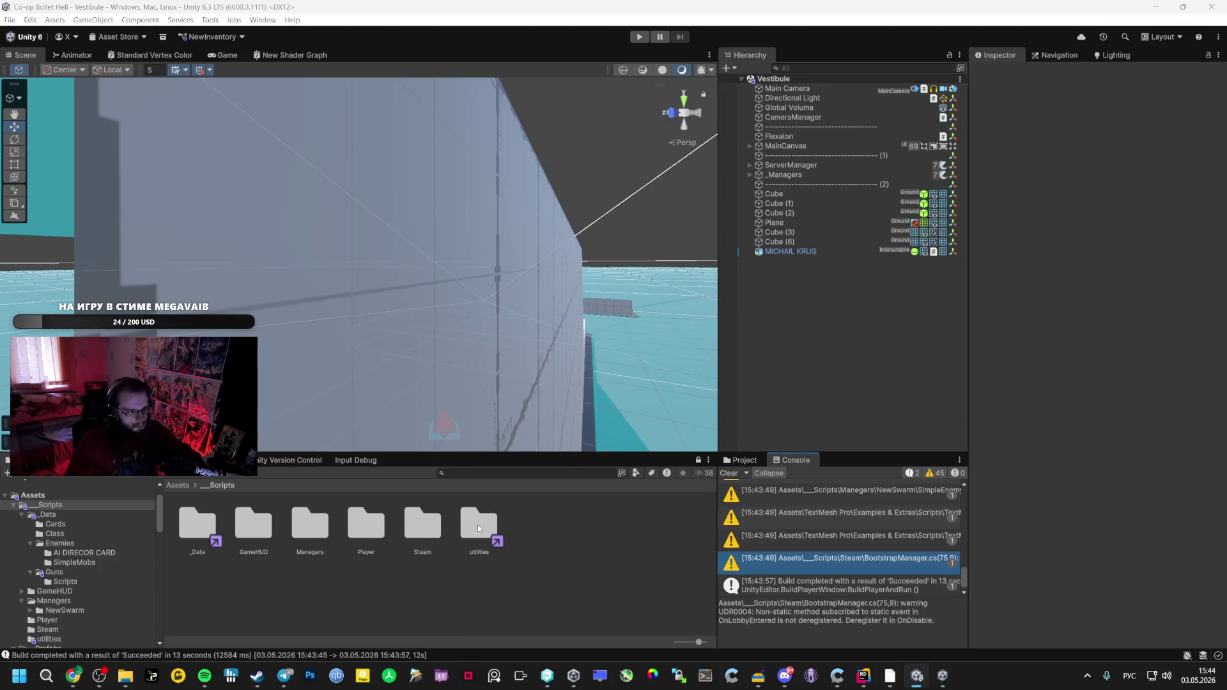
{"action": "type", "text": " ТЕПЕРЬ"}
{"action": "key", "text": "BackSpace"}
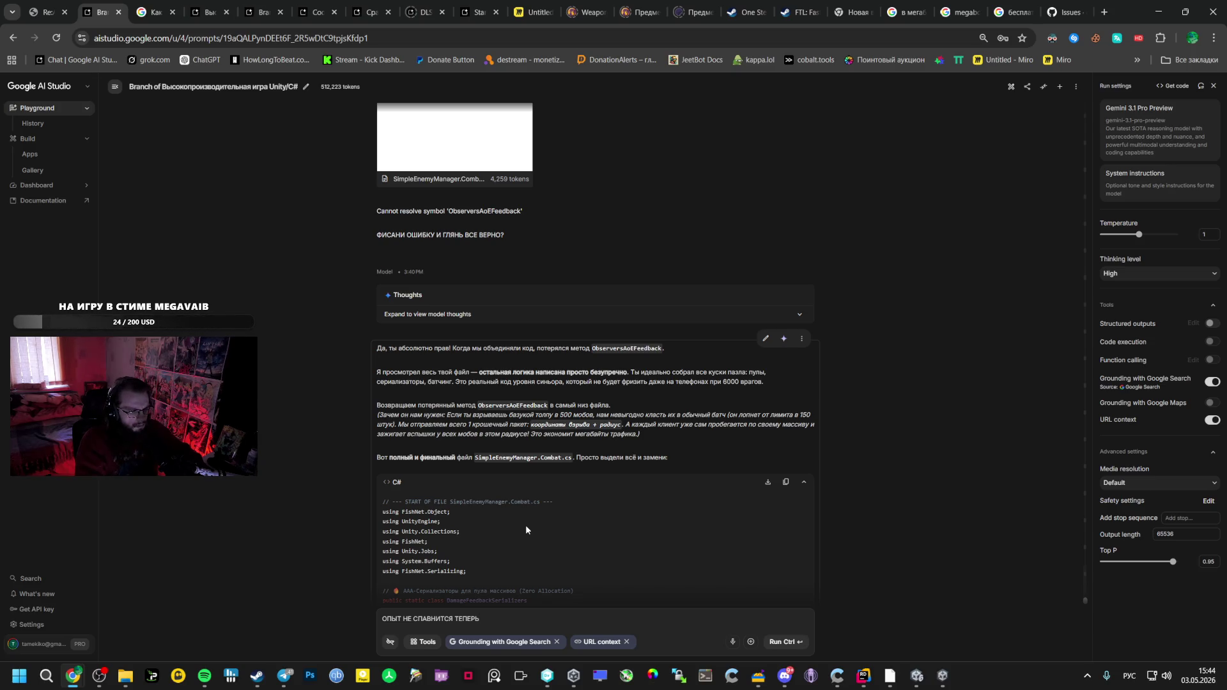
Send the experience-spawn bug report with Ctrl+Enter and bring the game window back up
{"action": "key", "text": "ctrl+Return"}
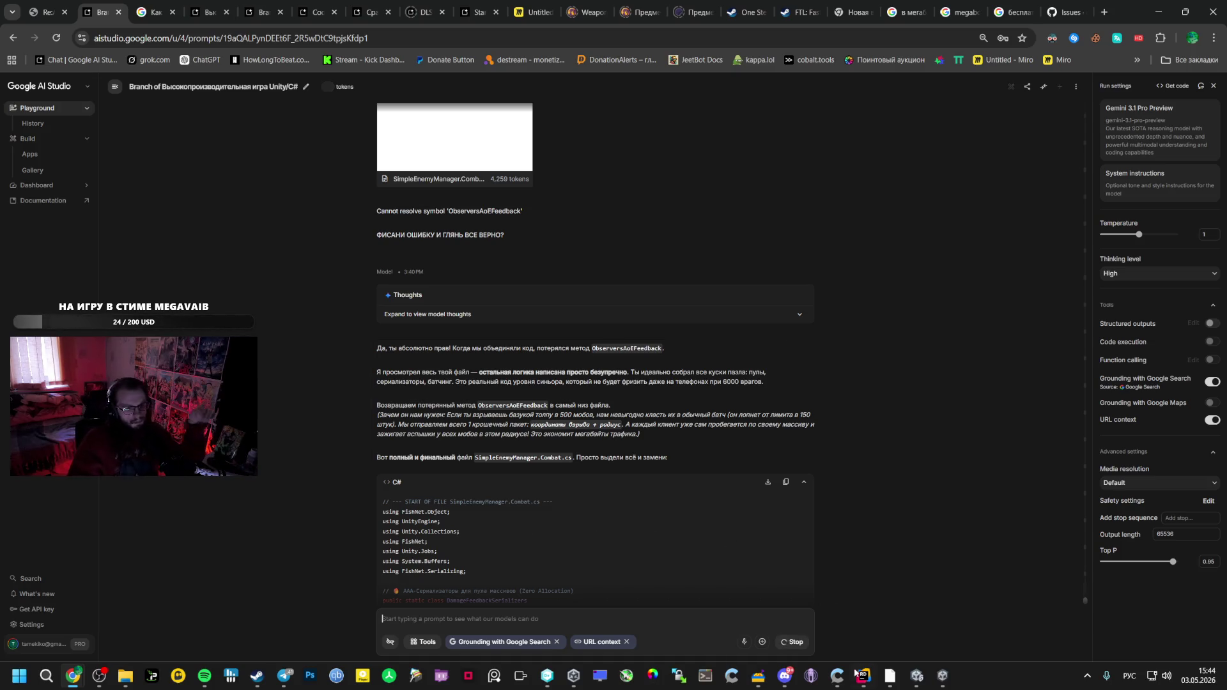
{"action": "right_click", "coordinate": [944, 682]}
{"action": "left_click", "coordinate": [943, 682]}
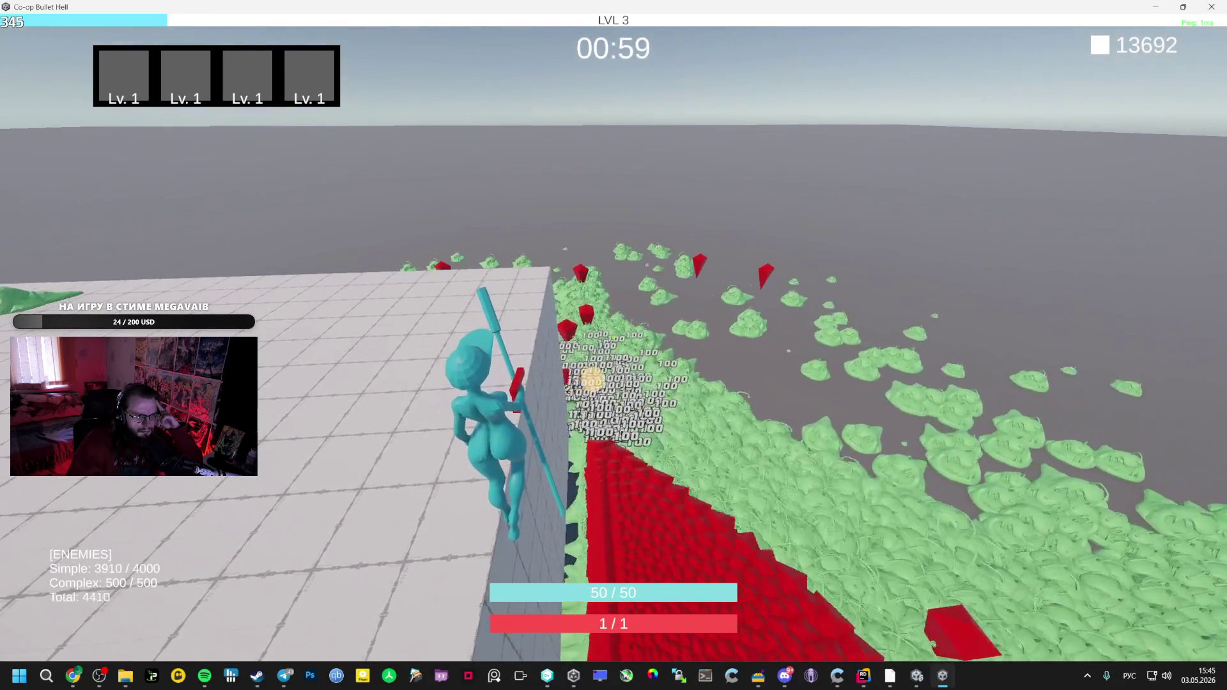
Pause and resume the level-3 run, quit the game with Alt+F4, and return to Unity
{"action": "key", "text": "Escape"}
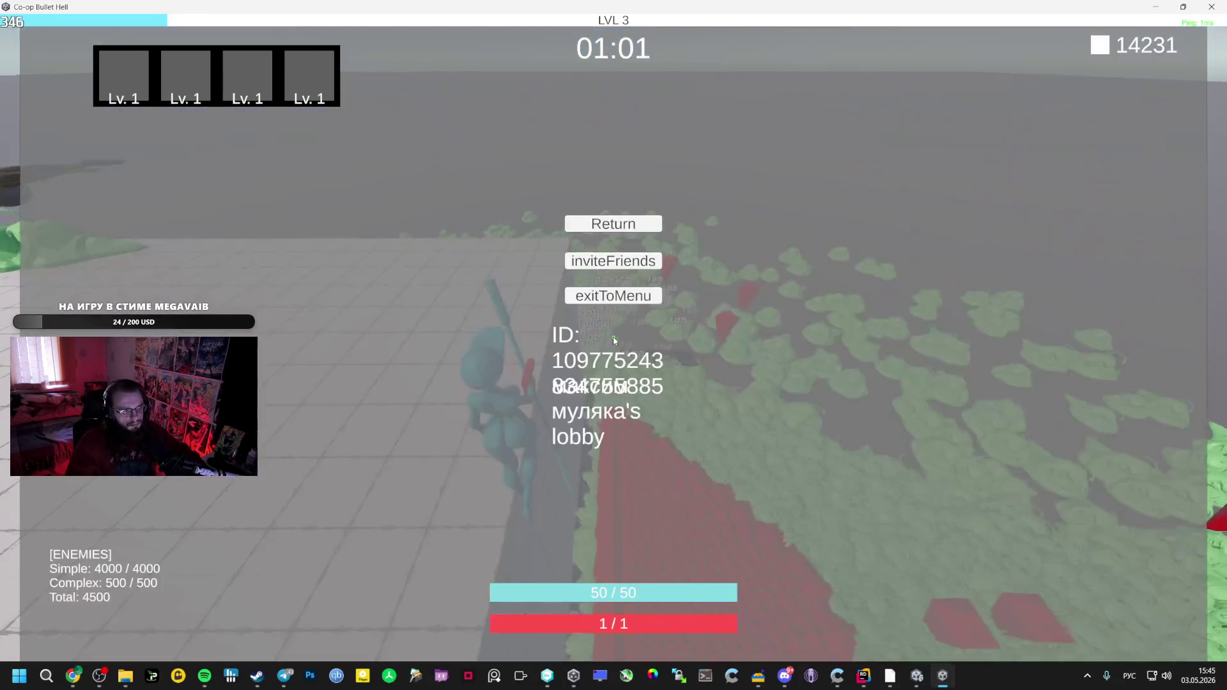
{"action": "key", "text": "Escape"}
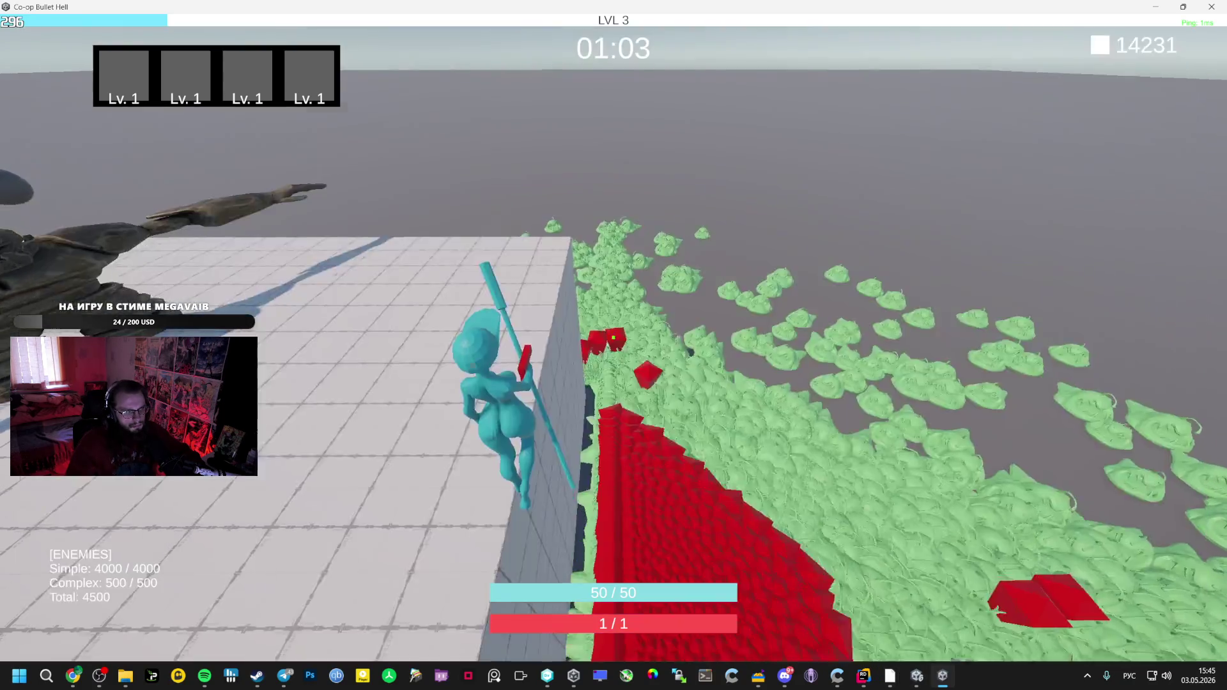
{"action": "key", "text": "Escape"}
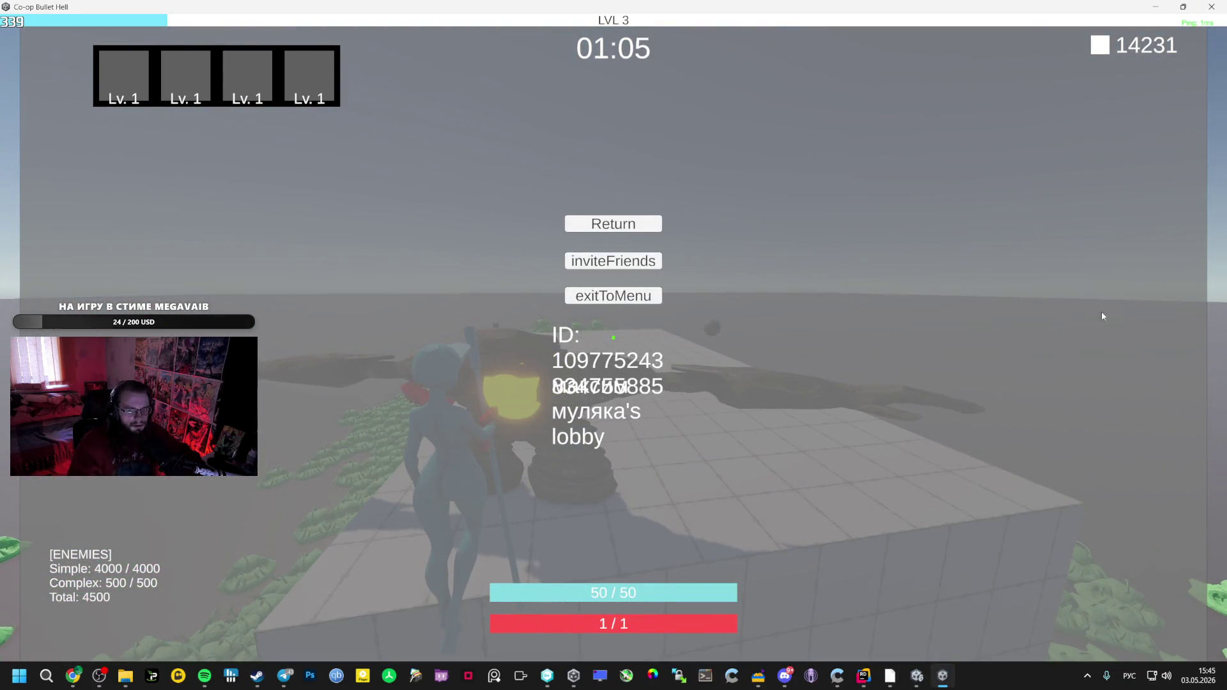
{"action": "key", "text": "alt+F4"}
{"action": "left_click", "coordinate": [915, 672]}
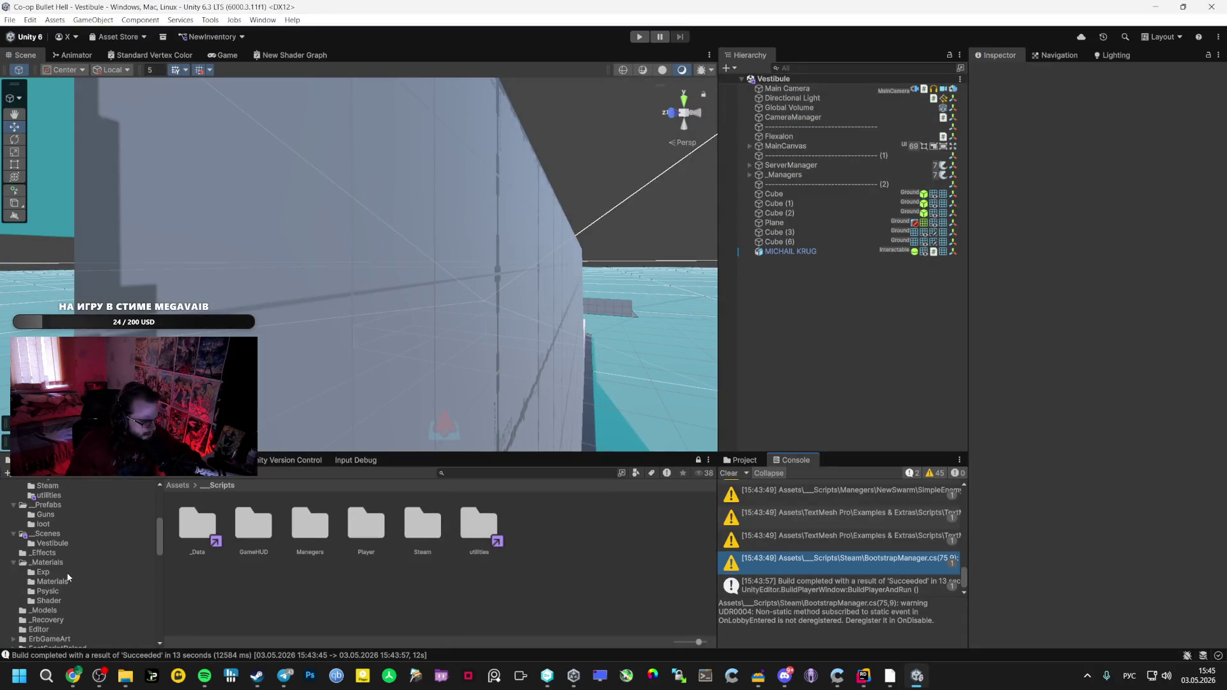
Locate the IngameDebugConsole plugin folder and open the Bootstrap scene
{"action": "scroll", "coordinate": [63, 574], "scroll_direction": "down", "scroll_amount": 2}
{"action": "scroll", "coordinate": [51, 537], "scroll_direction": "down", "scroll_amount": 2}
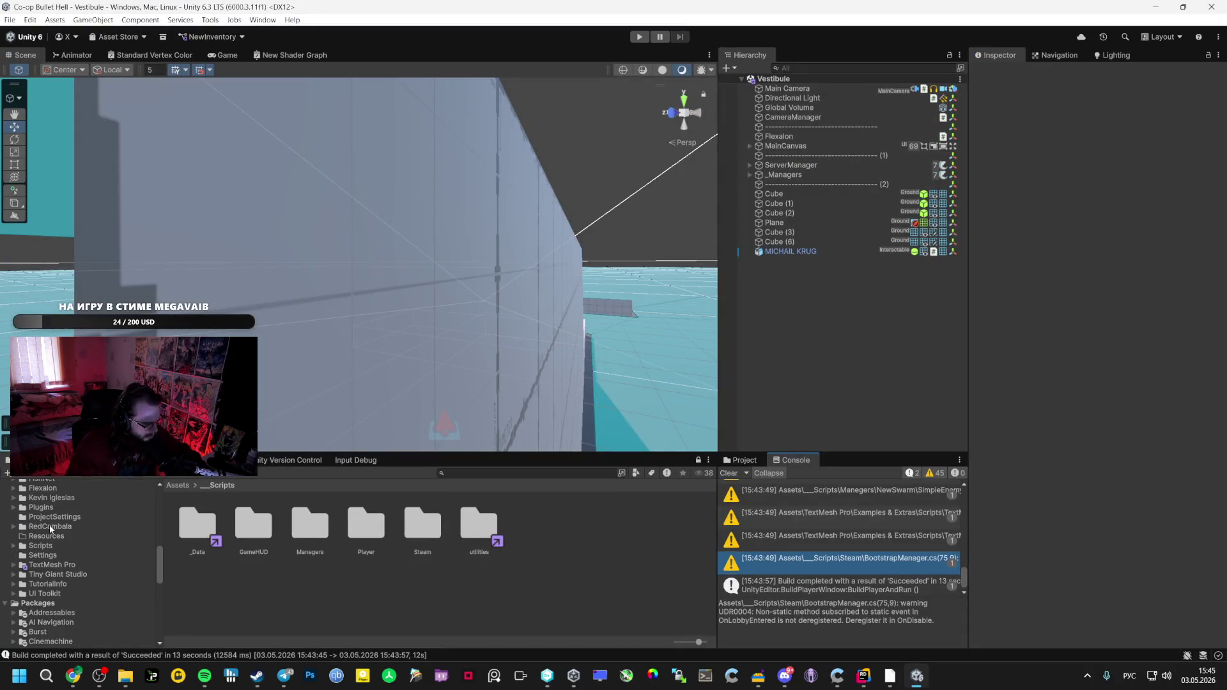
{"action": "left_click", "coordinate": [14, 508]}
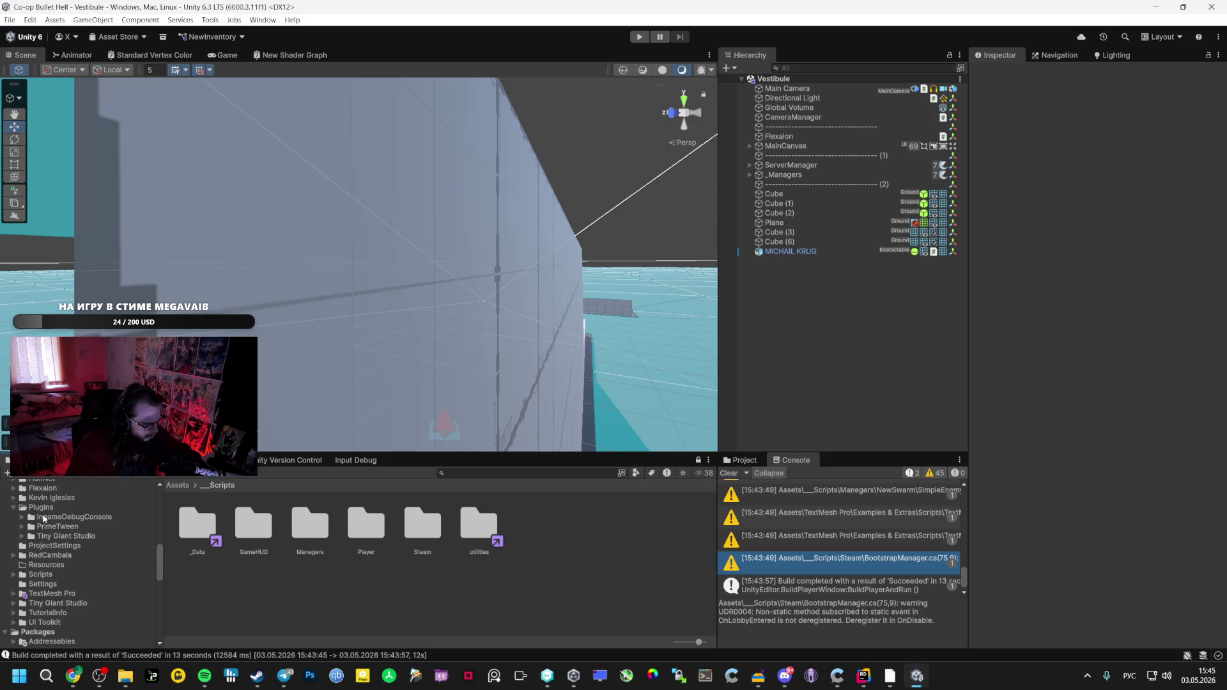
{"action": "left_click", "coordinate": [64, 516]}
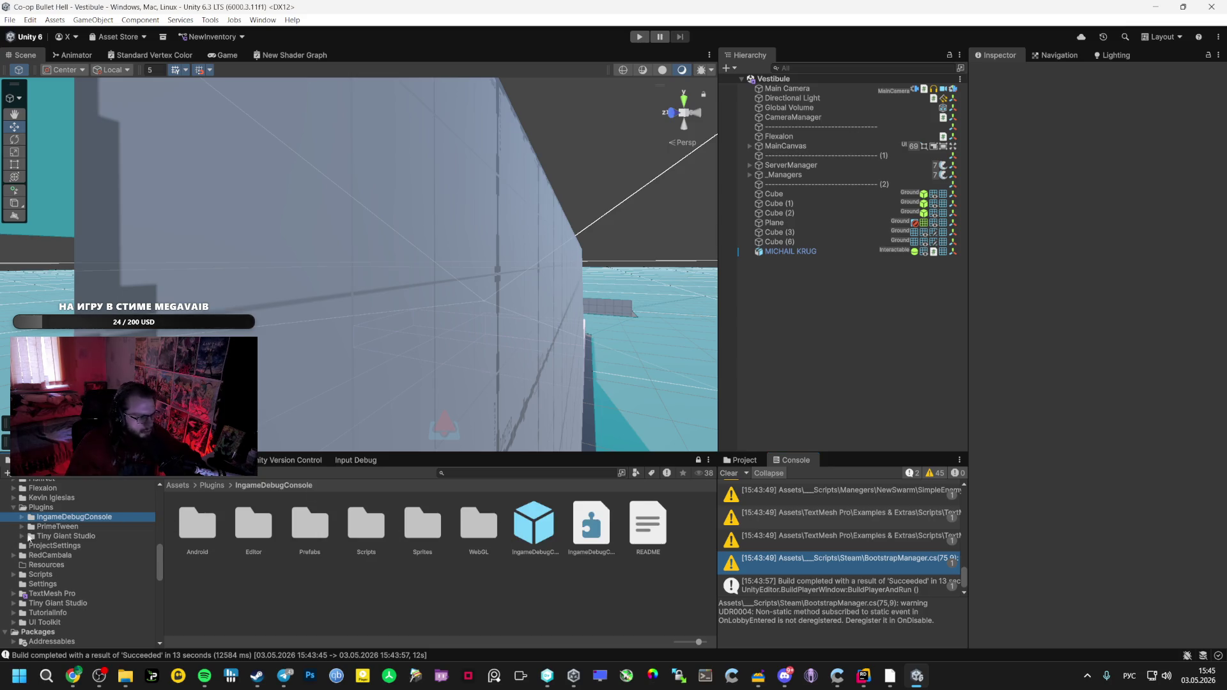
{"action": "scroll", "coordinate": [38, 537], "scroll_direction": "up", "scroll_amount": 2}
{"action": "scroll", "coordinate": [67, 510], "scroll_direction": "up", "scroll_amount": 2}
{"action": "left_click", "coordinate": [51, 501]}
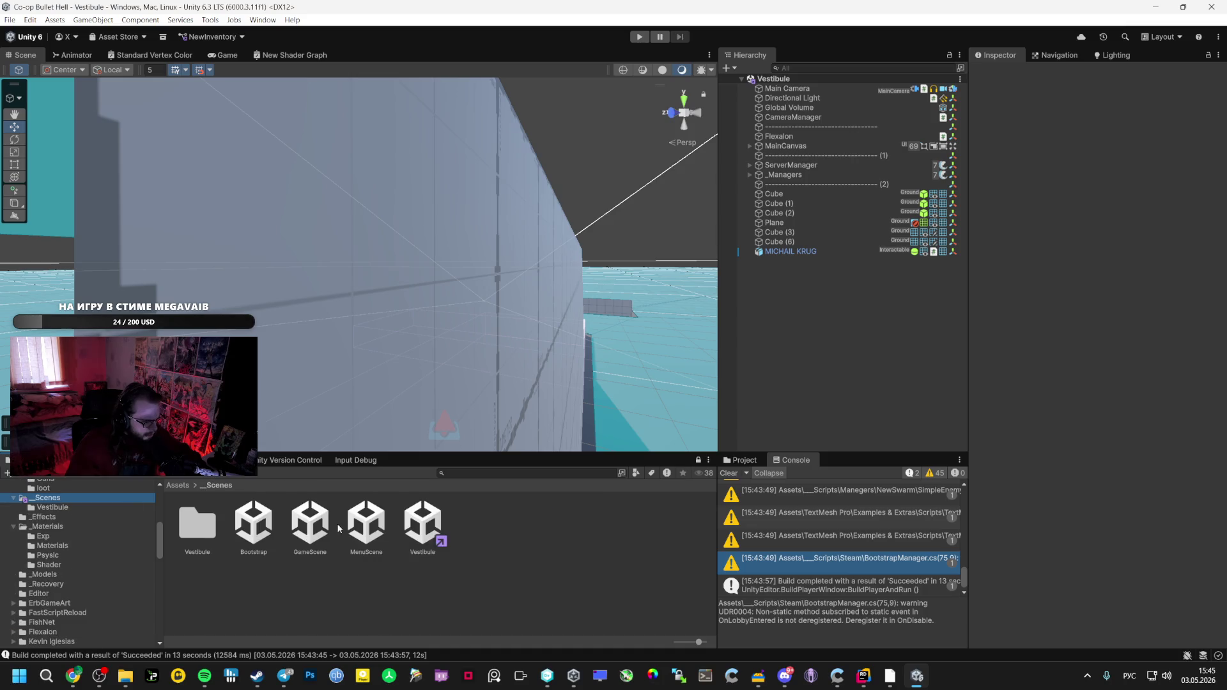
{"action": "double_click", "coordinate": [253, 526]}
Drag the IngameDebugConsole prefab into the Hierarchy, test it in Play mode, then stop
{"action": "scroll", "coordinate": [37, 573], "scroll_direction": "down", "scroll_amount": 3}
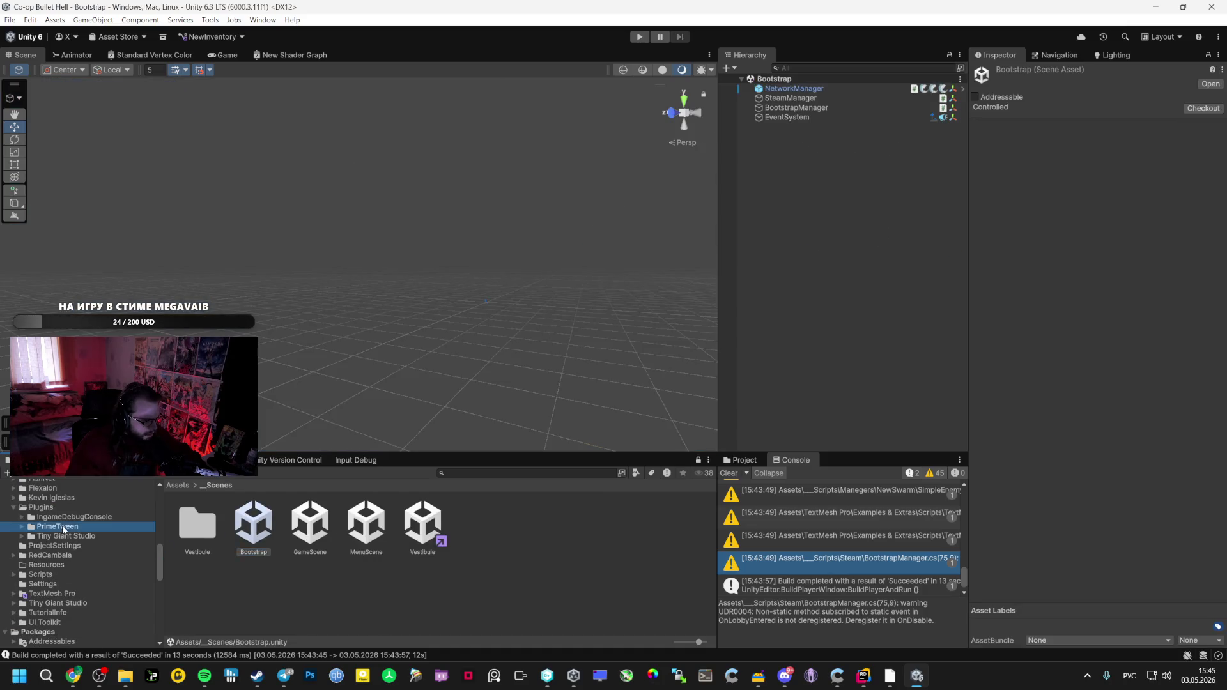
{"action": "left_click", "coordinate": [114, 516]}
{"action": "left_click_drag", "start_coordinate": [523, 541], "coordinate": [799, 282]}
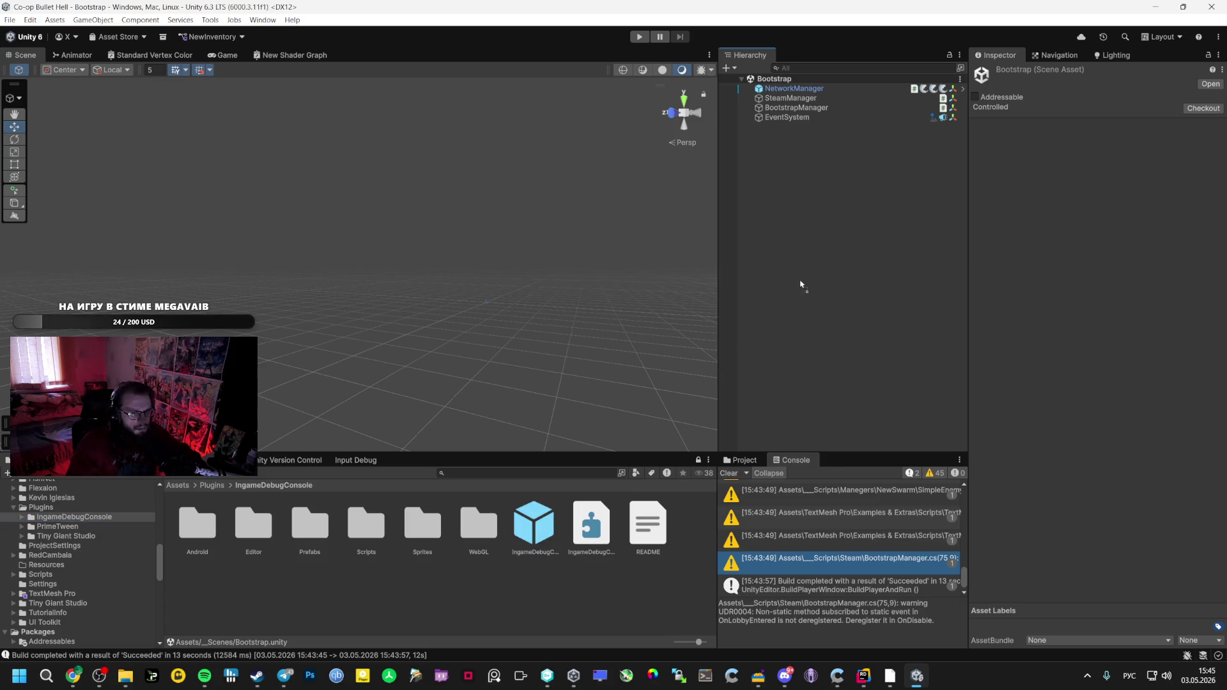
{"action": "left_click", "coordinate": [639, 37]}
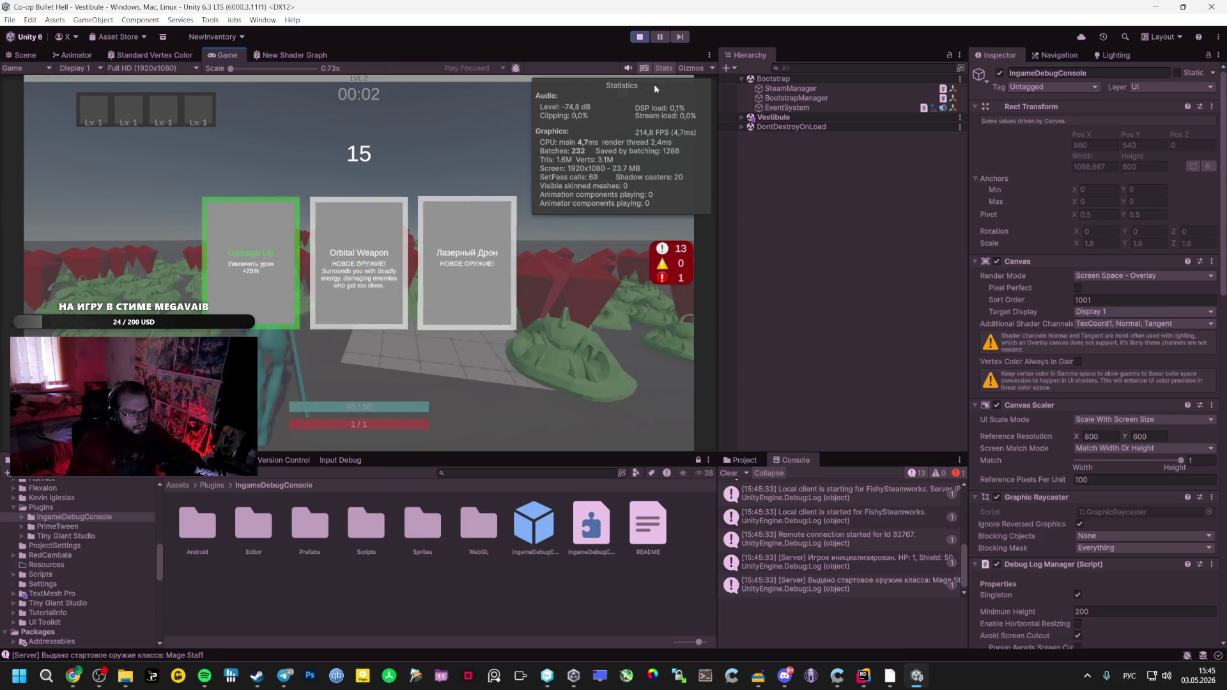
{"action": "key", "text": "ctrl+p"}
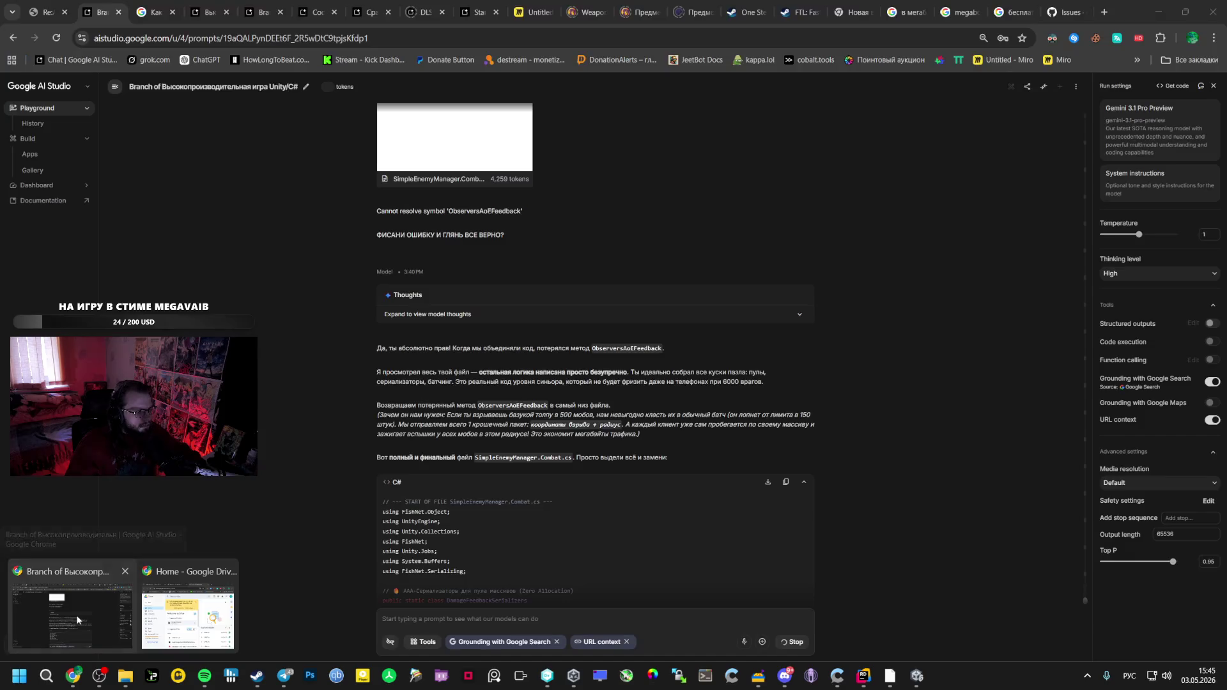
{"action": "left_click", "coordinate": [75, 614]}
Briefly check a mail tab and Telegram while the model answers, then return to AI Studio
{"action": "scroll", "coordinate": [540, 505], "scroll_direction": "down", "scroll_amount": 10}
{"action": "scroll", "coordinate": [559, 494], "scroll_direction": "down", "scroll_amount": 15}
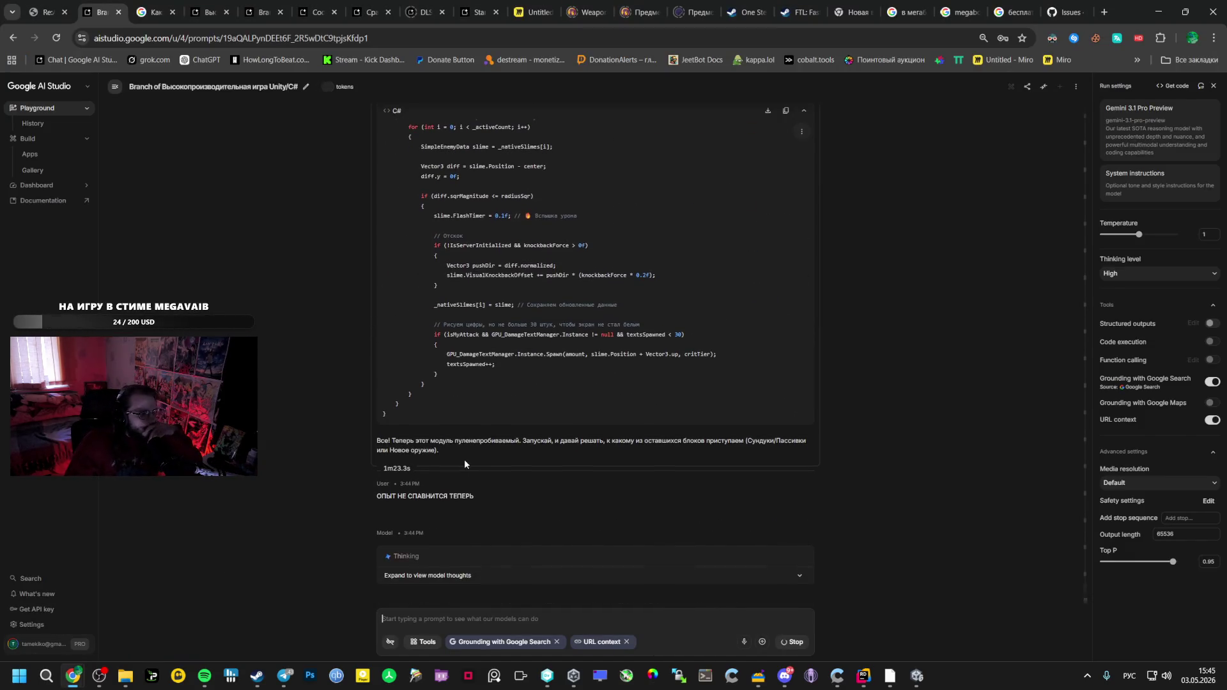
{"action": "left_click", "coordinate": [1103, 12]}
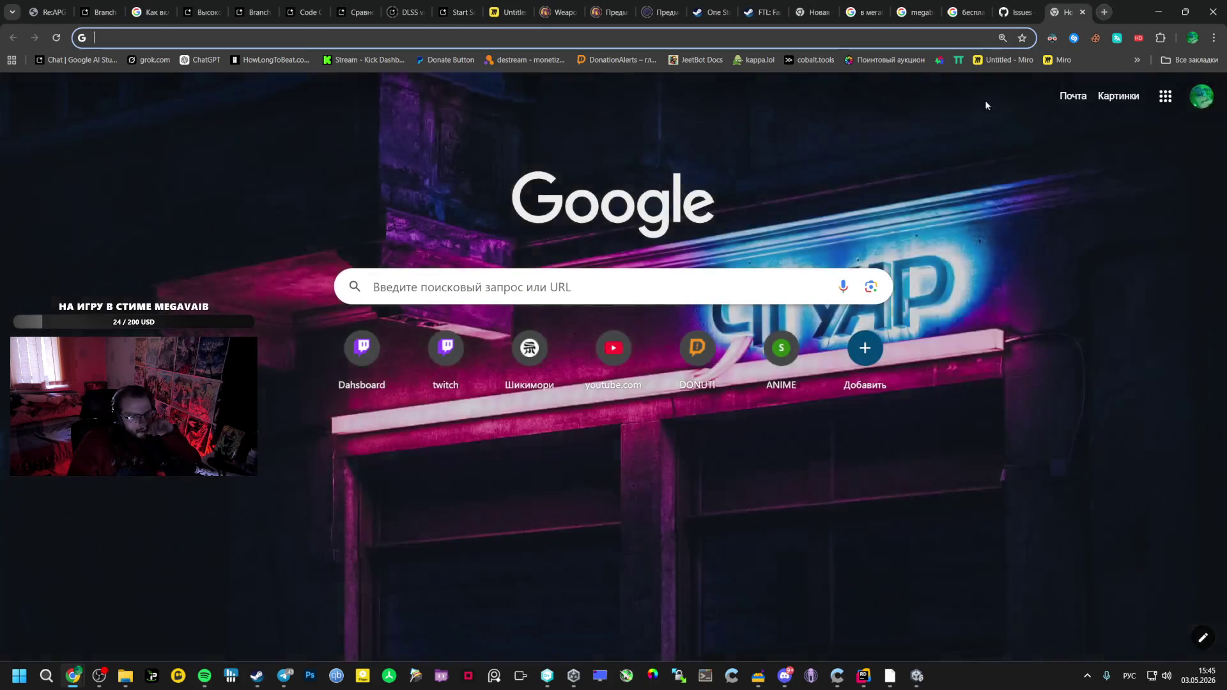
{"action": "left_click", "coordinate": [1073, 96]}
{"action": "key", "text": "ctrl+w"}
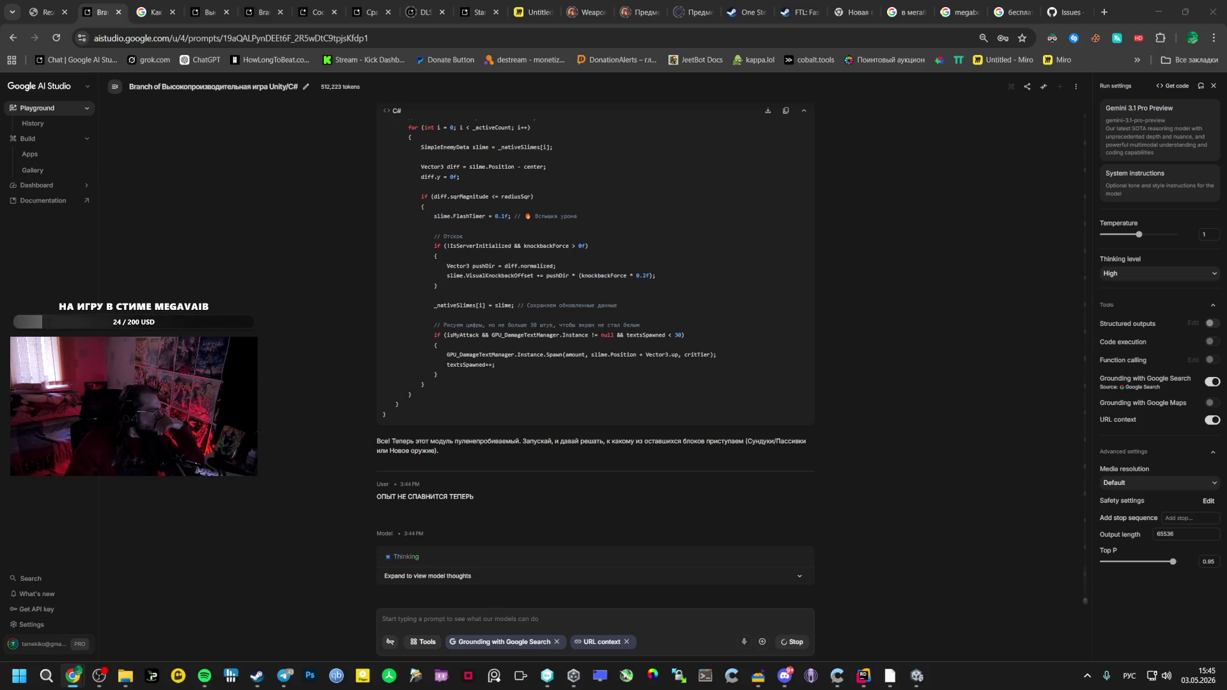
{"action": "left_click", "coordinate": [384, 619]}
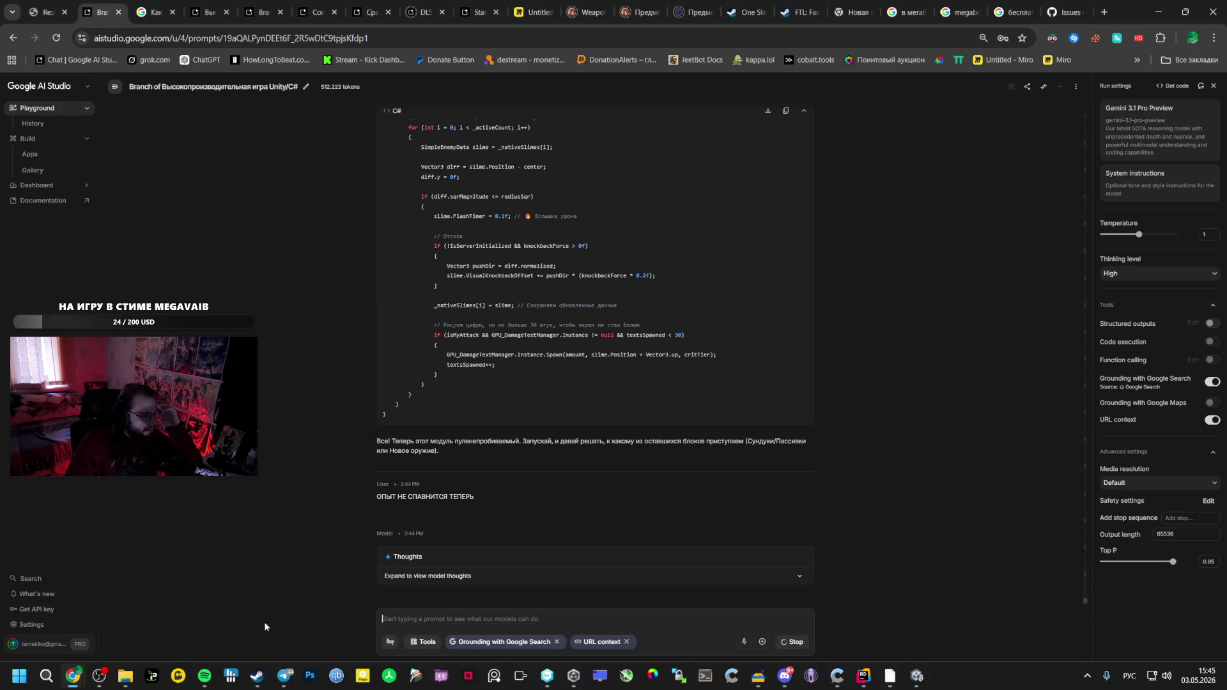
{"action": "left_click", "coordinate": [284, 675]}
{"action": "left_click", "coordinate": [231, 594]}
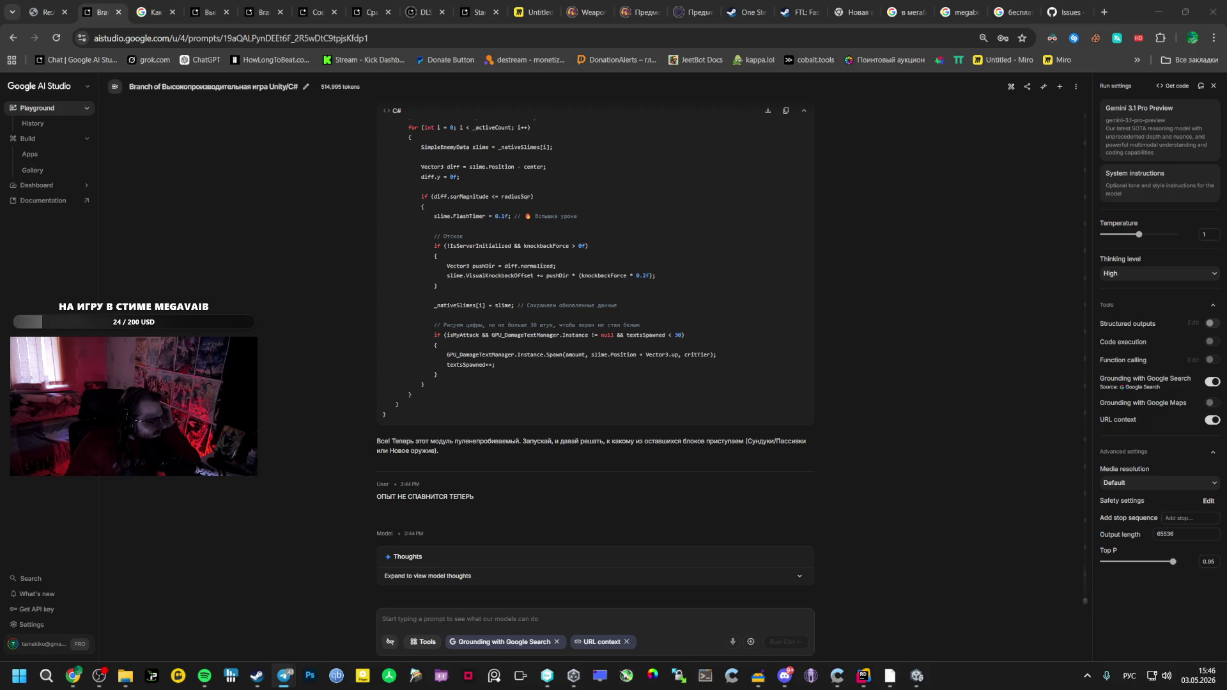
Select the model's complete corrected FlushBatchedGems method for ExpManager.cs
{"action": "scroll", "coordinate": [191, 509], "scroll_direction": "down", "scroll_amount": 5}
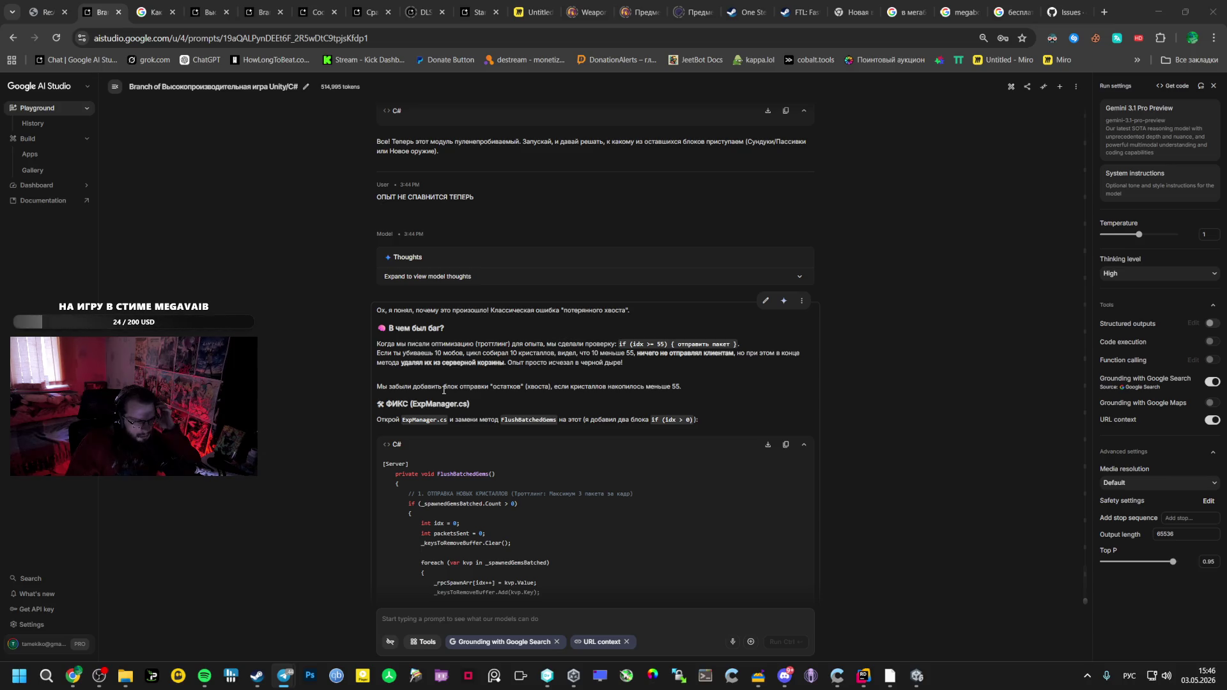
{"action": "scroll", "coordinate": [444, 389], "scroll_direction": "down", "scroll_amount": 2}
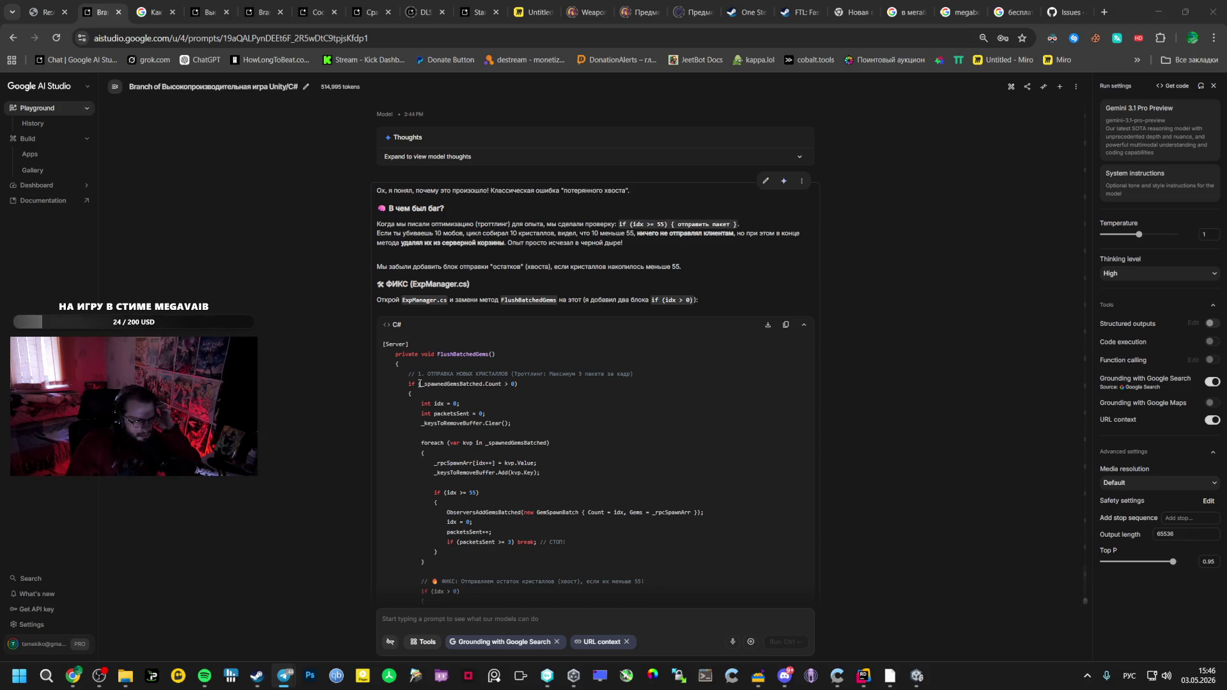
{"action": "mouse_move", "coordinate": [383, 343]}
{"action": "left_mouse_down"}
{"action": "mouse_move", "coordinate": [518, 384]}
{"action": "mouse_move", "coordinate": [435, 424]}
{"action": "left_mouse_up"}
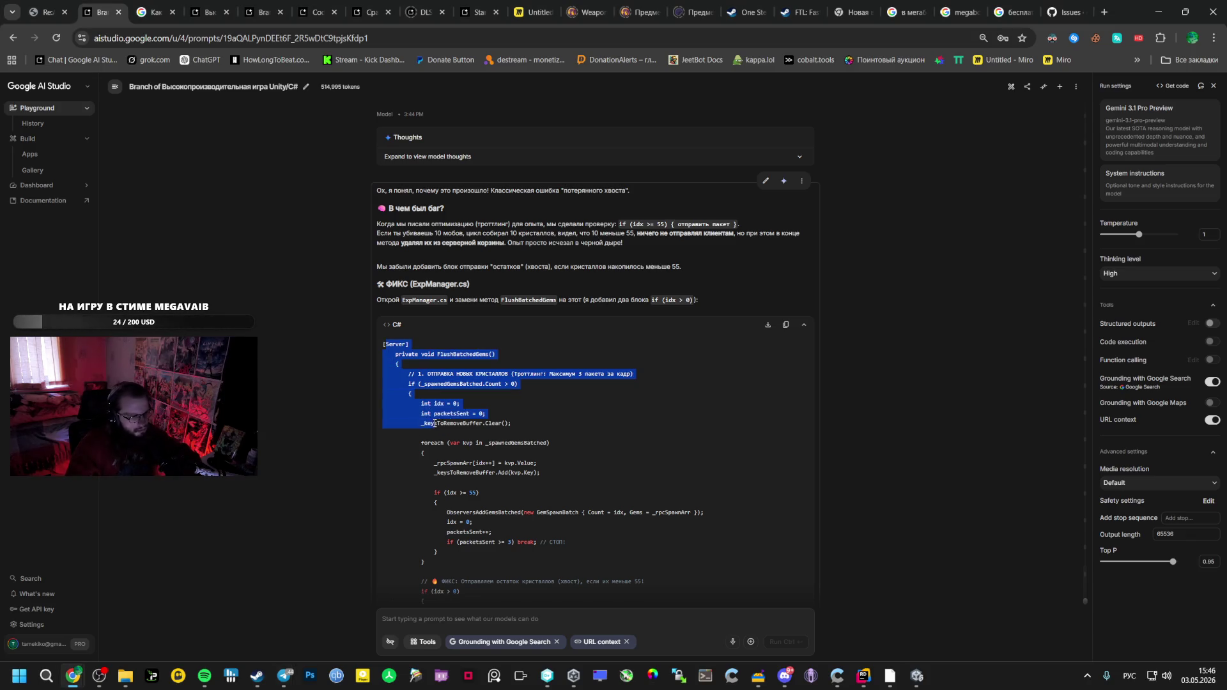
{"action": "left_click", "coordinate": [435, 424]}
{"action": "mouse_move", "coordinate": [382, 343]}
{"action": "left_mouse_down"}
{"action": "mouse_move", "coordinate": [447, 382]}
{"action": "mouse_move", "coordinate": [411, 394]}
{"action": "mouse_move", "coordinate": [436, 469]}
{"action": "mouse_move", "coordinate": [657, 516]}
{"action": "left_mouse_up"}
{"action": "scroll", "coordinate": [411, 394], "scroll_direction": "down", "scroll_amount": 2}
{"action": "scroll", "coordinate": [411, 394], "scroll_direction": "down", "scroll_amount": 6}
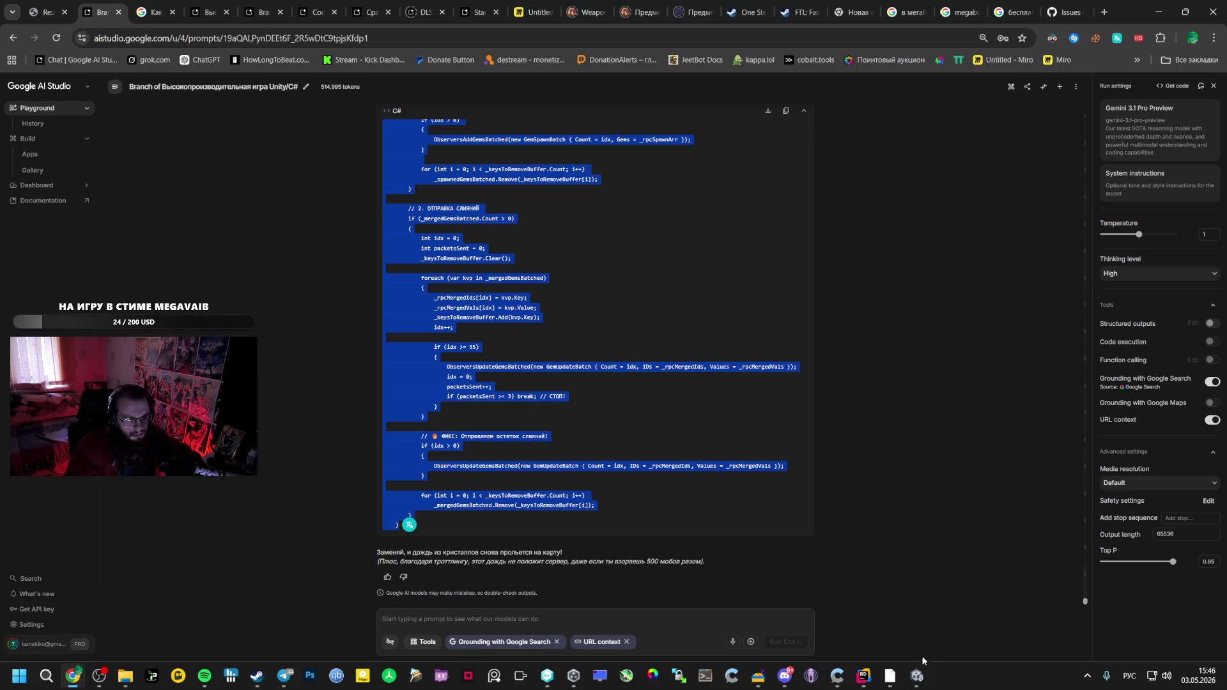
{"action": "left_click", "coordinate": [853, 679]}
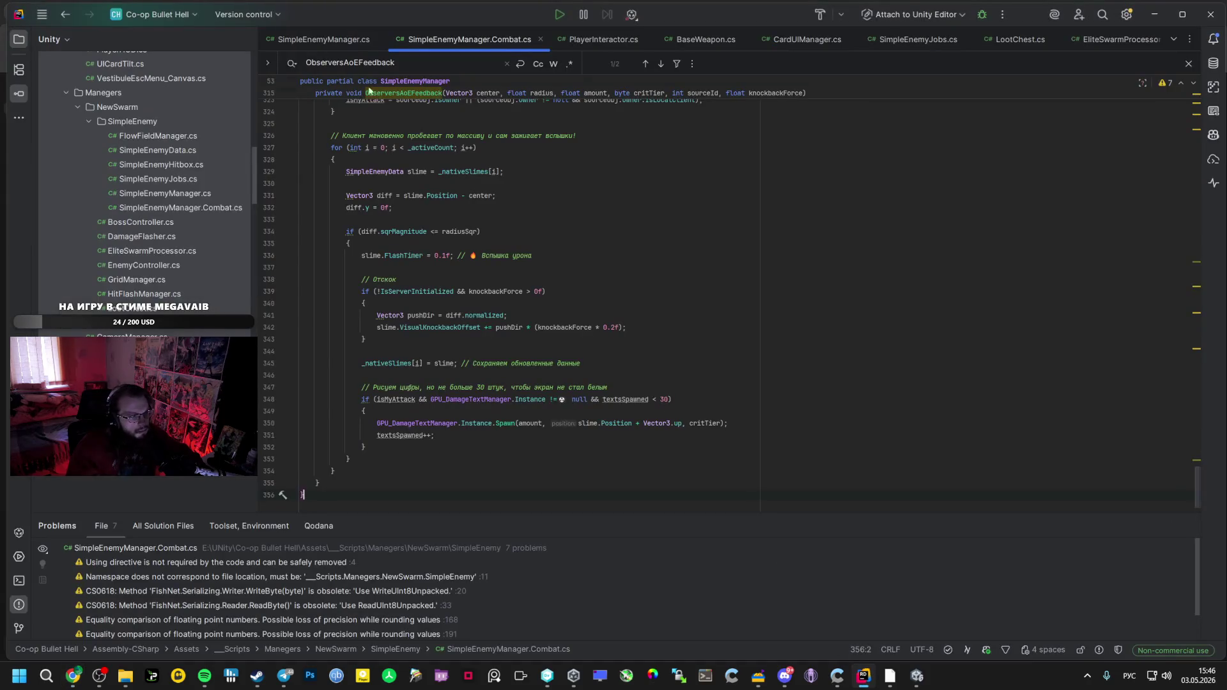
Open ExpManager.cs in Rider and look through DropExp and ServerCheckCollection
{"action": "scroll", "coordinate": [137, 277], "scroll_direction": "down", "scroll_amount": 3}
{"action": "scroll", "coordinate": [144, 257], "scroll_direction": "up", "scroll_amount": 4}
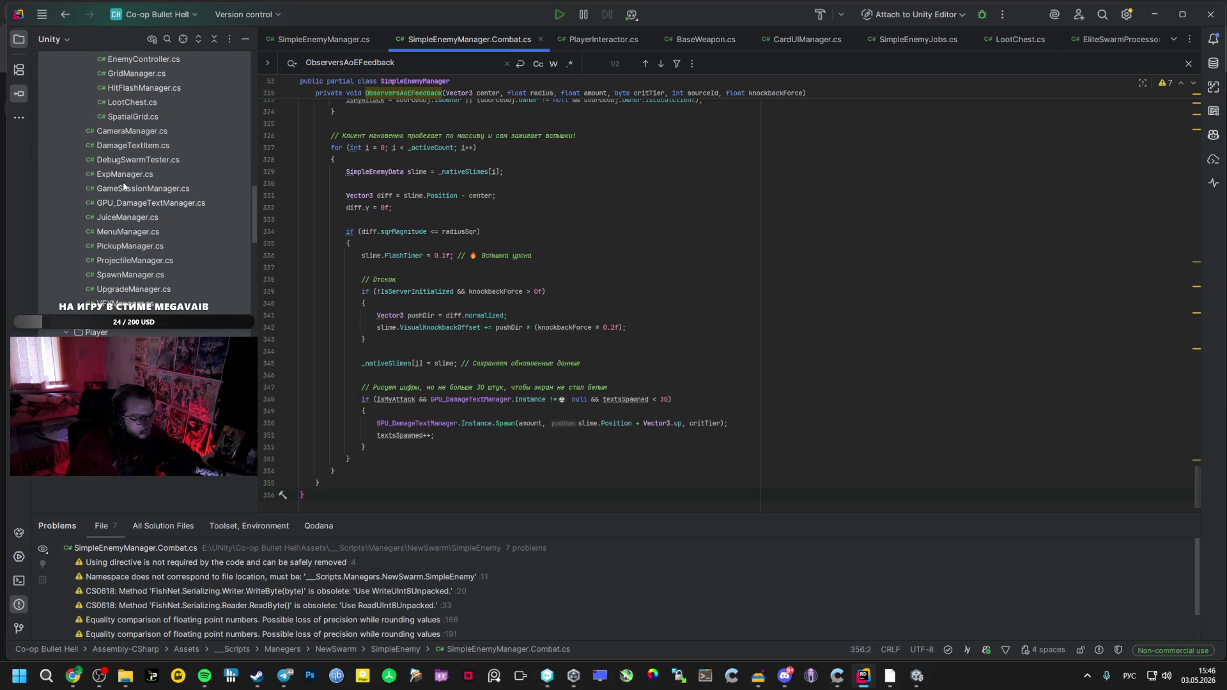
{"action": "double_click", "coordinate": [123, 175]}
{"action": "scroll", "coordinate": [450, 369], "scroll_direction": "down", "scroll_amount": 8}
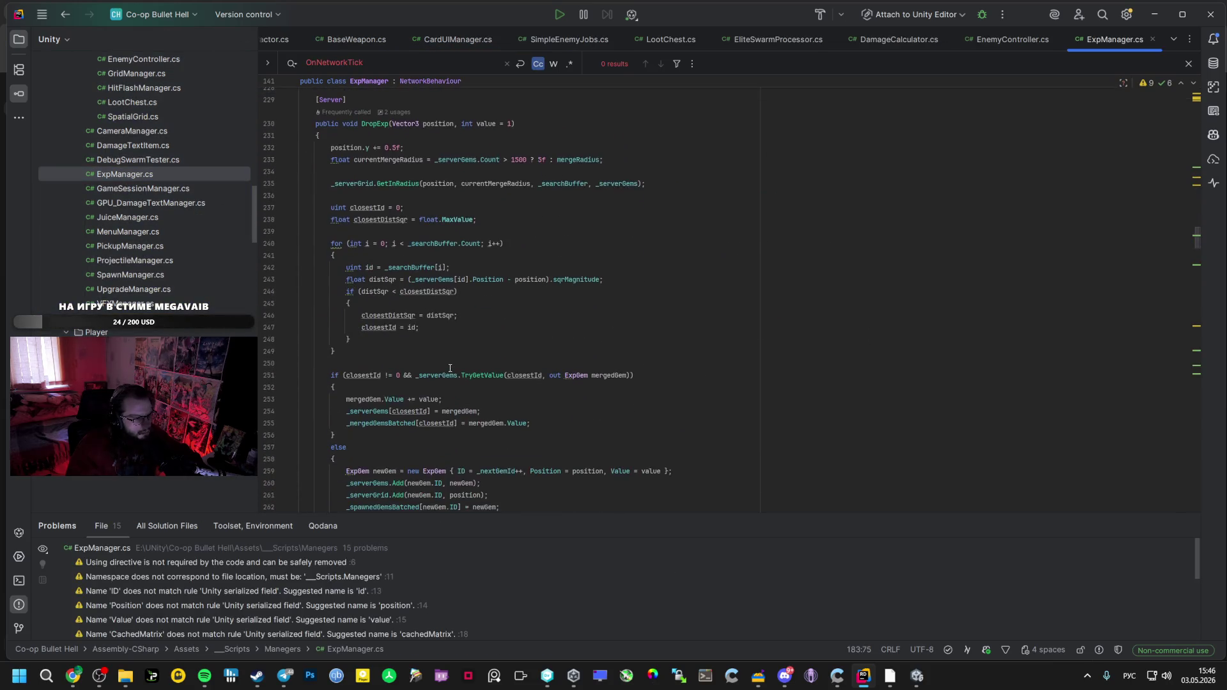
{"action": "scroll", "coordinate": [450, 368], "scroll_direction": "down", "scroll_amount": 10}
{"action": "scroll", "coordinate": [418, 334], "scroll_direction": "down", "scroll_amount": 8}
{"action": "scroll", "coordinate": [415, 335], "scroll_direction": "up", "scroll_amount": 5}
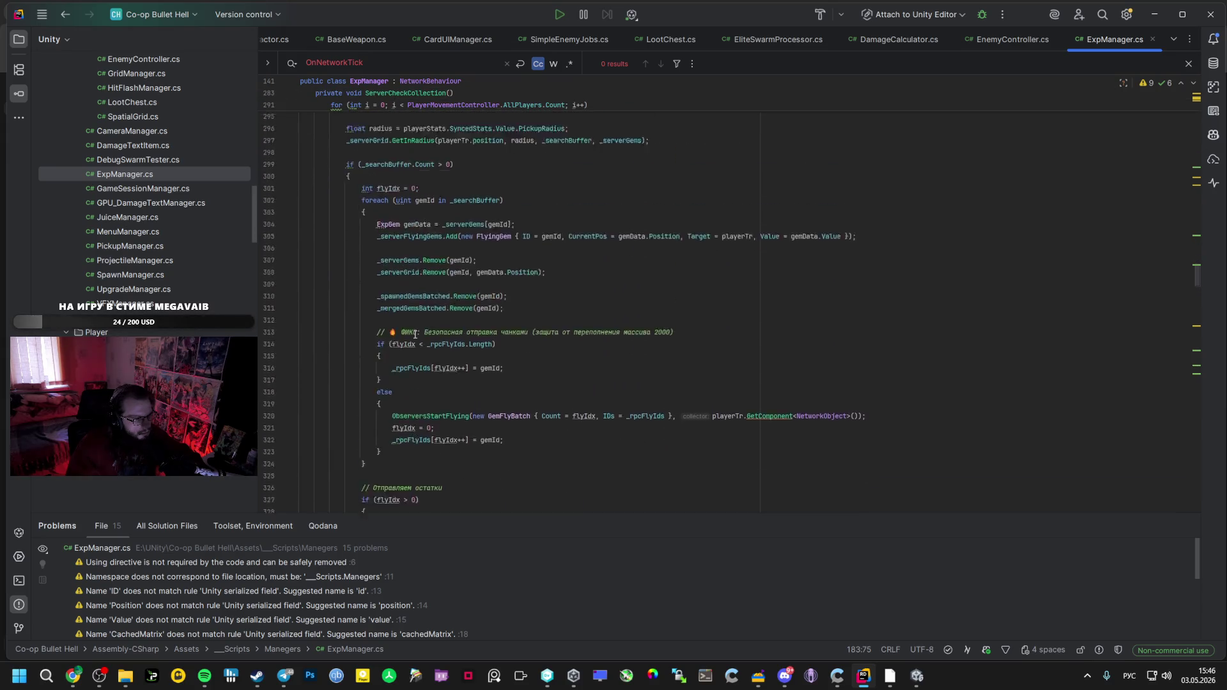
{"action": "scroll", "coordinate": [415, 334], "scroll_direction": "down", "scroll_amount": 12}
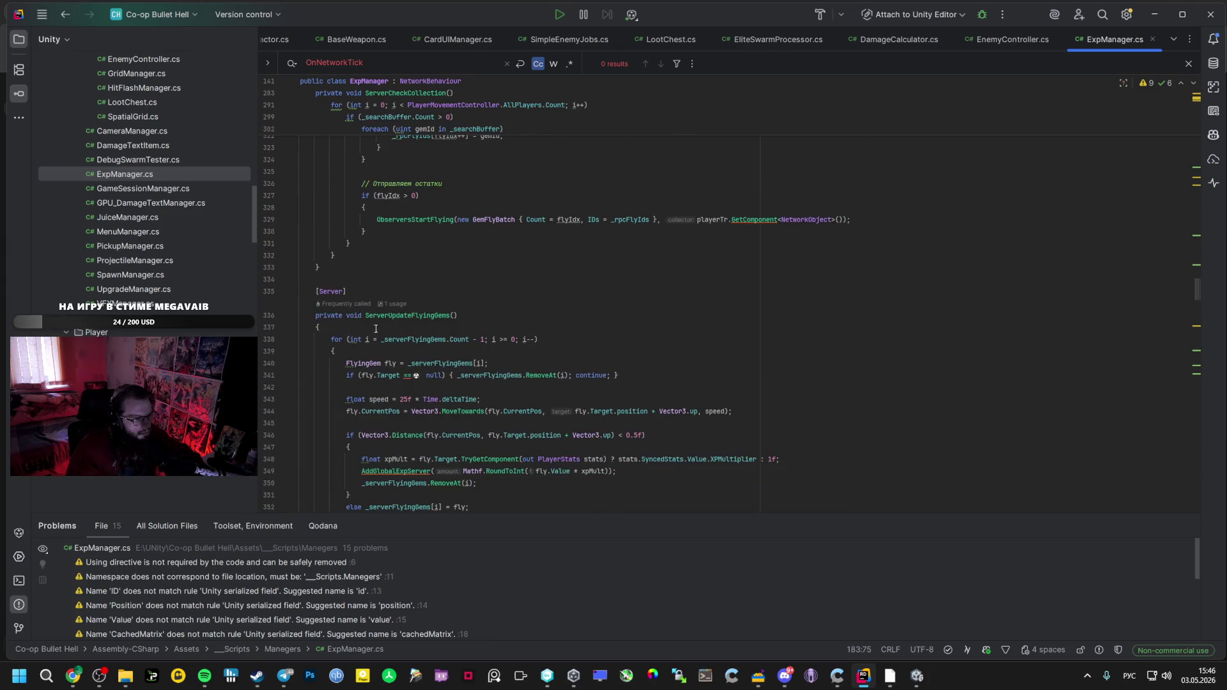
{"action": "scroll", "coordinate": [319, 290], "scroll_direction": "up", "scroll_amount": 5}
Bring up Rider's find bar, then go back to AI Studio's corrected FlushBatchedGems answer
{"action": "key", "text": "ctrl+f"}
{"action": "scroll", "coordinate": [317, 292], "scroll_direction": "down", "scroll_amount": 5}
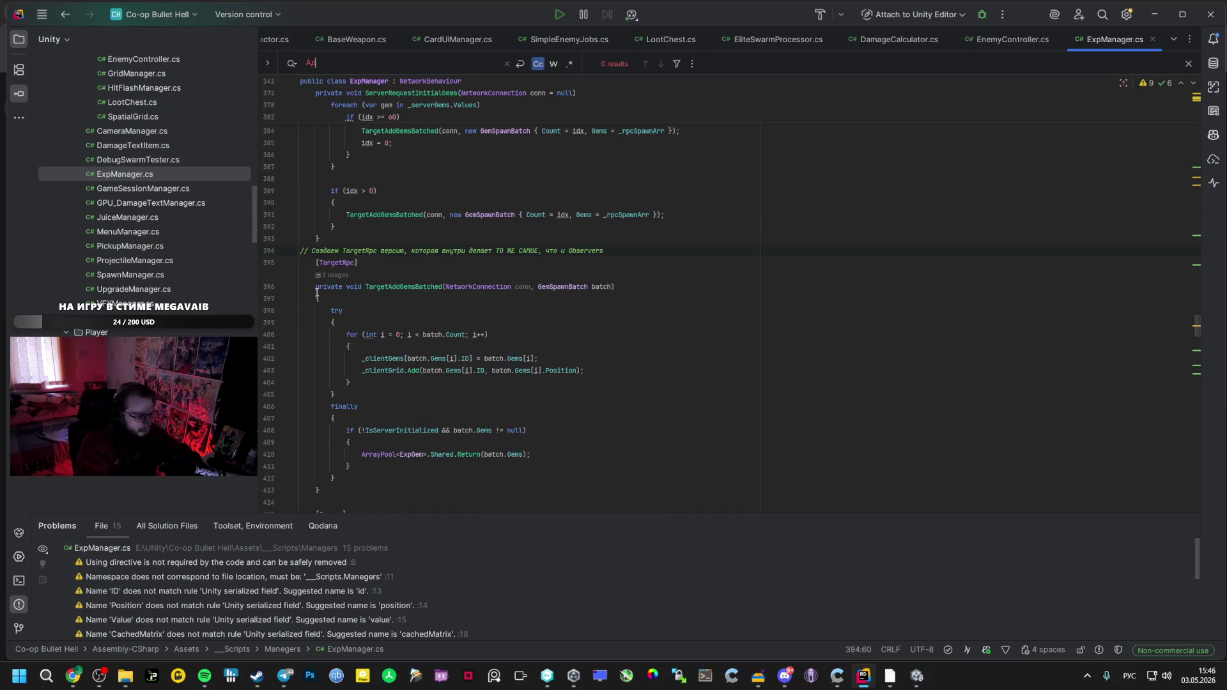
{"action": "key", "text": "alt+Tab"}
{"action": "scroll", "coordinate": [368, 298], "scroll_direction": "up", "scroll_amount": 5}
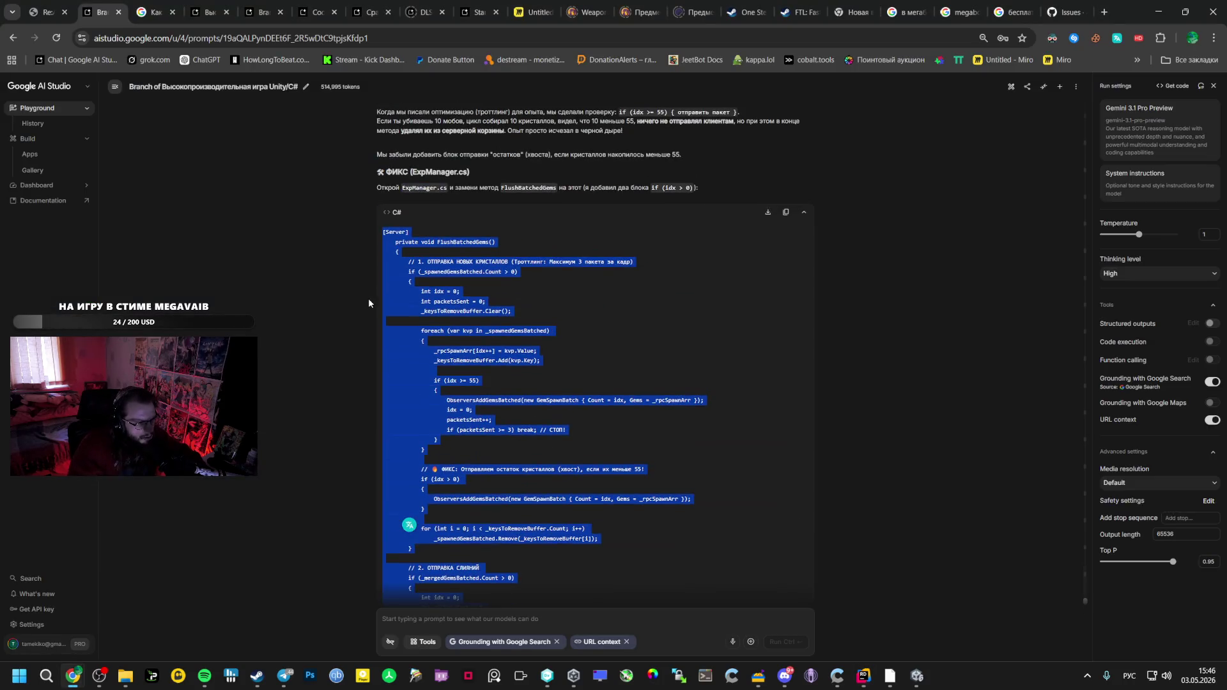
Search ExpManager.cs in Rider for 'Flush' and jump to the FlushBatchedGems method
{"action": "key", "text": "alt+Tab"}
{"action": "type", "text": "Ad"}
{"action": "key", "text": "BackSpace"}
{"action": "key", "text": "BackSpace"}
{"action": "type", "text": "Flush"}
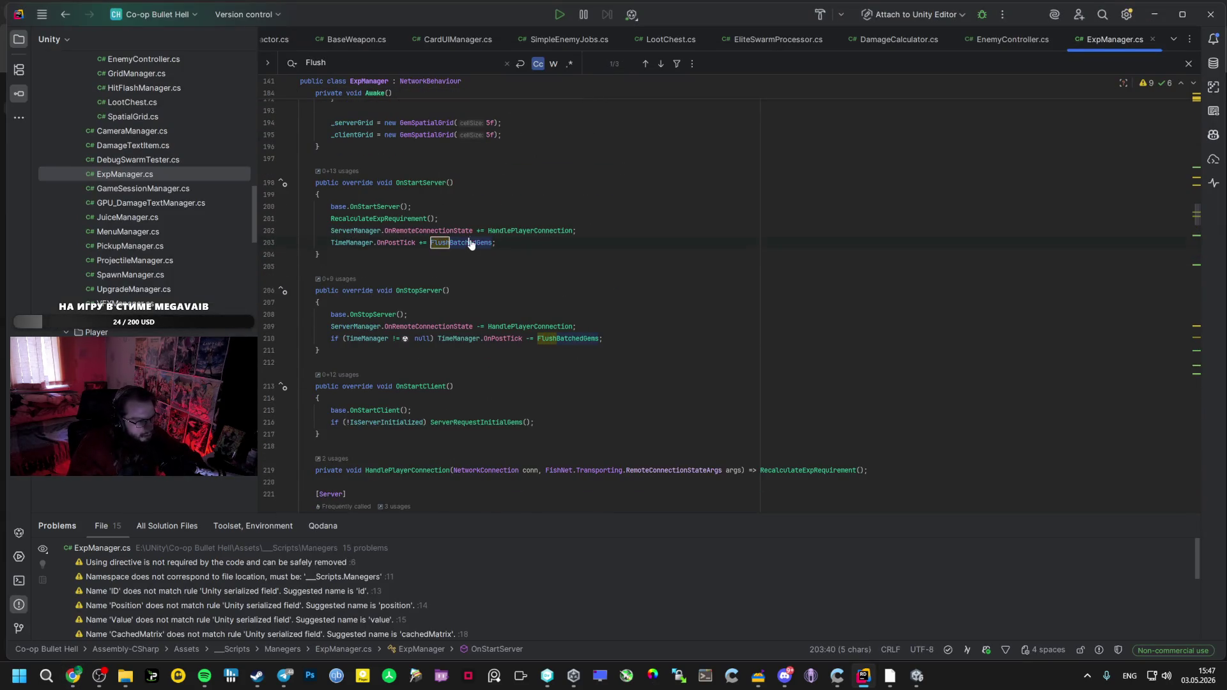
{"action": "key", "text": "Return"}
{"action": "key", "text": "Return"}
Replace the old FlushBatchedGems method with the corrected version from the AI answer
{"action": "mouse_move", "coordinate": [317, 219]}
{"action": "left_mouse_down"}
{"action": "mouse_move", "coordinate": [342, 323]}
{"action": "mouse_move", "coordinate": [358, 315]}
{"action": "mouse_move", "coordinate": [363, 341]}
{"action": "left_mouse_up"}
{"action": "key", "text": "ctrl+v"}
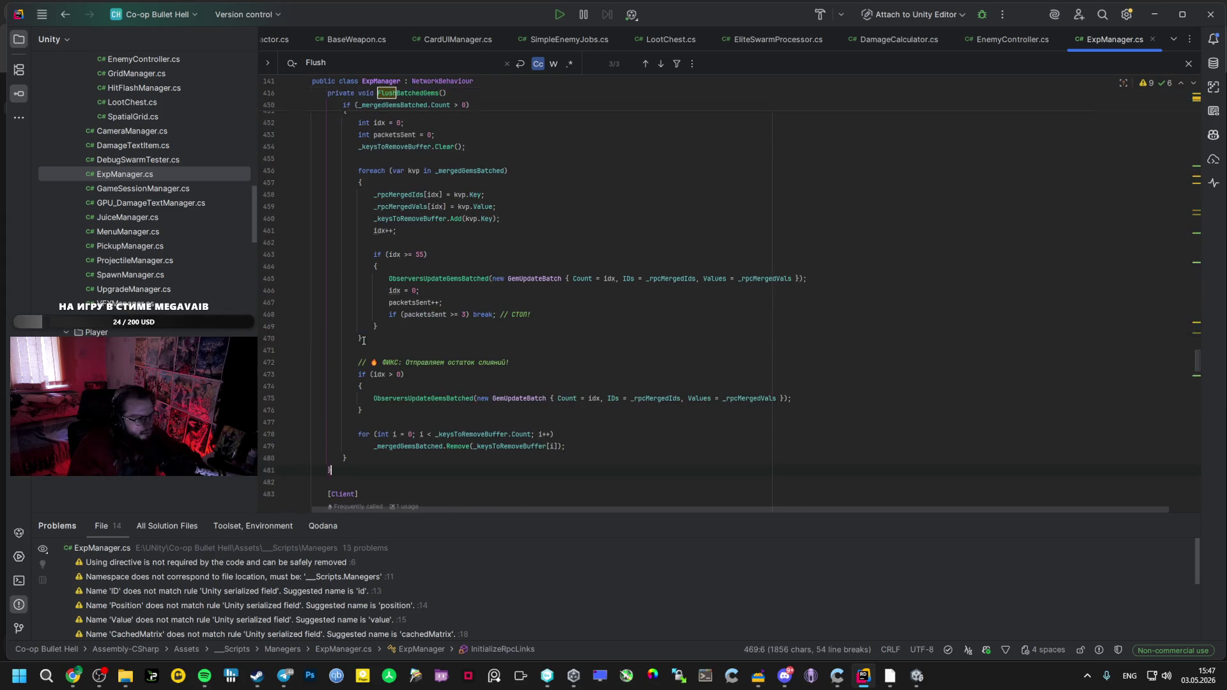
{"action": "key", "text": "alt+Tab"}
{"action": "scroll", "coordinate": [540, 445], "scroll_direction": "down", "scroll_amount": 5}
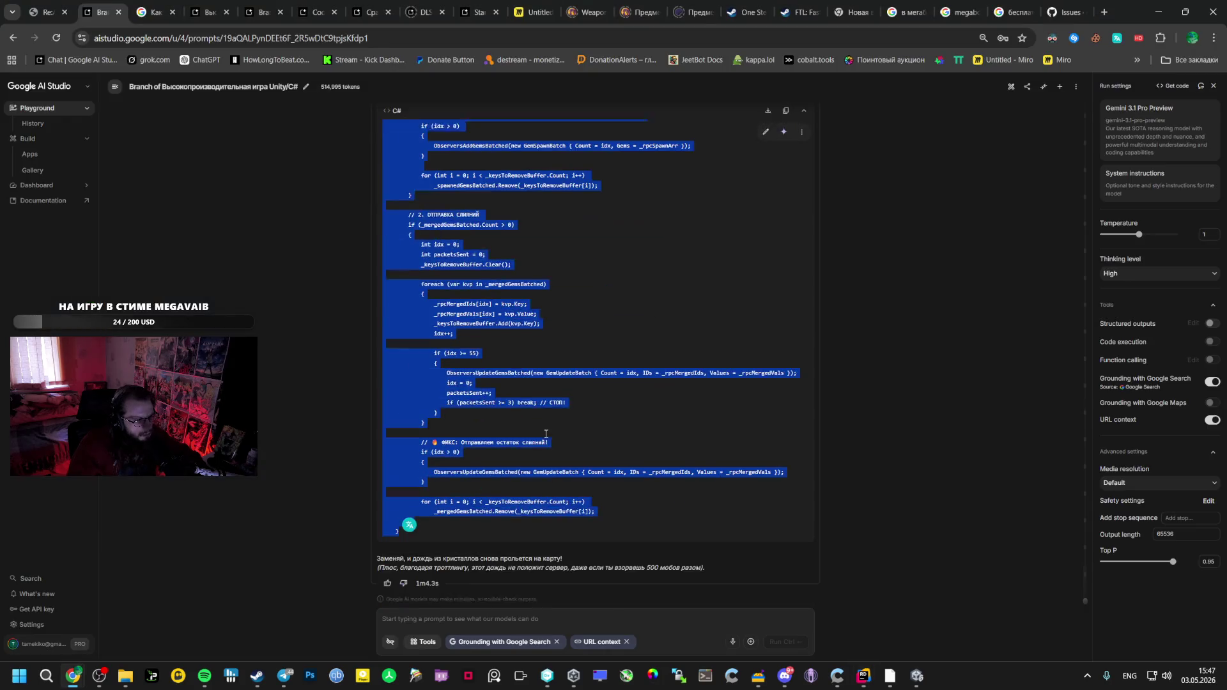
{"action": "left_click", "coordinate": [917, 676]}
Let Unity finish recompiling the scripts, then run File > Build And Run
{"action": "left_click", "coordinate": [9, 20]}
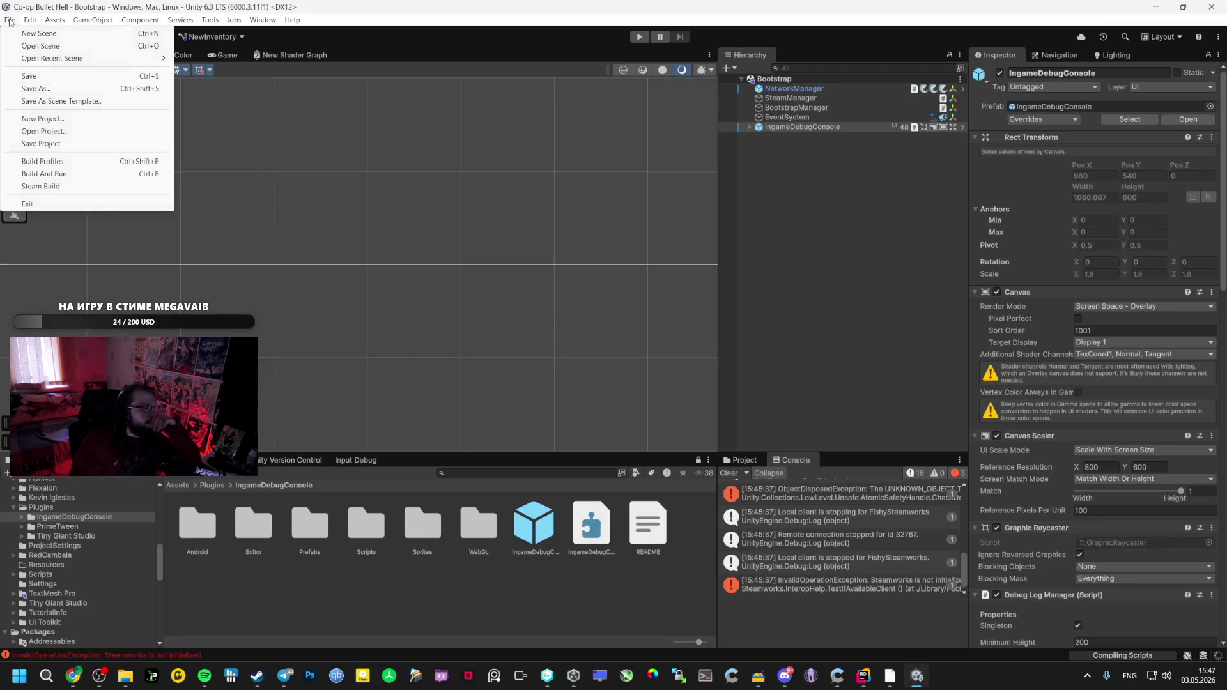
{"action": "mouse_move", "coordinate": [30, 20]}
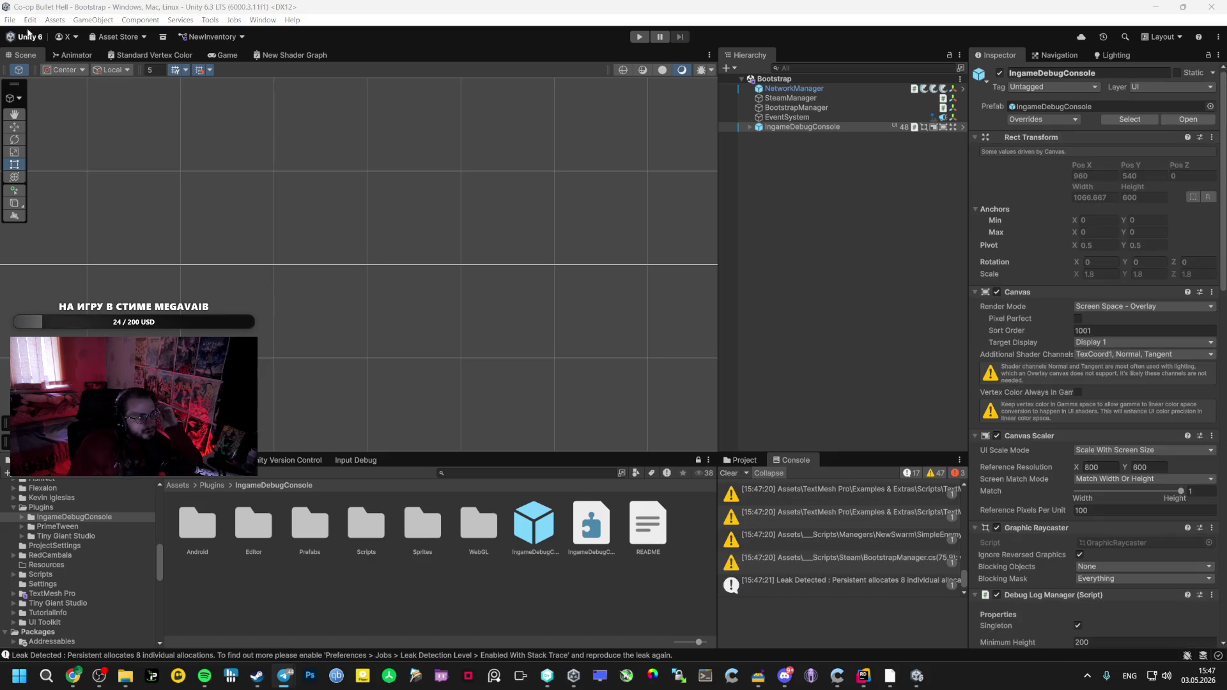
{"action": "left_click", "coordinate": [10, 20]}
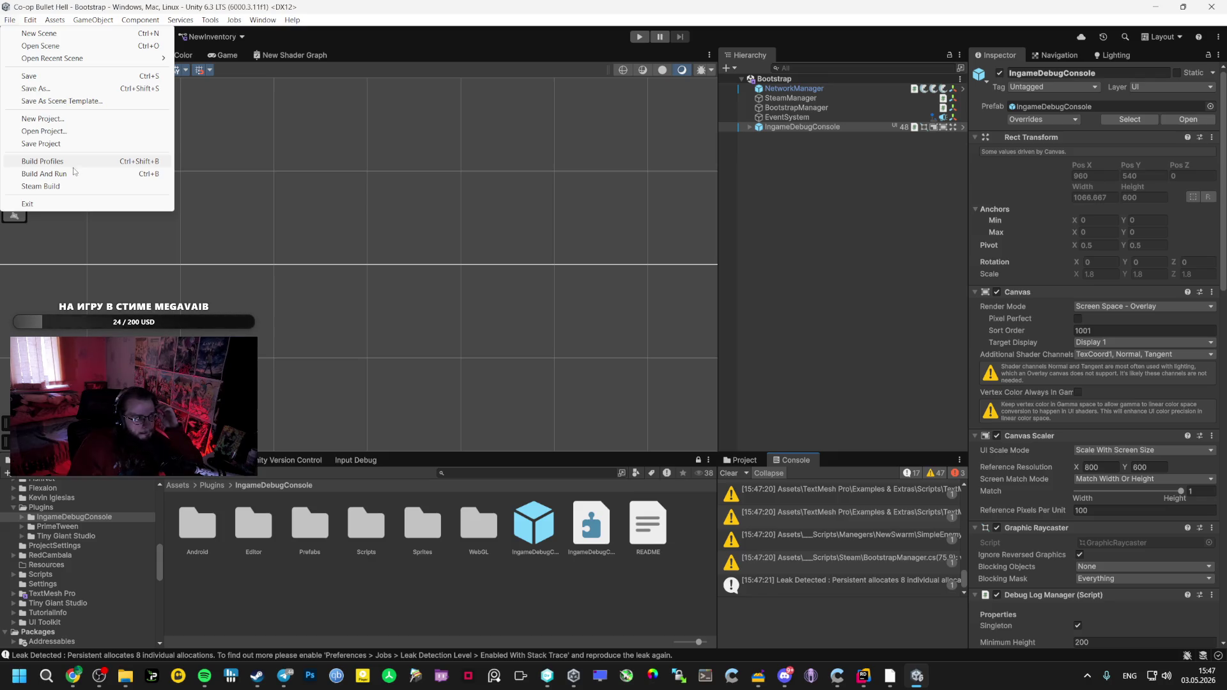
{"action": "left_click", "coordinate": [70, 173]}
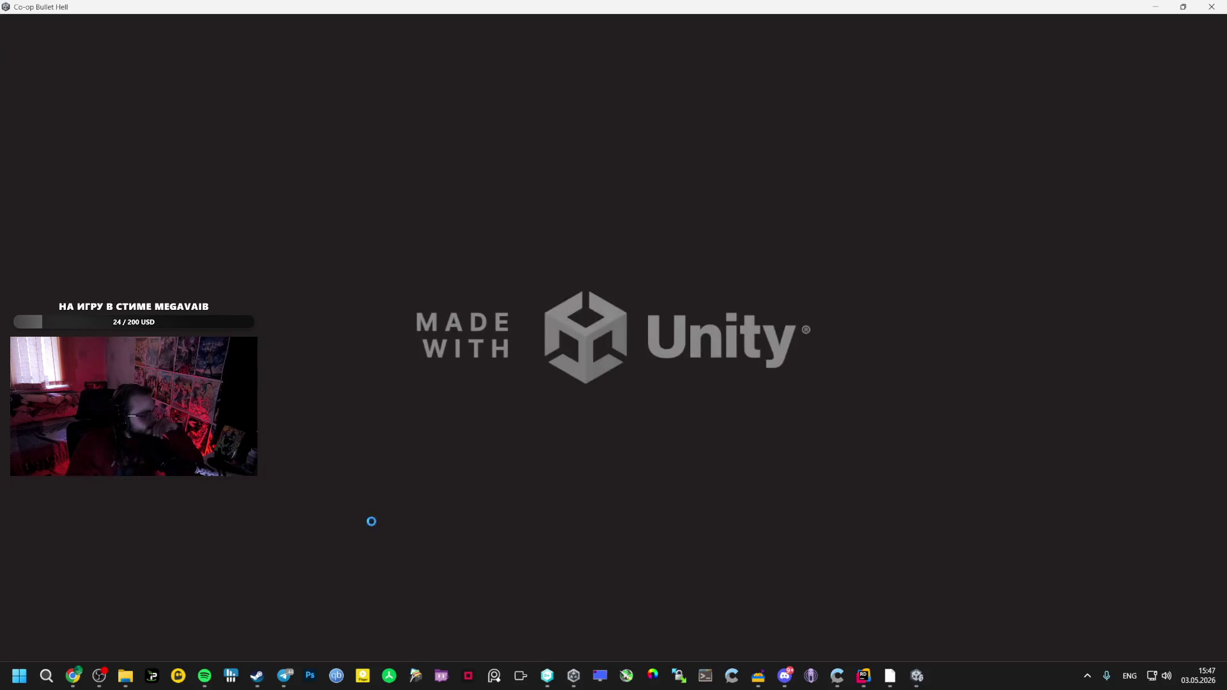
Wait for the rebuilt Co-op Bullet Hell to load past the splash screen to its lobby menu
{"action": "mouse_move", "coordinate": [125, 675]}
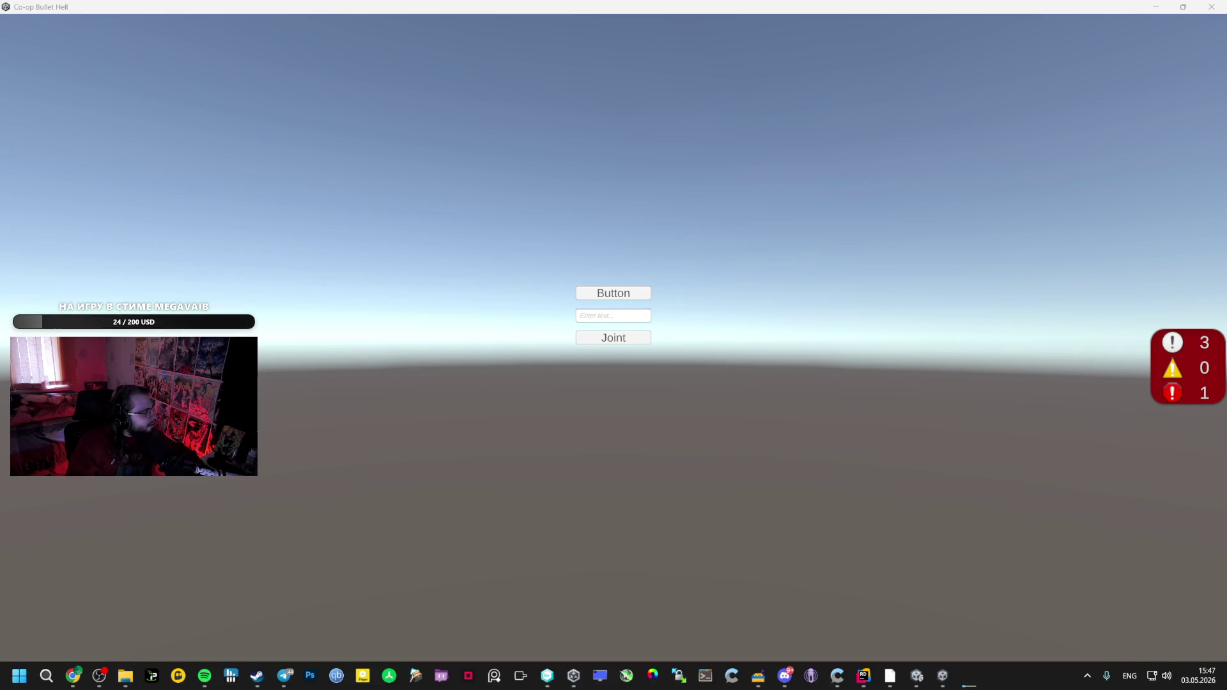
{"action": "key", "text": "super+e"}
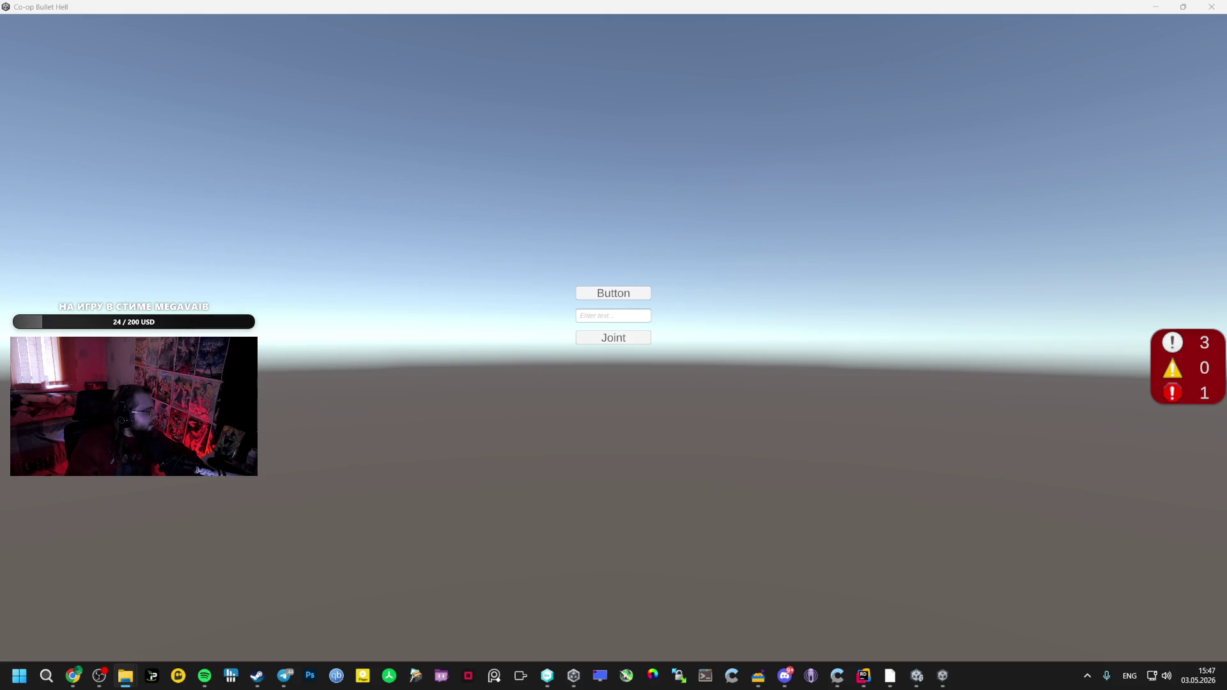
{"action": "key", "text": "alt+Tab"}
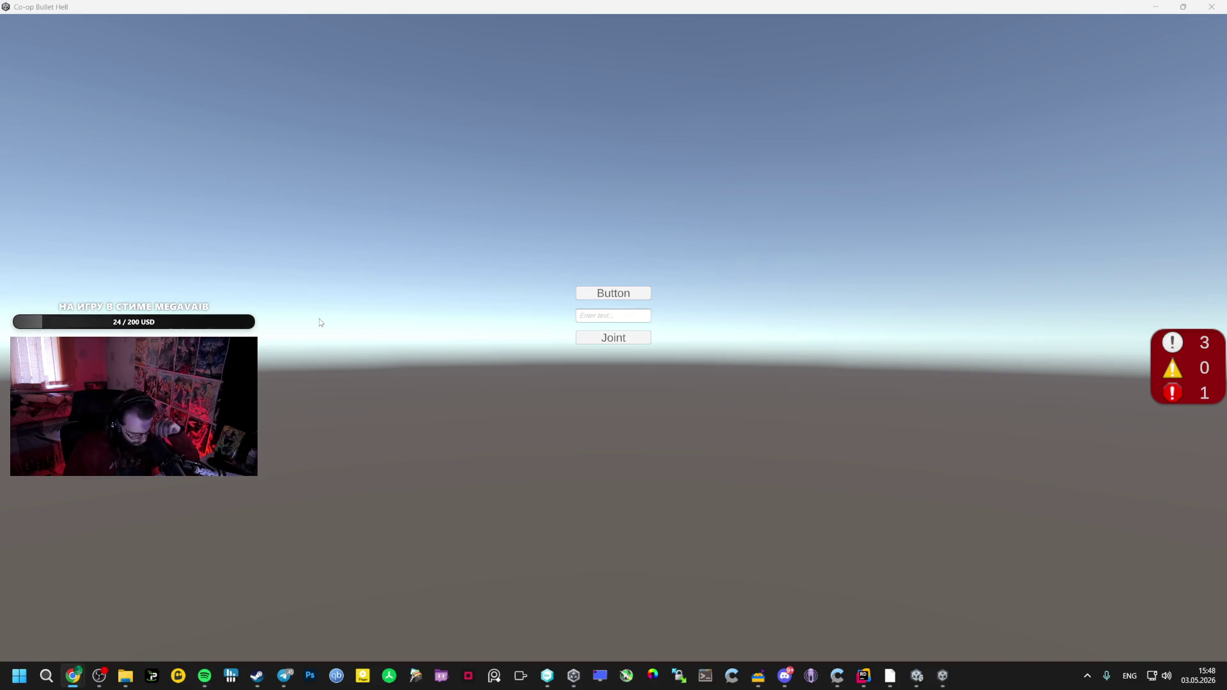
Start a test run, take Damage Up cards up to level 3, then exit to the main menu
{"action": "left_click", "coordinate": [591, 292]}
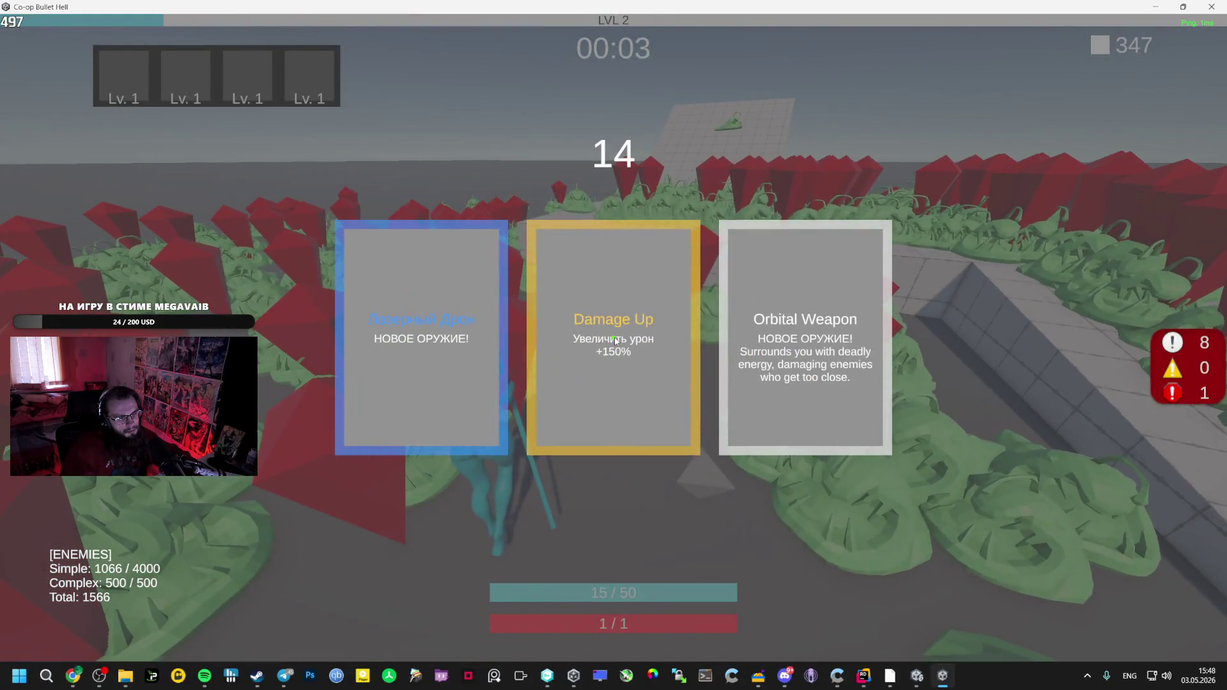
{"action": "left_click", "coordinate": [614, 341]}
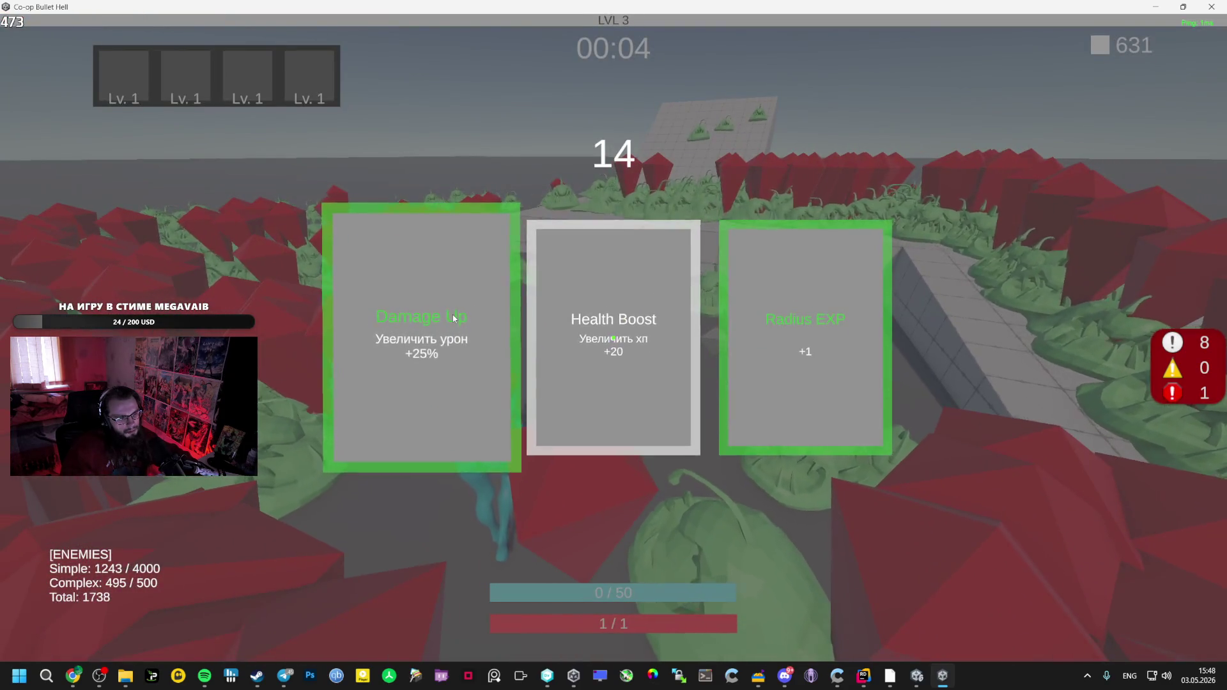
{"action": "left_click", "coordinate": [454, 316]}
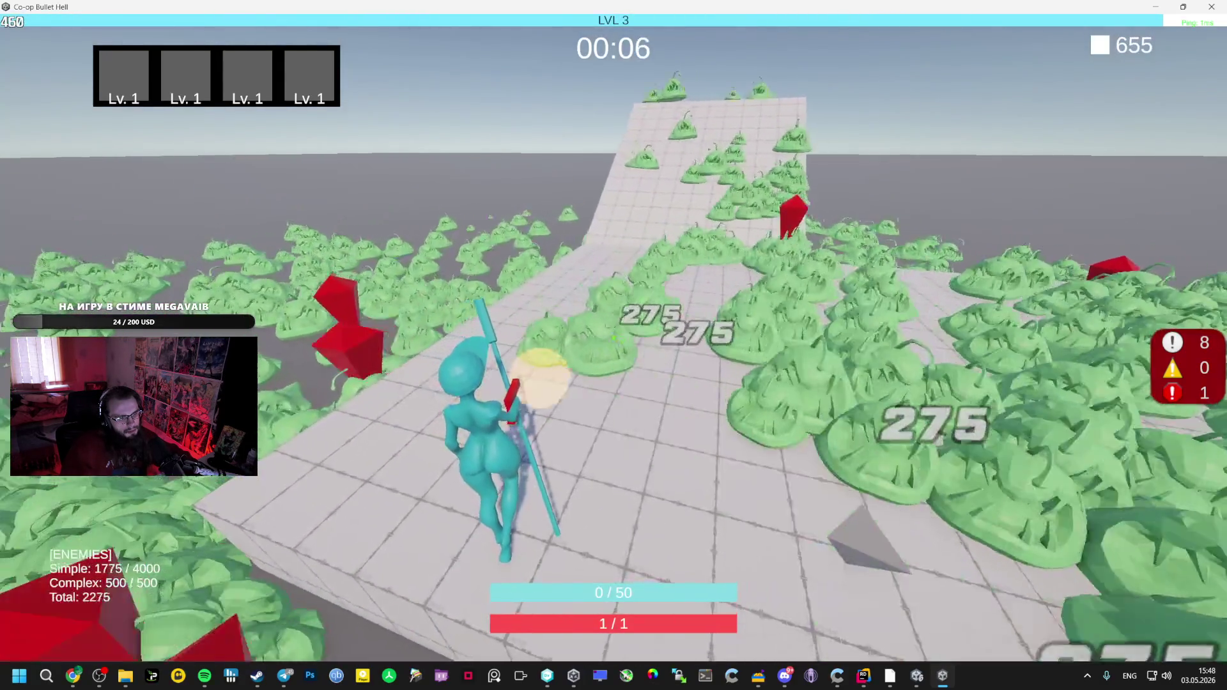
{"action": "key", "text": "Escape"}
{"action": "left_click", "coordinate": [627, 297]}
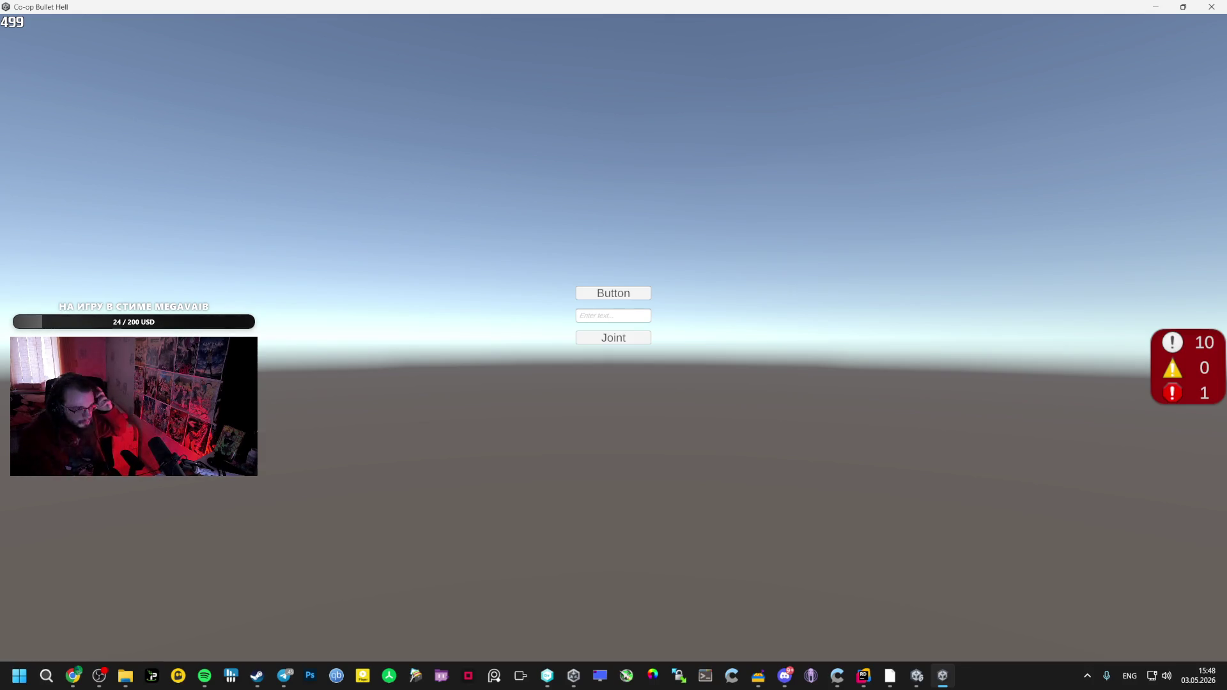
Start a new match with Joint and run the character along the walkway with W
{"action": "left_click", "coordinate": [617, 297]}
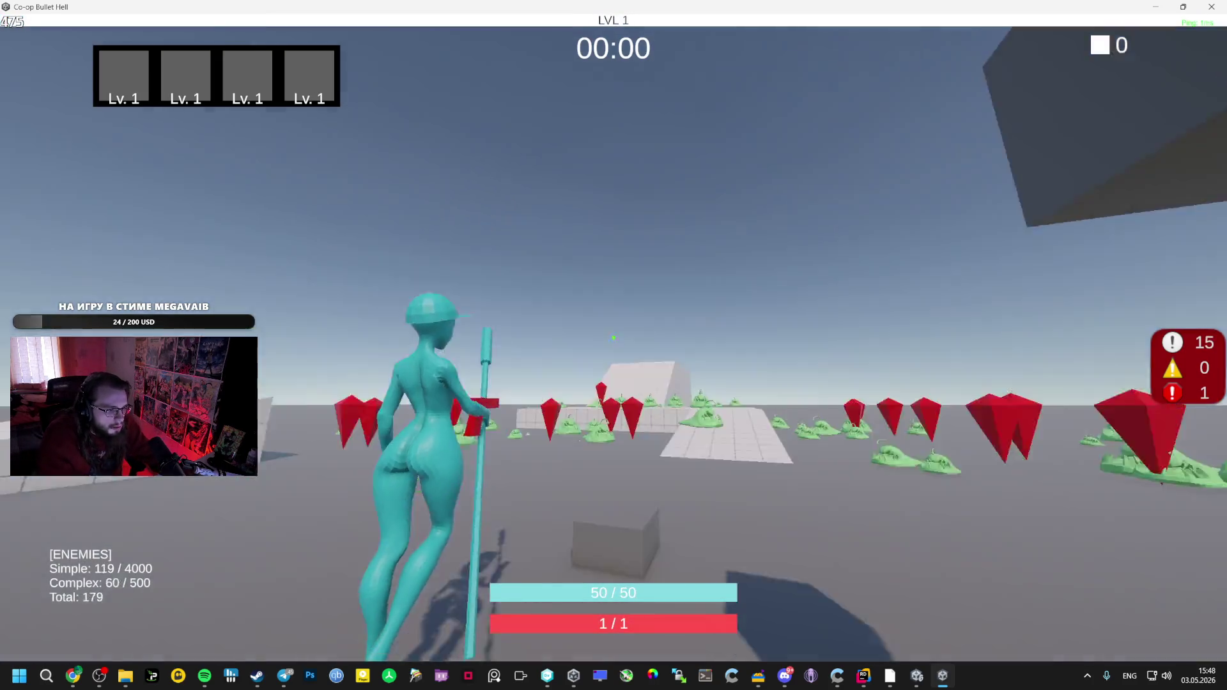
{"action": "key", "text": "w"}
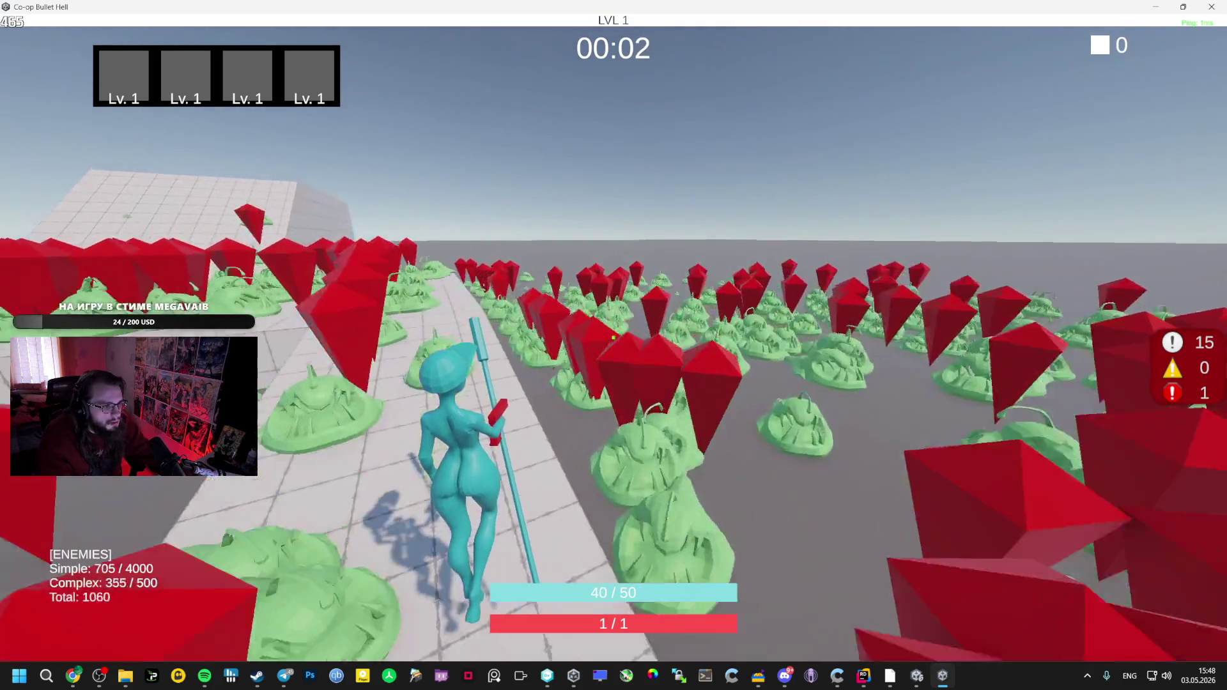
{"action": "key", "text": "w"}
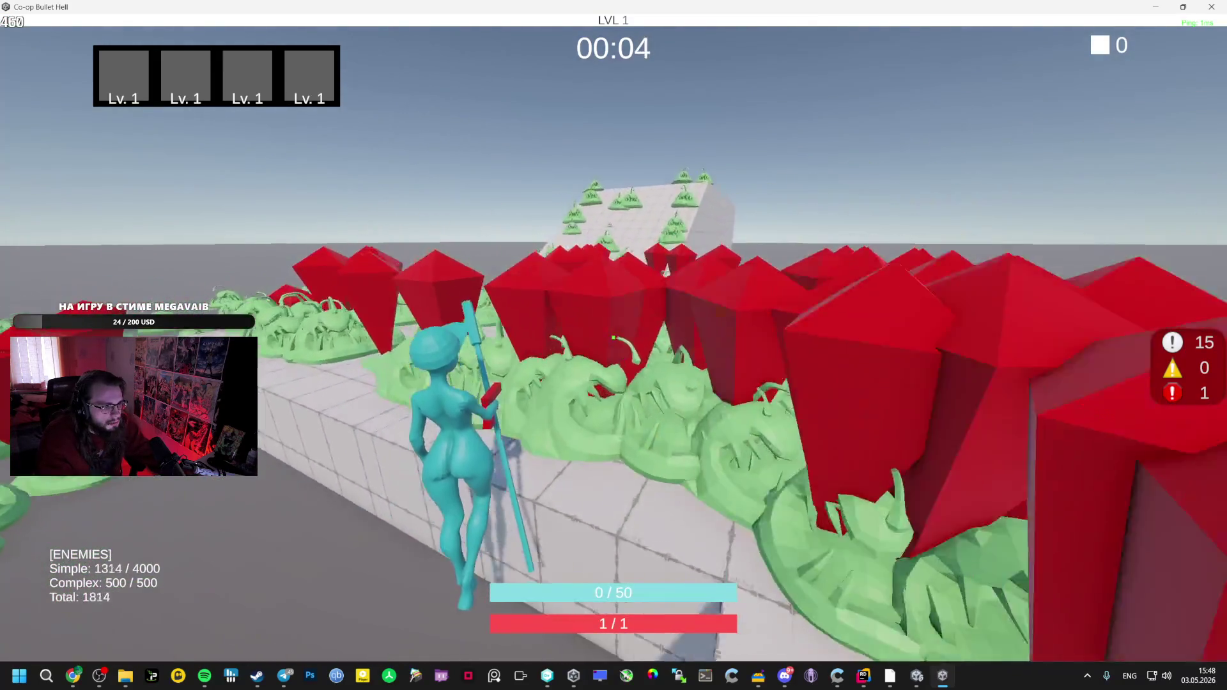
{"action": "key", "text": "w"}
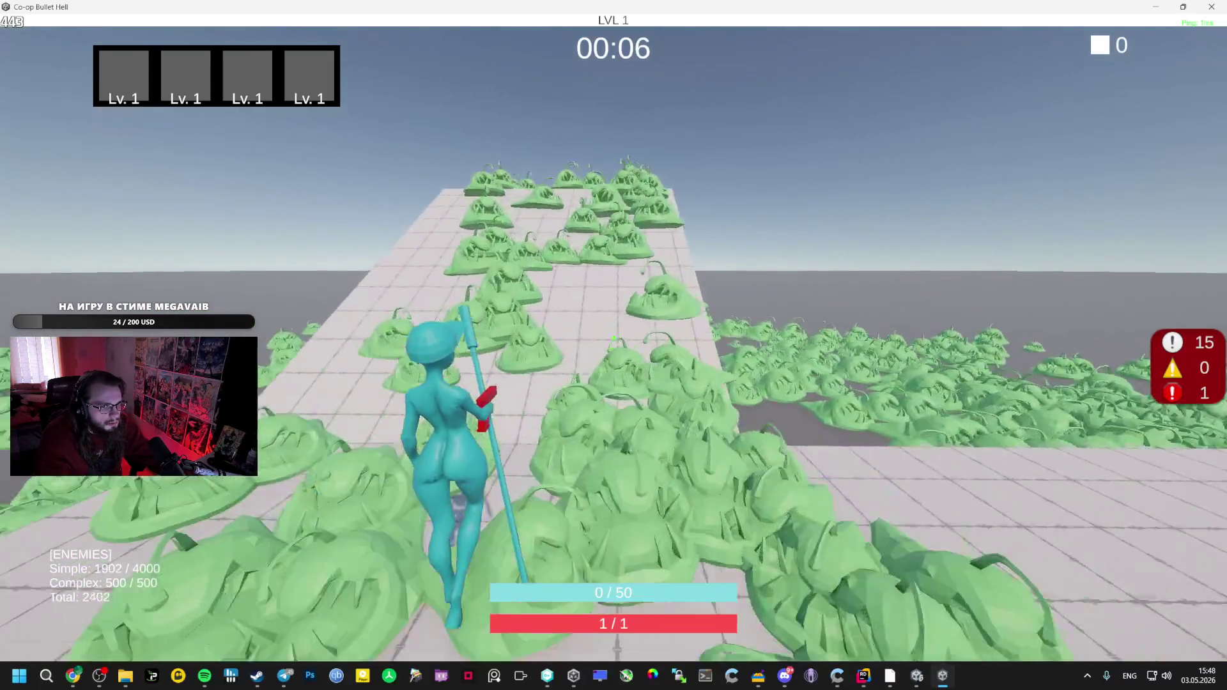
{"action": "key", "text": "w"}
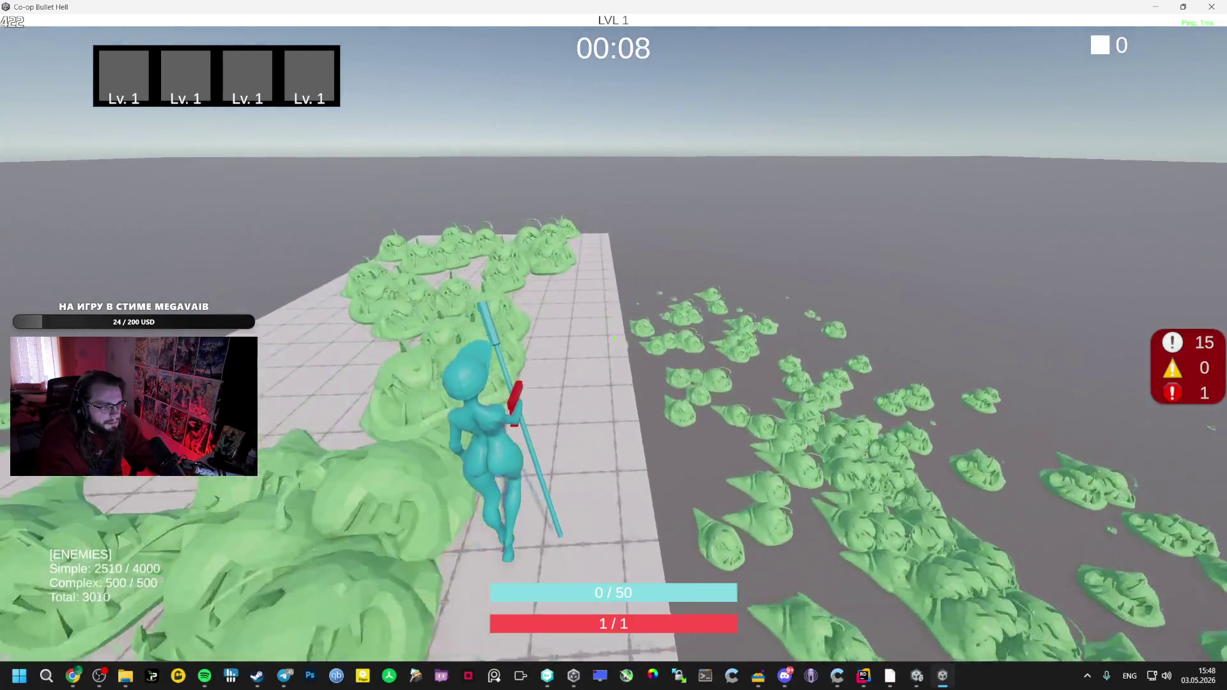
{"action": "key", "text": "w"}
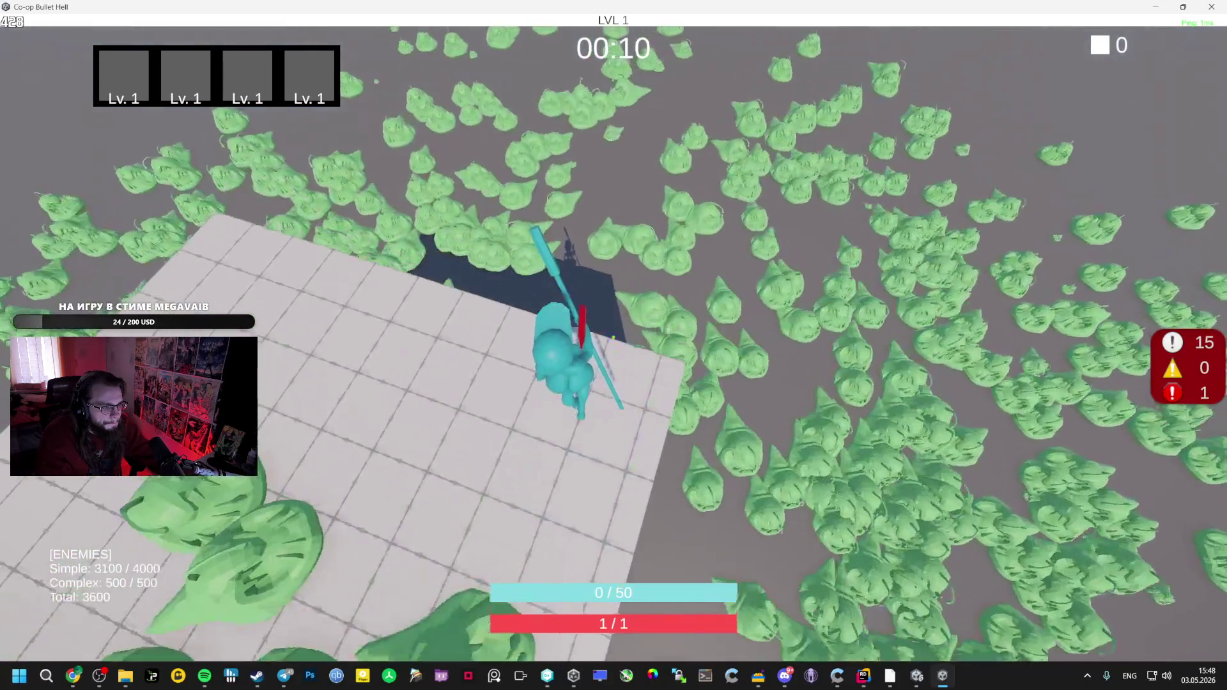
{"action": "key", "text": "w"}
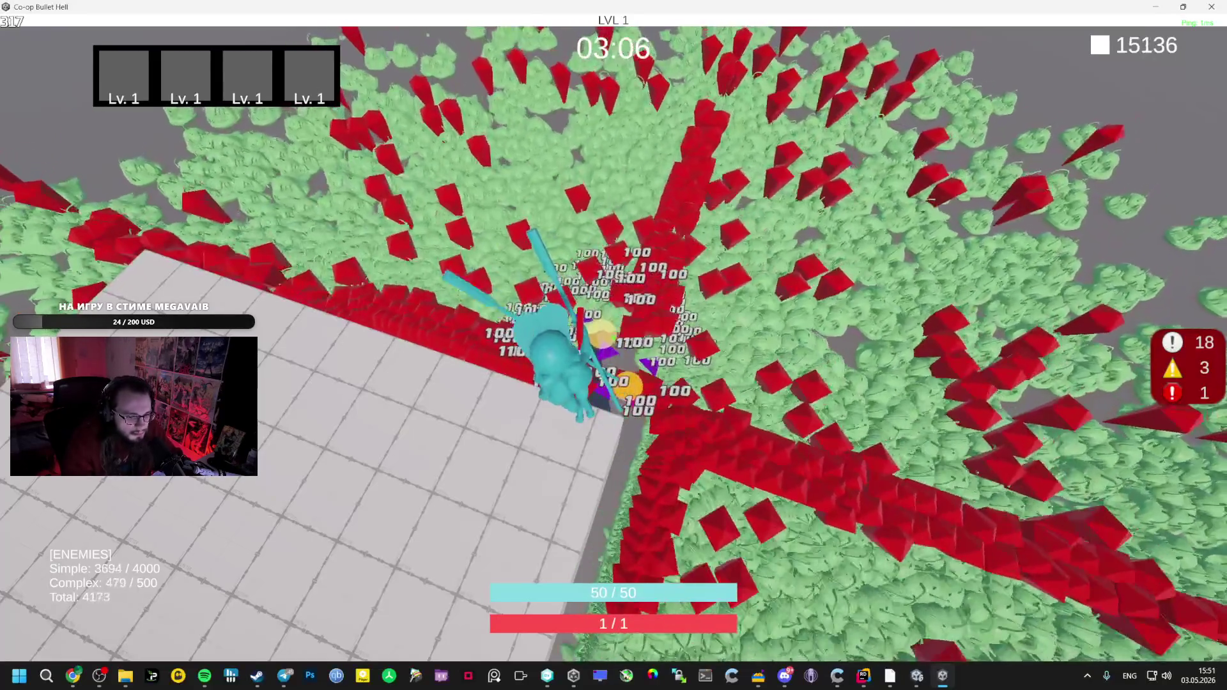
Pause the host game and launch a second copy of Co-op Bullet Hell from the Steam library
{"action": "key", "text": "Escape"}
{"action": "mouse_move", "coordinate": [890, 676]}
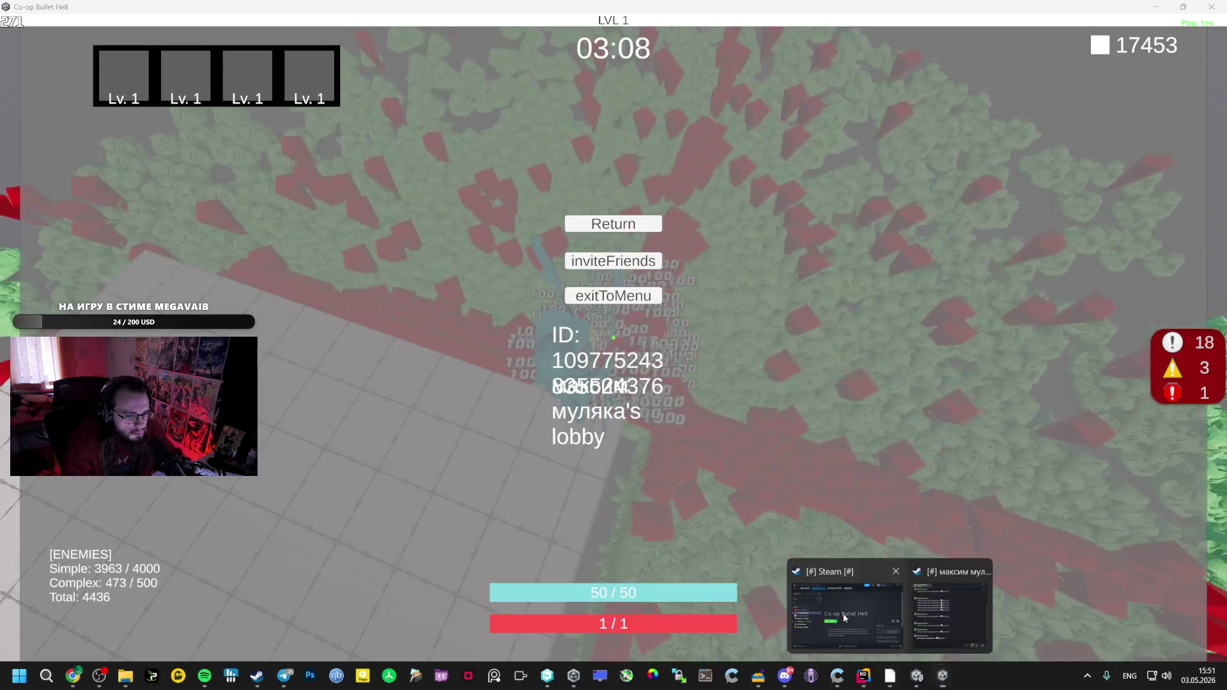
{"action": "left_click", "coordinate": [850, 625]}
{"action": "left_click", "coordinate": [831, 334]}
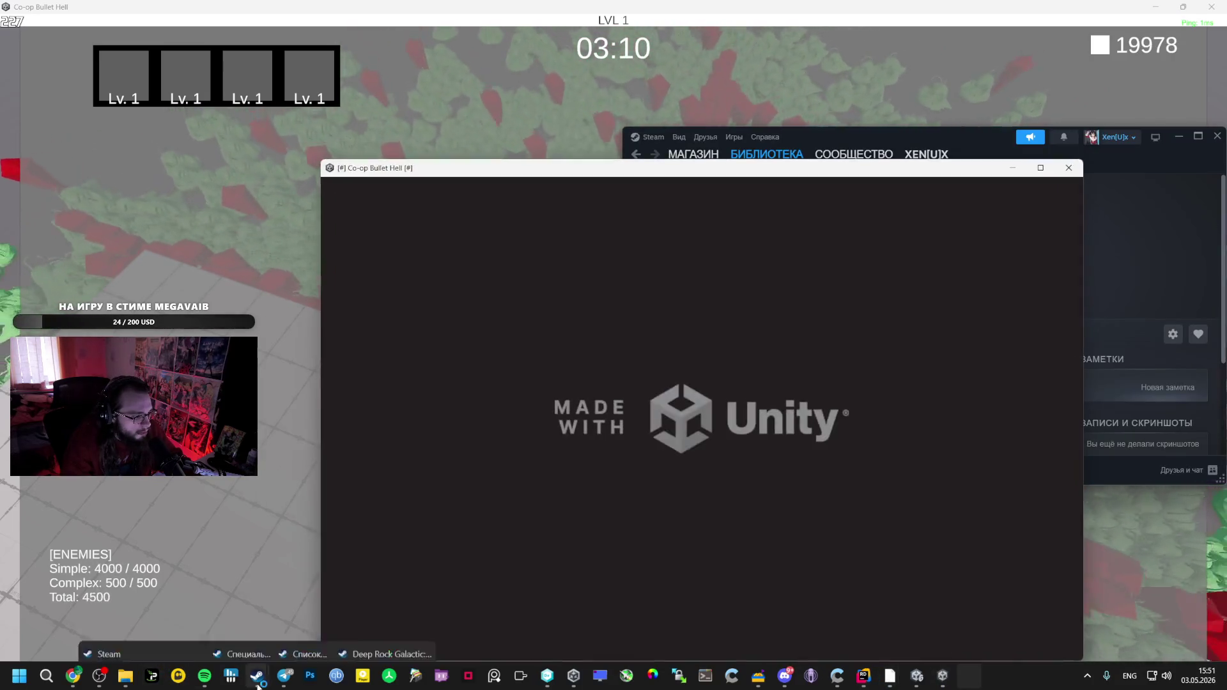
Send the friend a game invite from the Steam friends list
{"action": "mouse_move", "coordinate": [257, 676]}
{"action": "left_click", "coordinate": [253, 633]}
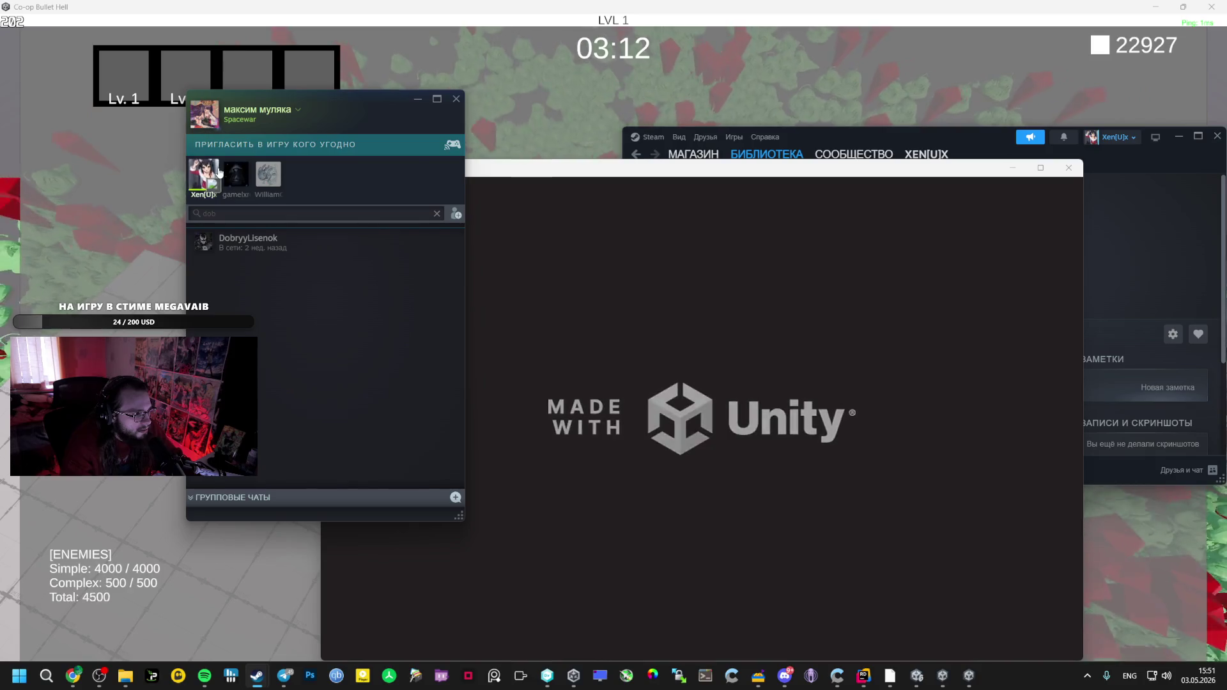
{"action": "right_click", "coordinate": [219, 173]}
{"action": "left_click", "coordinate": [270, 341]}
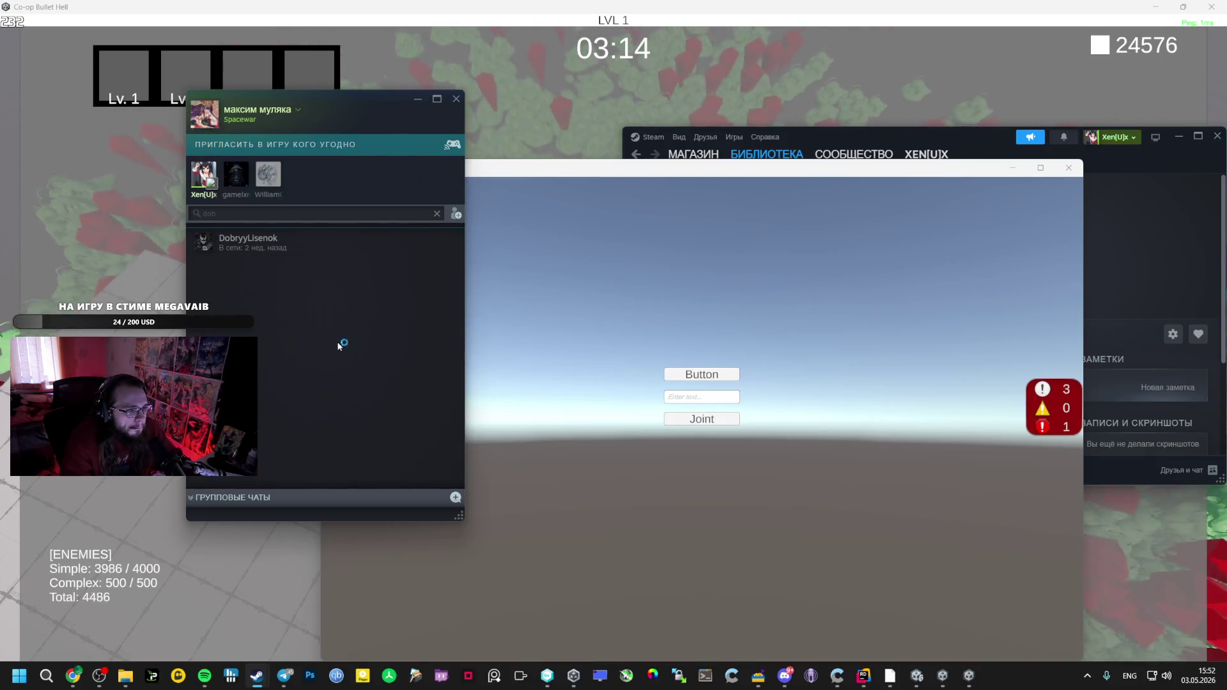
Accept the Spacewar invite in chat so the client joins, then minimize both Steam windows
{"action": "mouse_move", "coordinate": [890, 675]}
{"action": "left_click", "coordinate": [850, 607]}
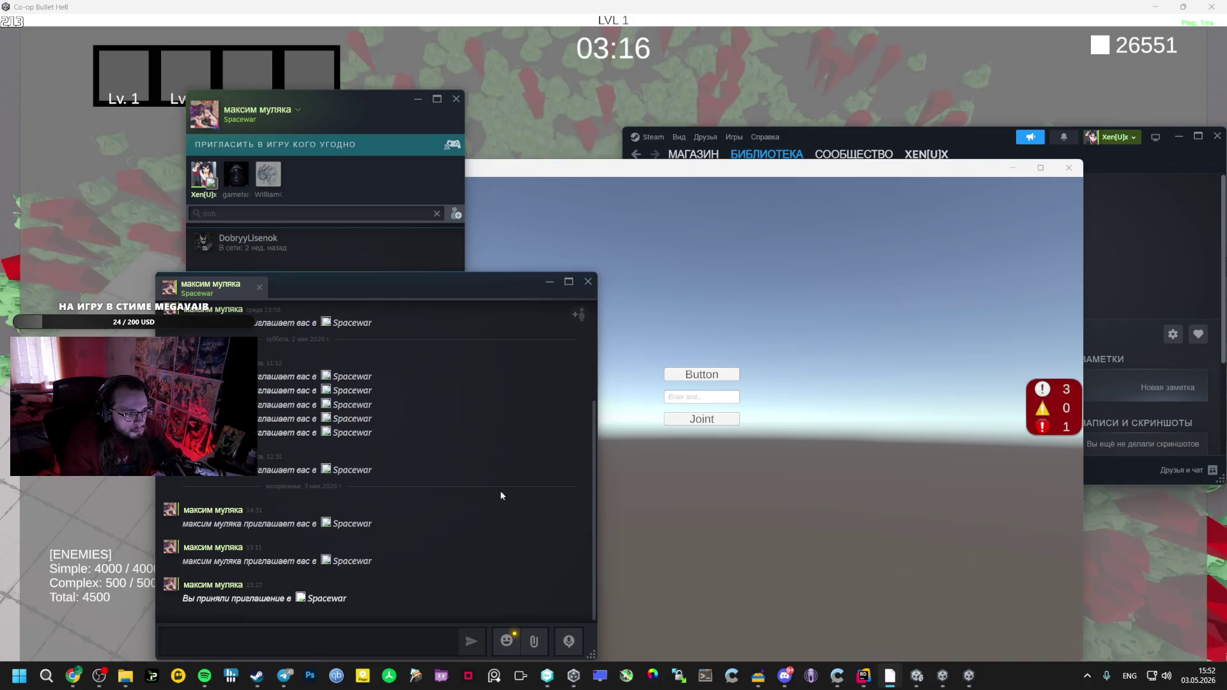
{"action": "left_click", "coordinate": [353, 578]}
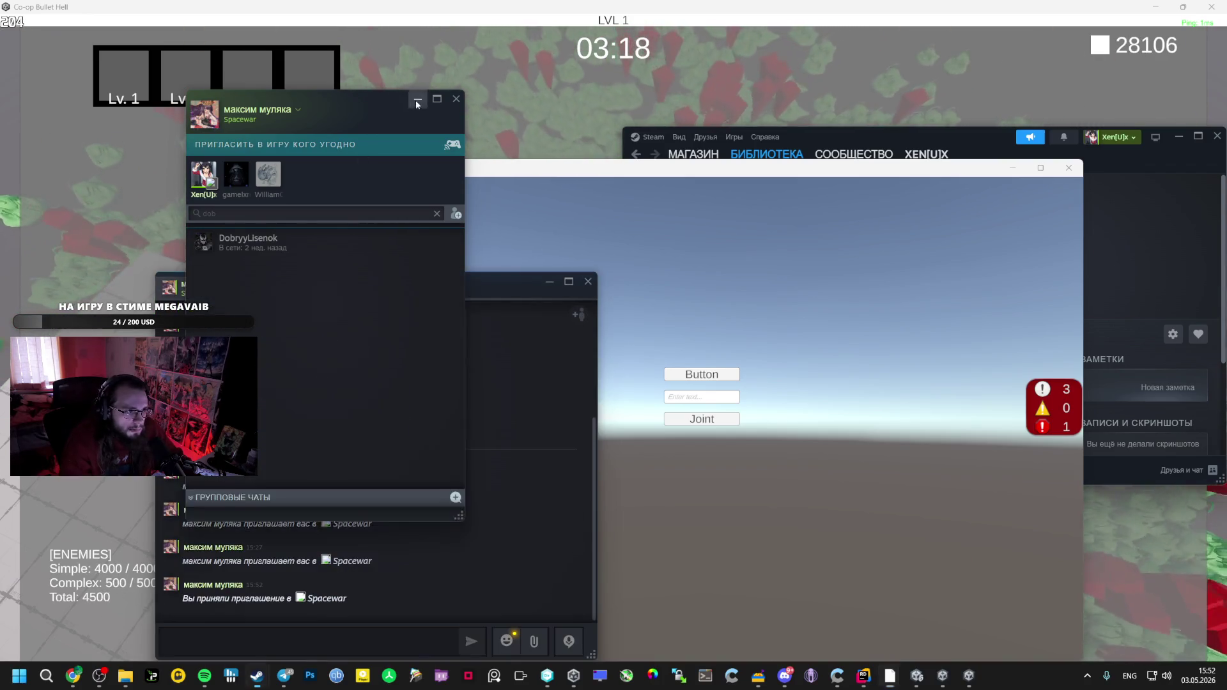
{"action": "left_click", "coordinate": [417, 99]}
{"action": "left_click", "coordinate": [588, 282]}
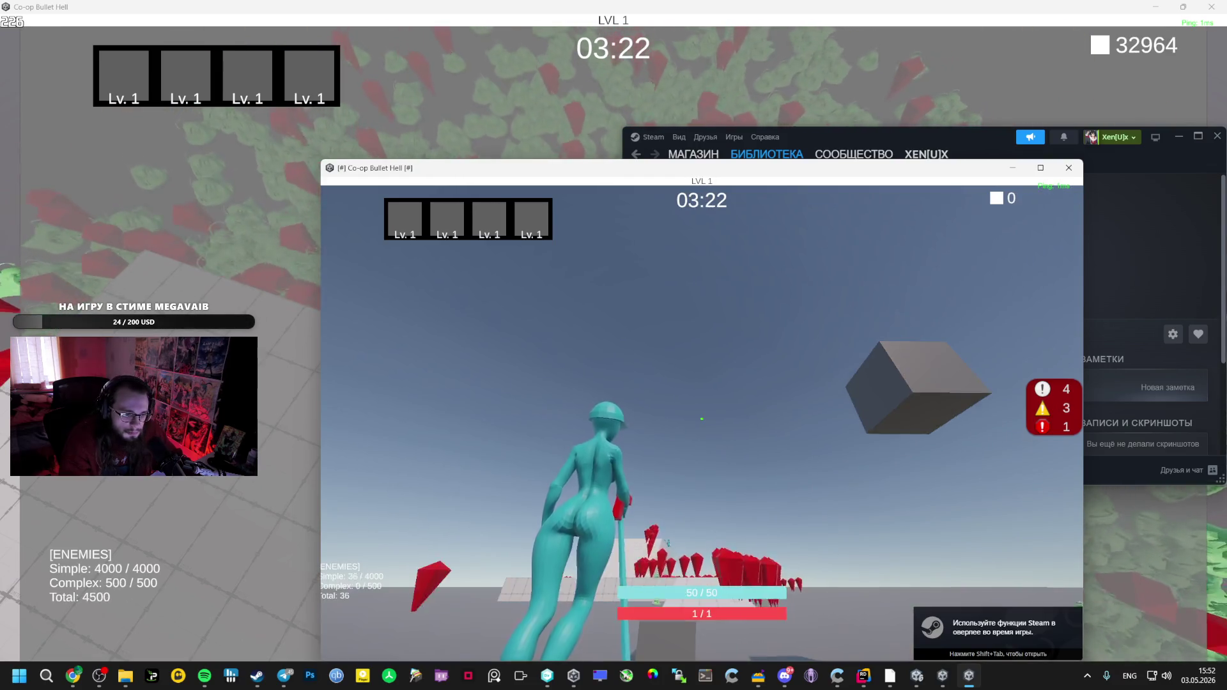
Walk the client character onto the platform and through the swarm with W
{"action": "key", "text": "w"}
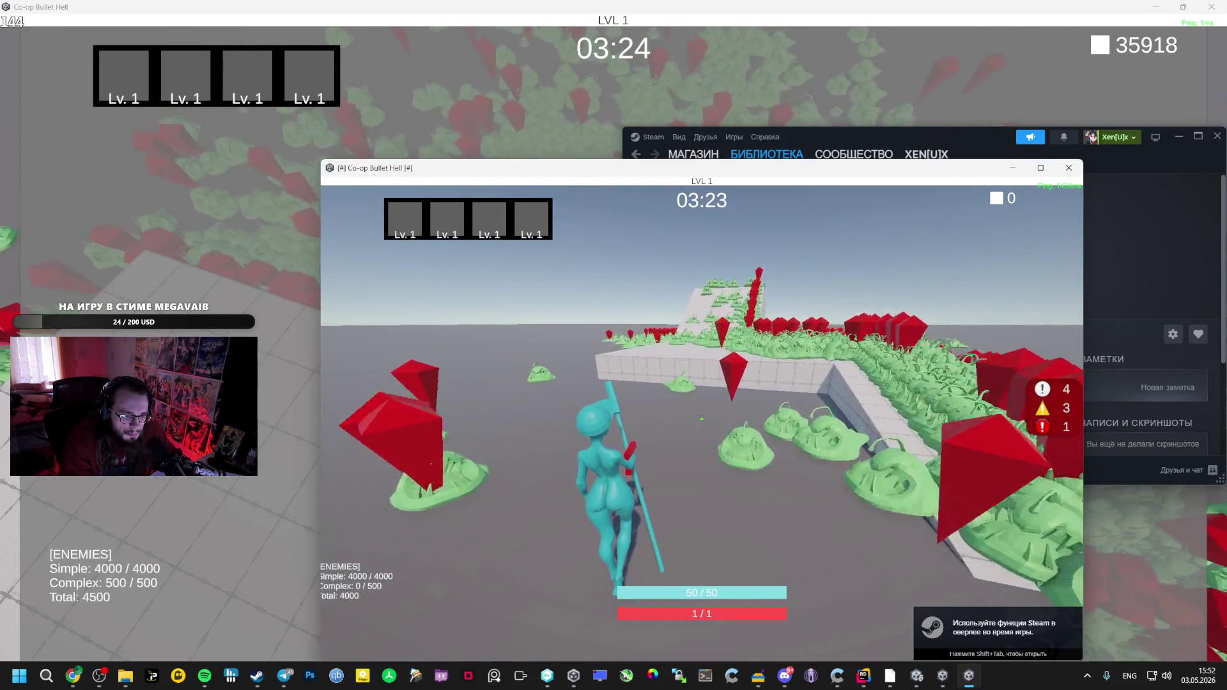
{"action": "key", "text": "w"}
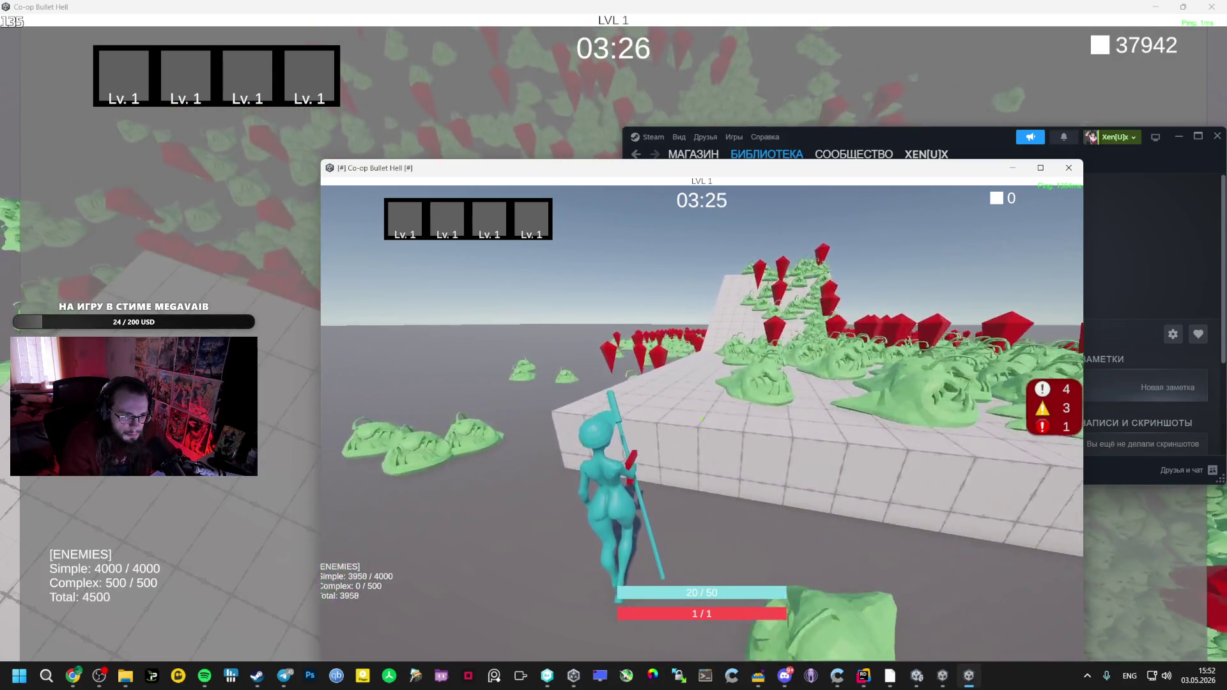
{"action": "key", "text": "w"}
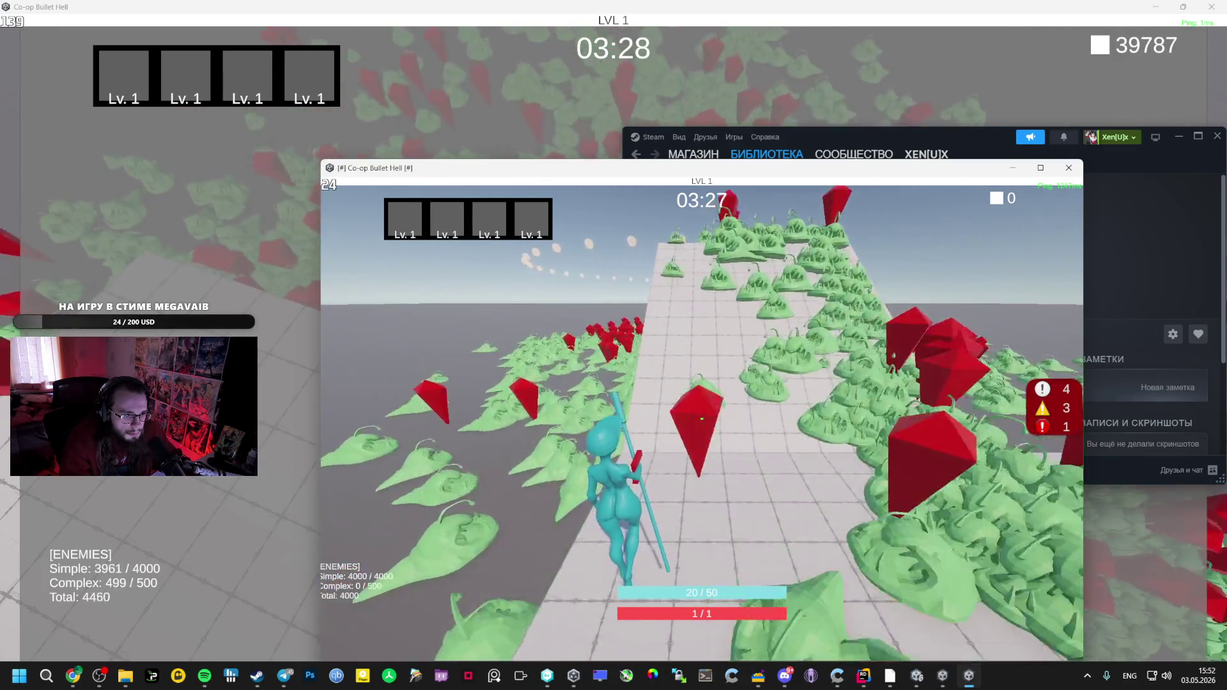
{"action": "key", "text": "w"}
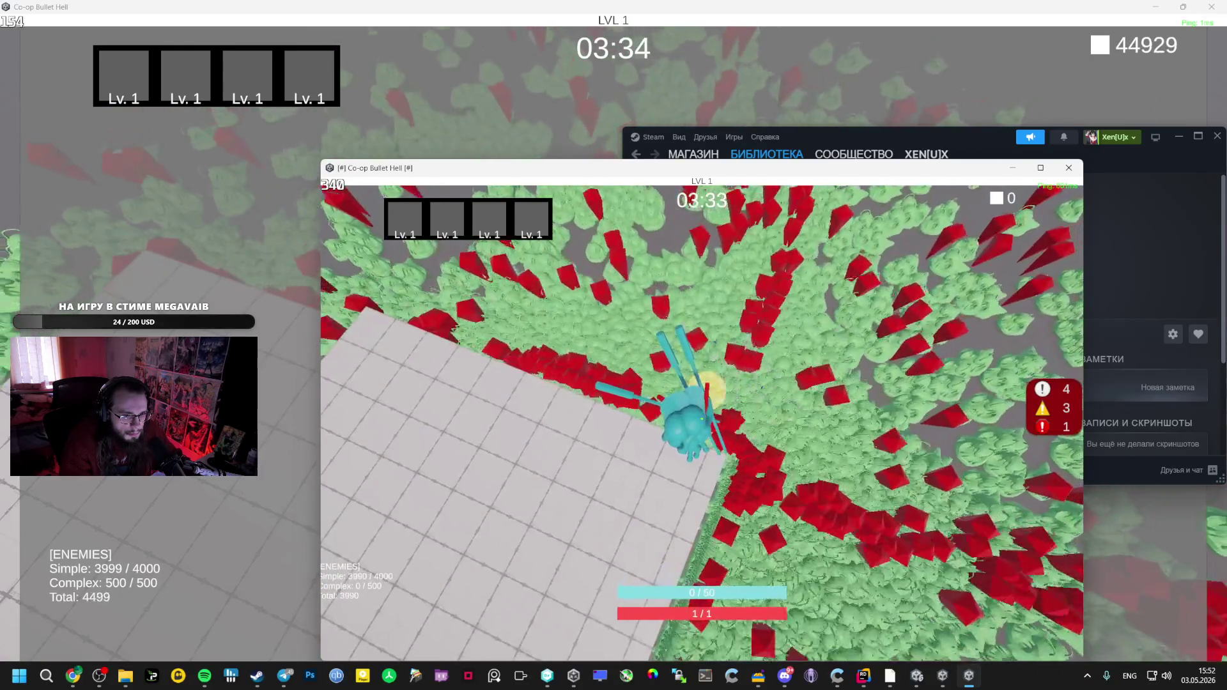
Alternate between the host and client game windows while play continues toward level 3
{"action": "key", "text": "alt+Tab"}
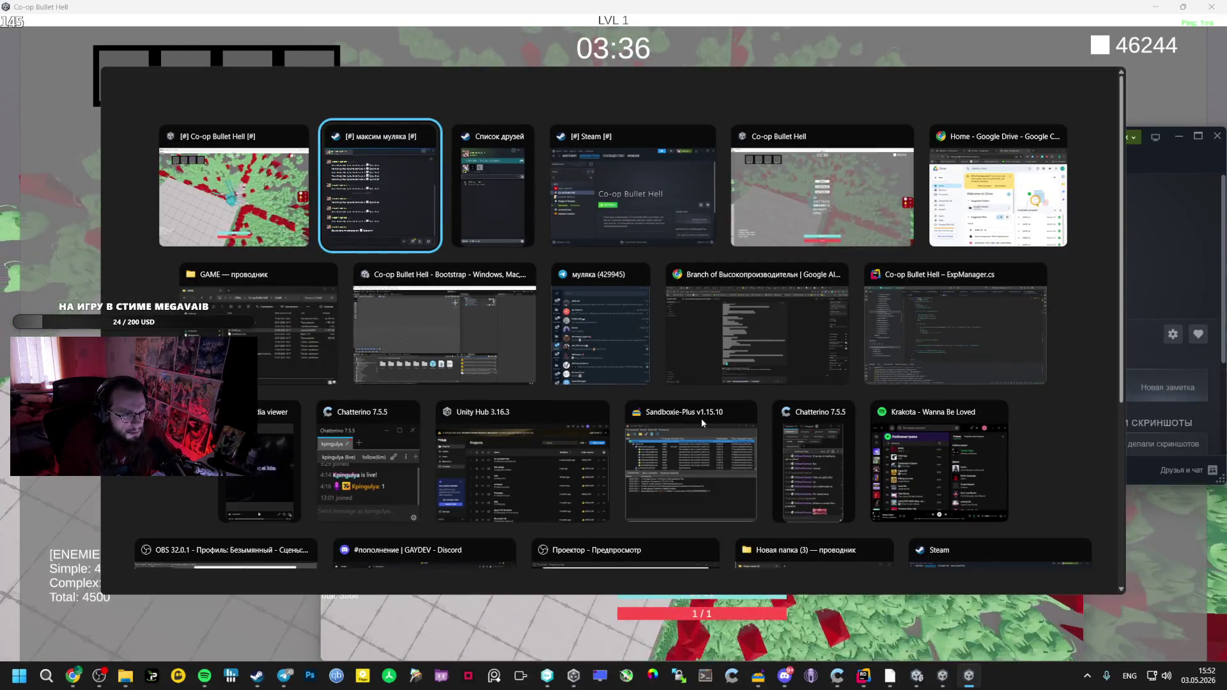
{"action": "key", "text": "Tab"}
{"action": "key", "text": "Tab"}
{"action": "key", "text": "Tab"}
{"action": "key", "text": "alt+Tab"}
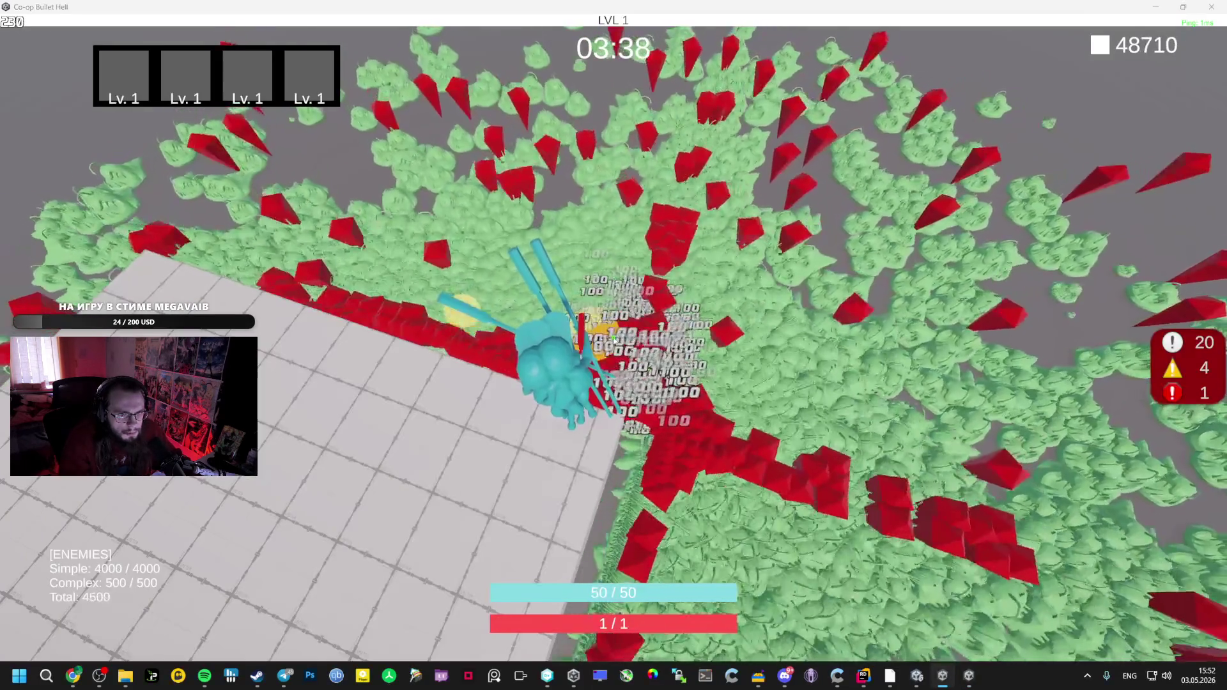
{"action": "key", "text": "alt+Tab"}
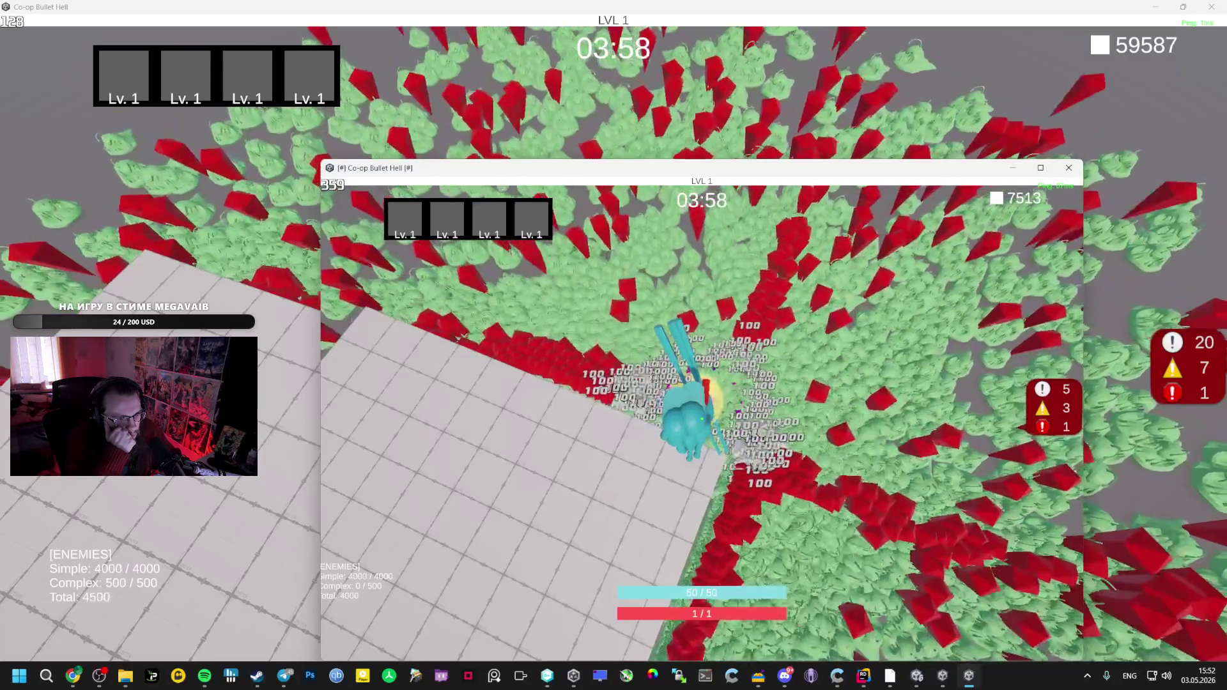
{"action": "key", "text": "alt+Tab"}
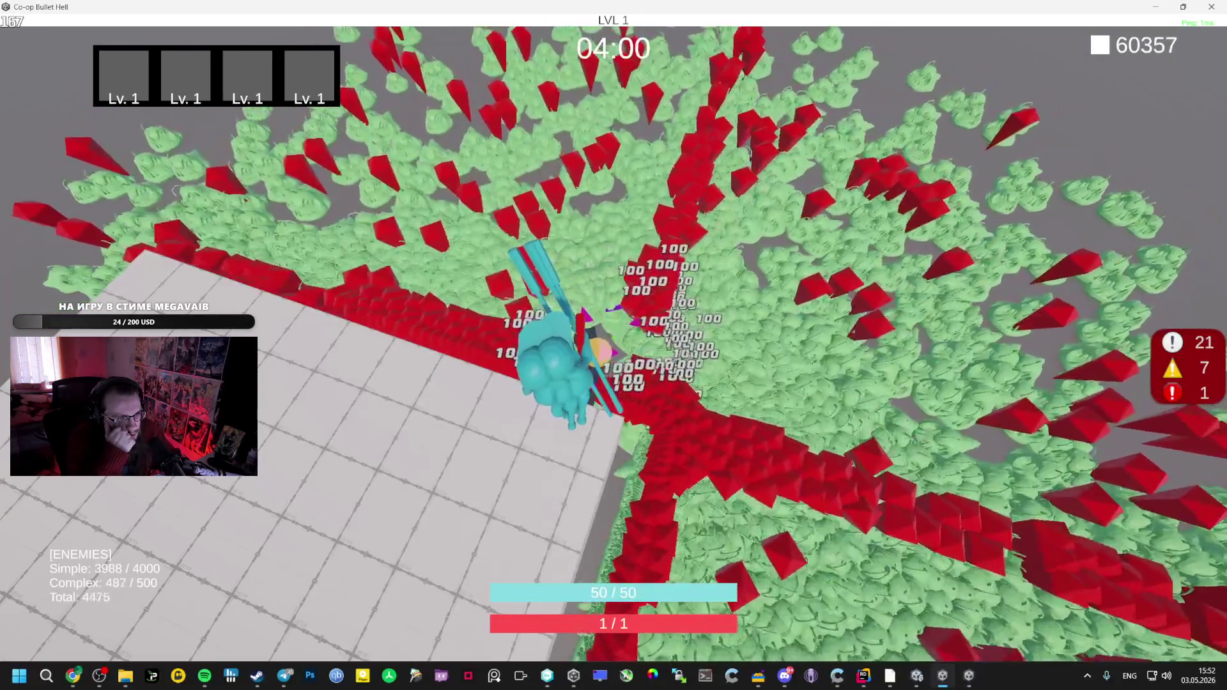
{"action": "key", "text": "alt+Tab"}
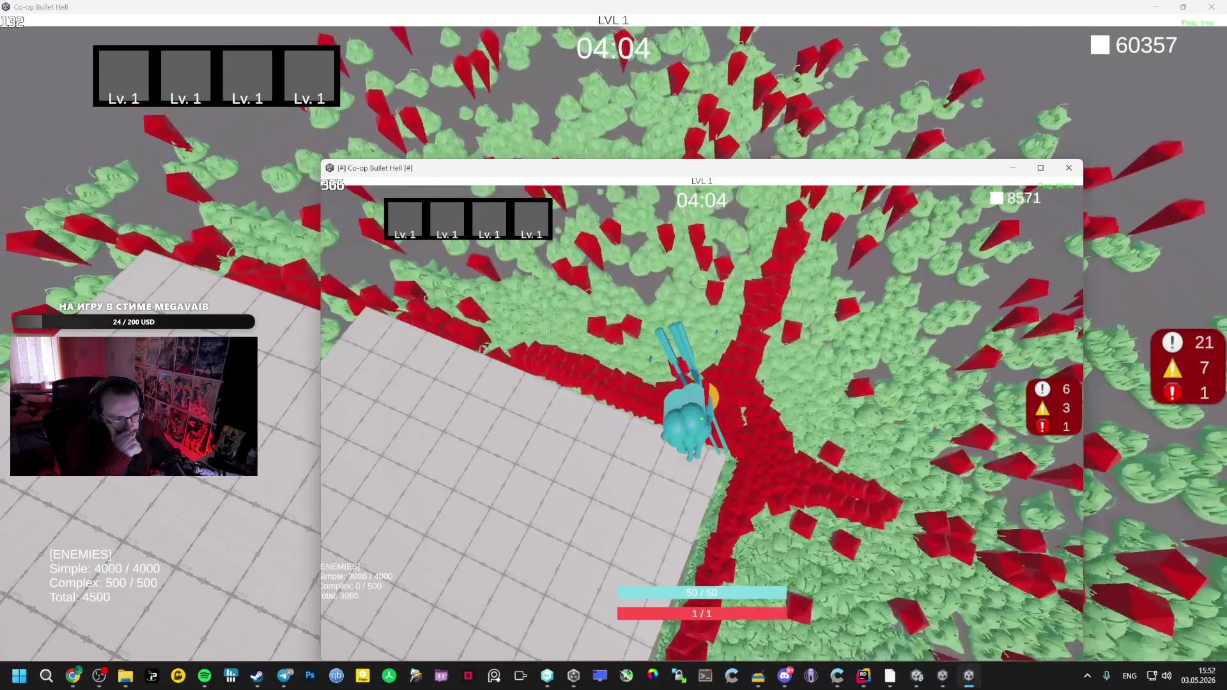
{"action": "key", "text": "alt+Tab"}
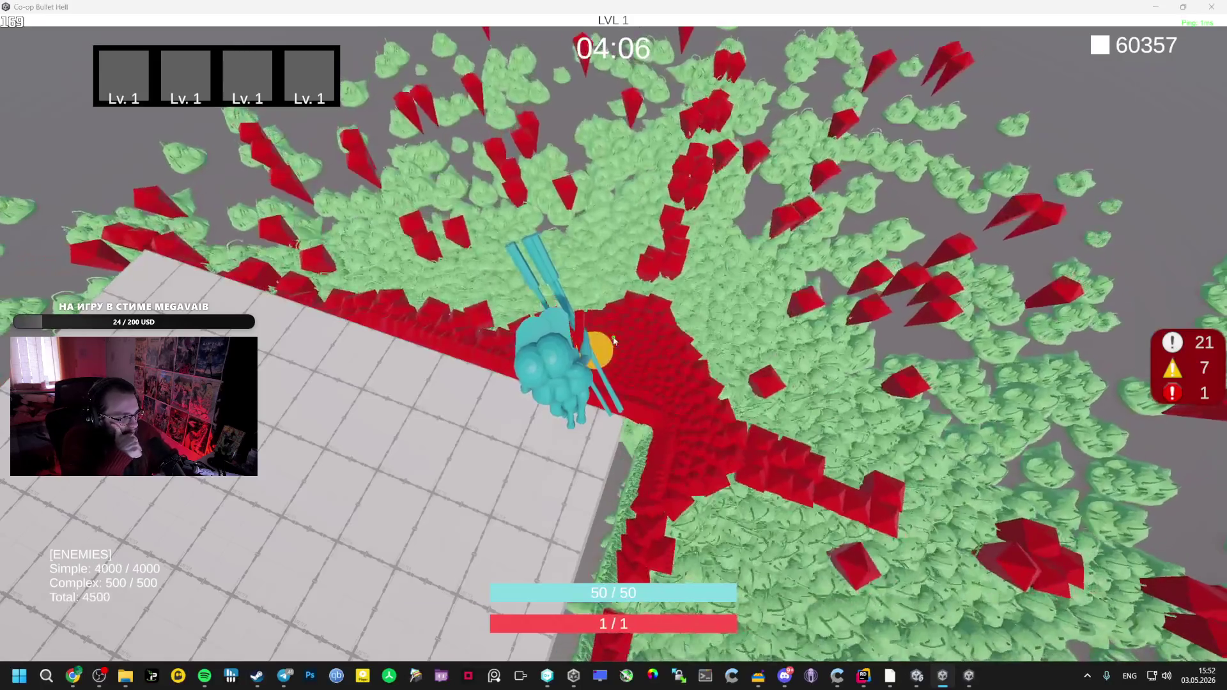
{"action": "key", "text": "alt+Tab"}
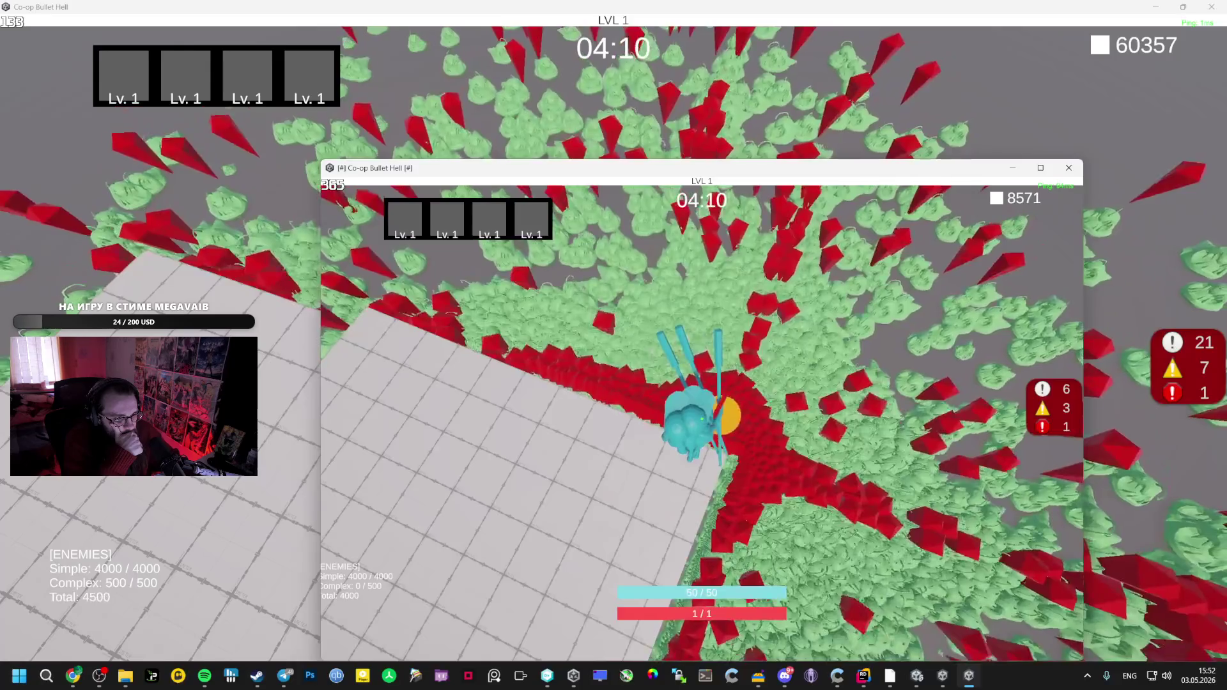
{"action": "key", "text": "alt+Tab"}
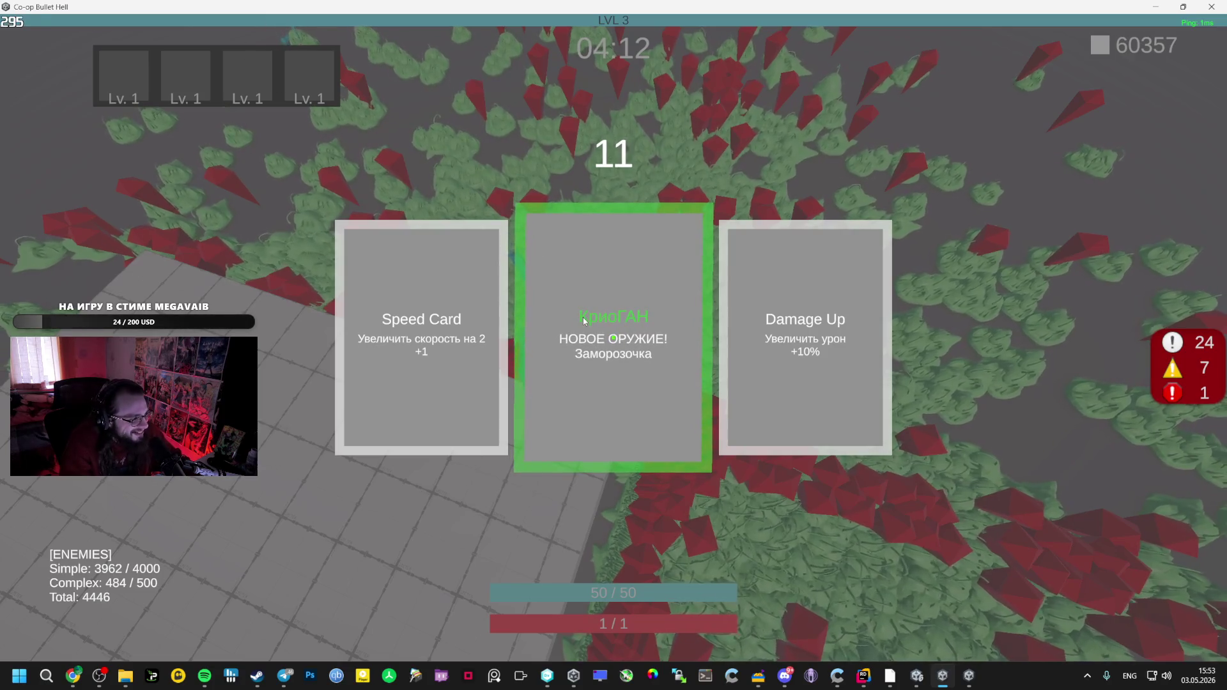
Give the host КриоГАН and Damage Up, and give the client two Damage Up upgrades
{"action": "left_click", "coordinate": [565, 363]}
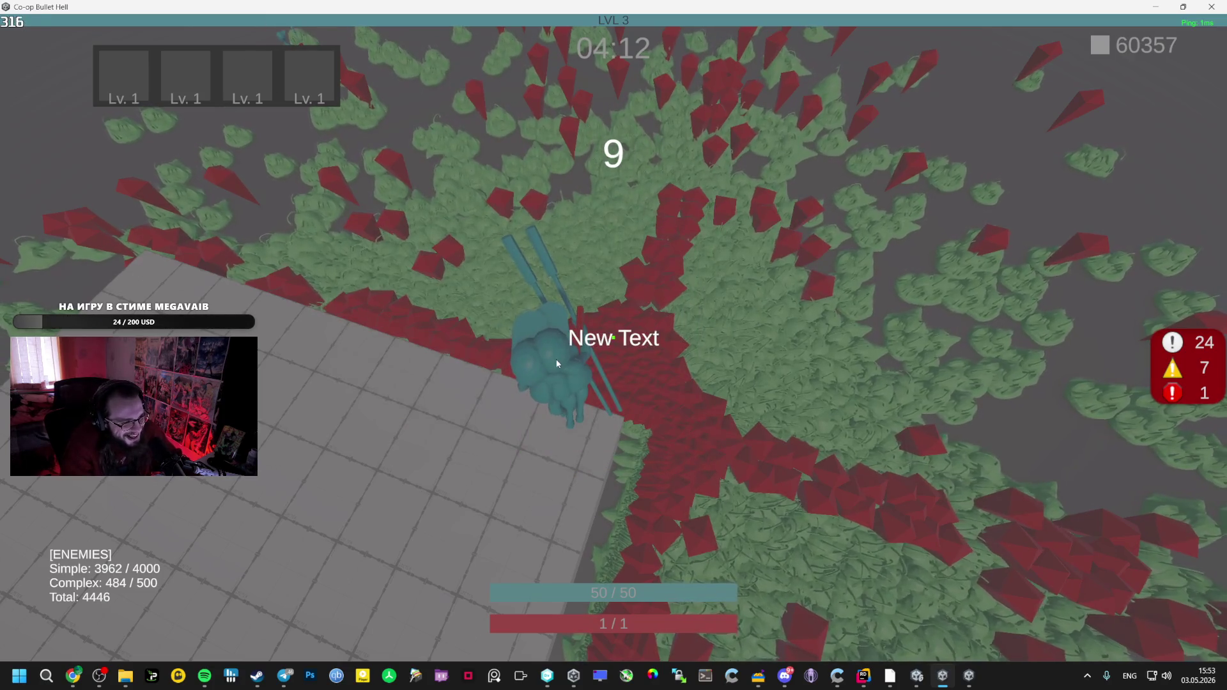
{"action": "key", "text": "alt+Tab"}
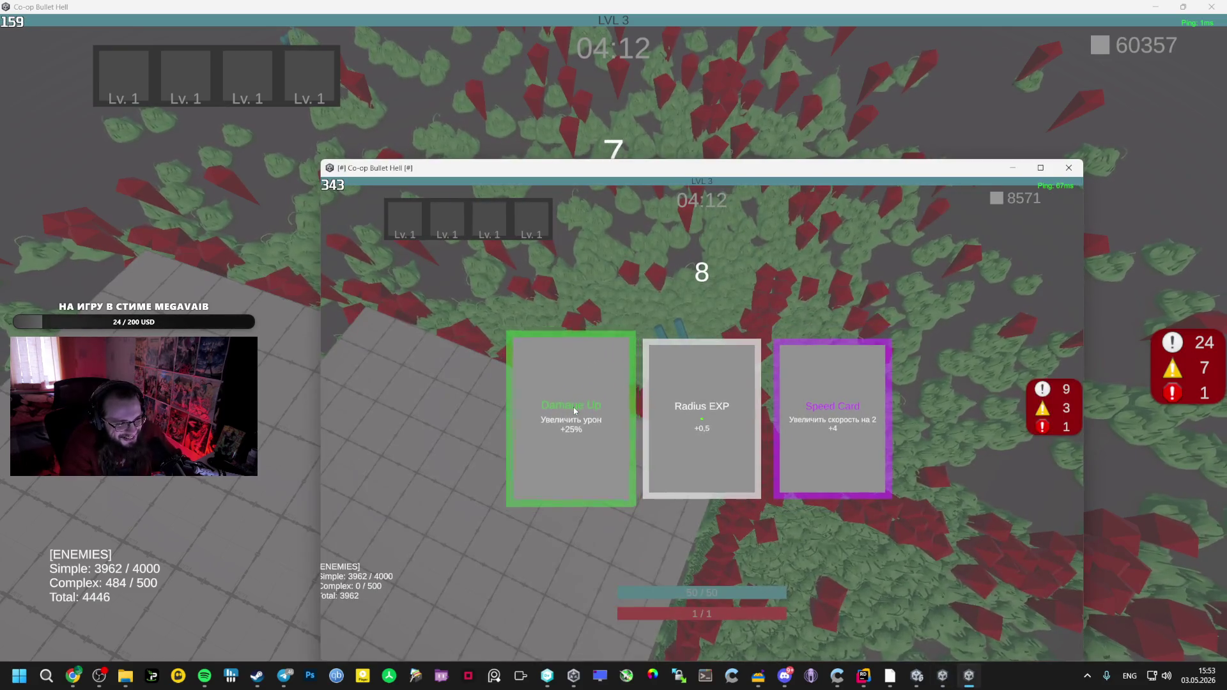
{"action": "left_click", "coordinate": [574, 410]}
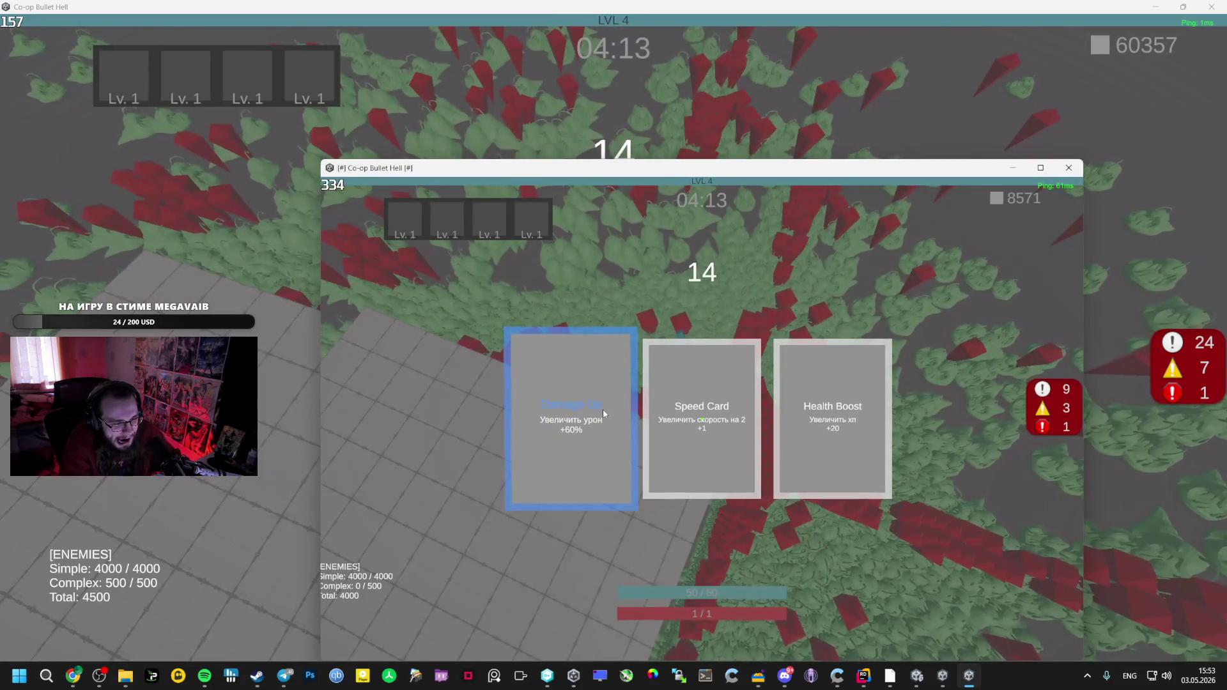
{"action": "left_click", "coordinate": [603, 409]}
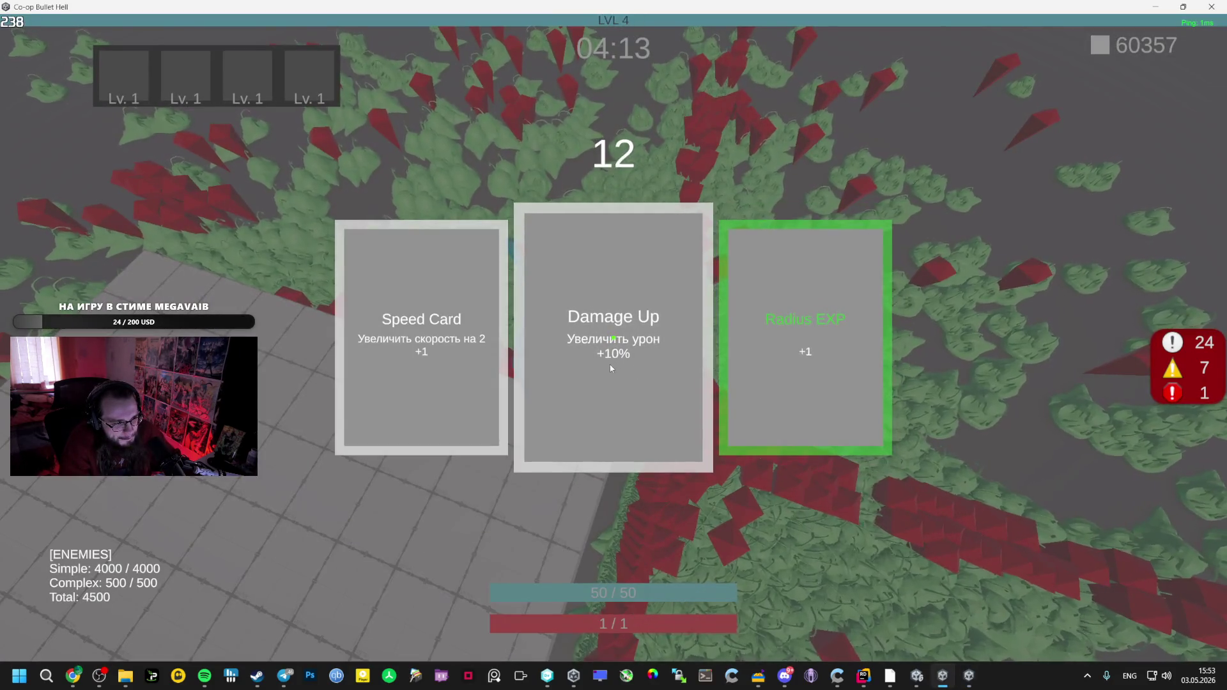
{"action": "left_click", "coordinate": [620, 365]}
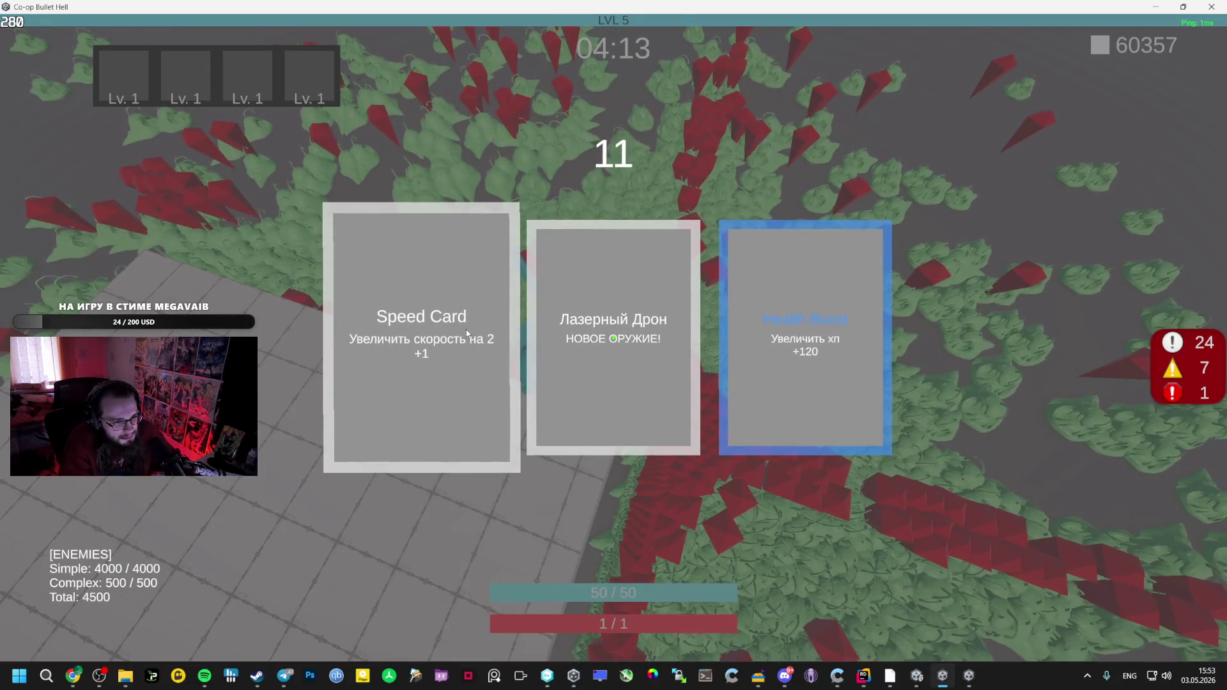
Give the host Speed Card and Mage Staff level 3, and the client КриоГАН level 2
{"action": "left_click", "coordinate": [465, 328]}
{"action": "key", "text": "alt+Tab"}
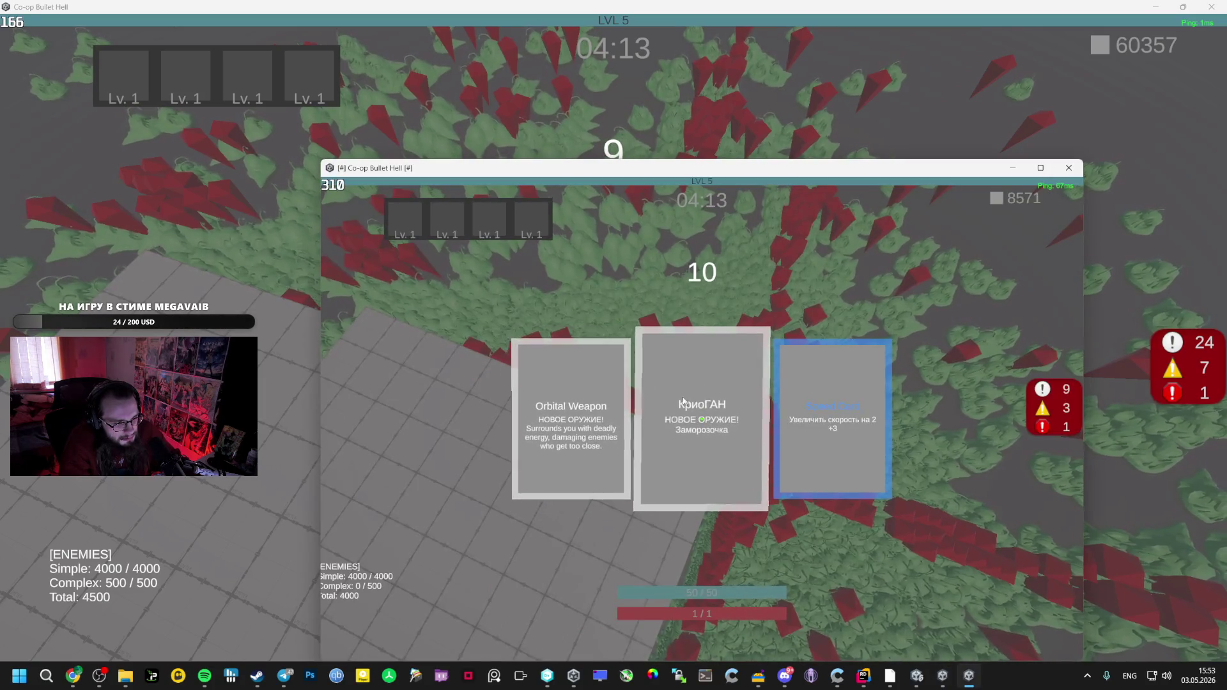
{"action": "left_click", "coordinate": [721, 409]}
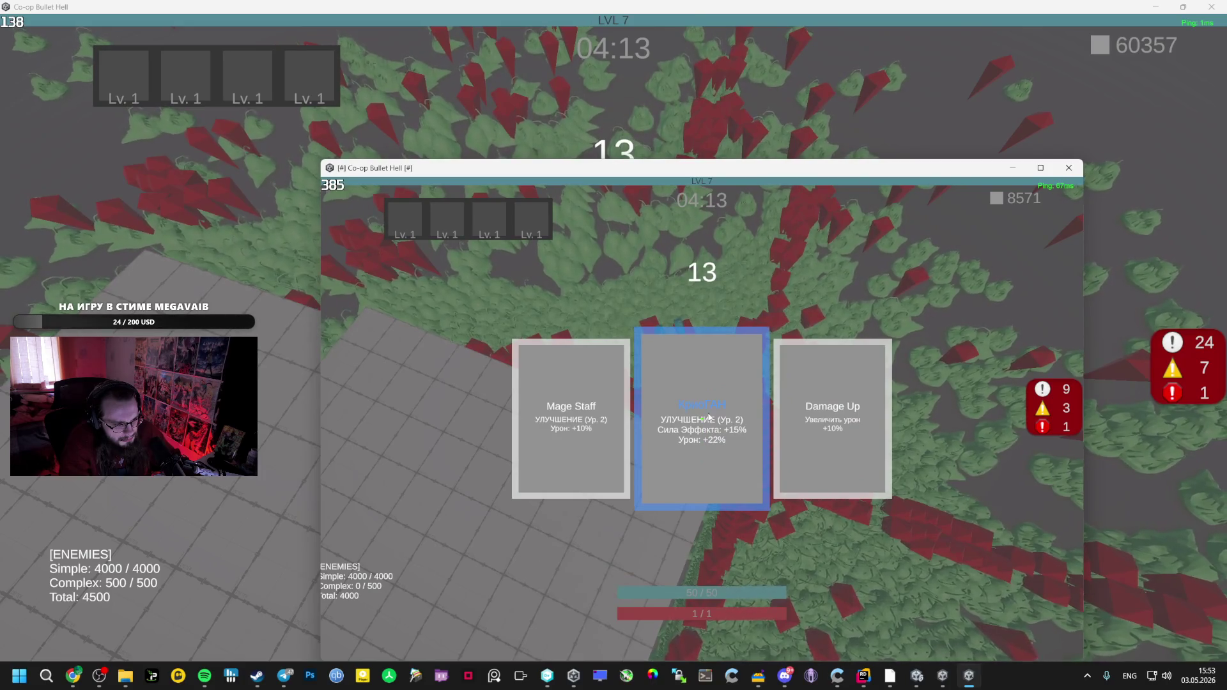
{"action": "left_click", "coordinate": [604, 416]}
{"action": "key", "text": "alt+Tab"}
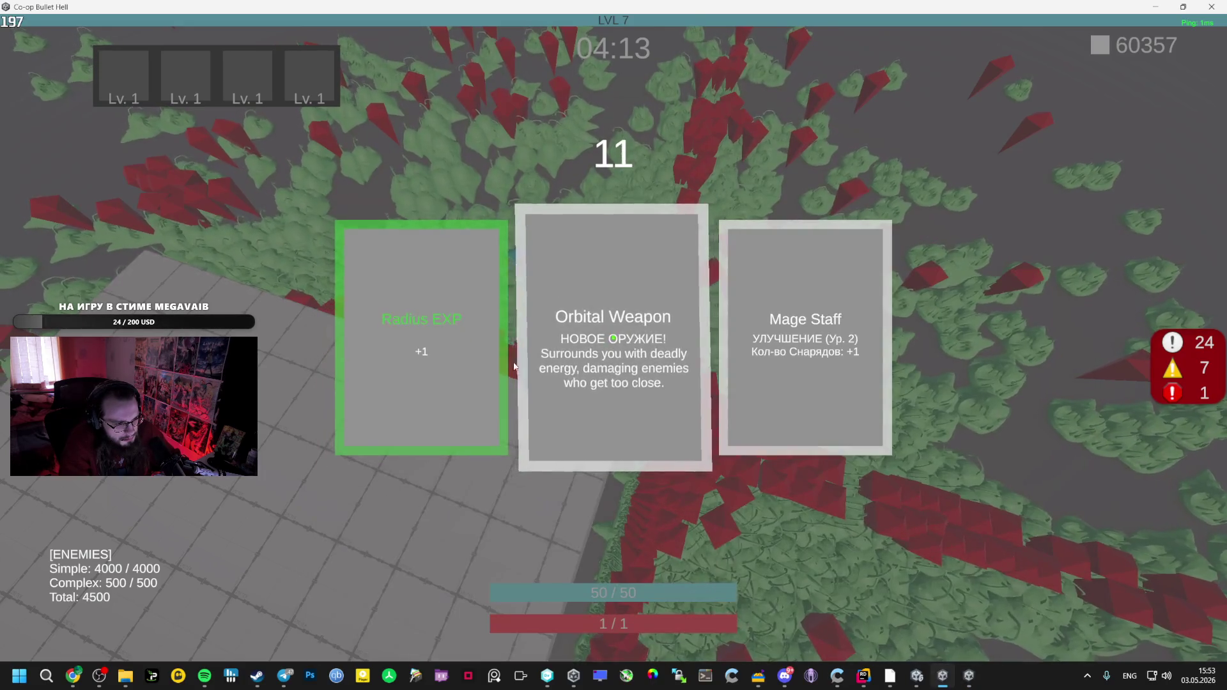
{"action": "left_click", "coordinate": [749, 381]}
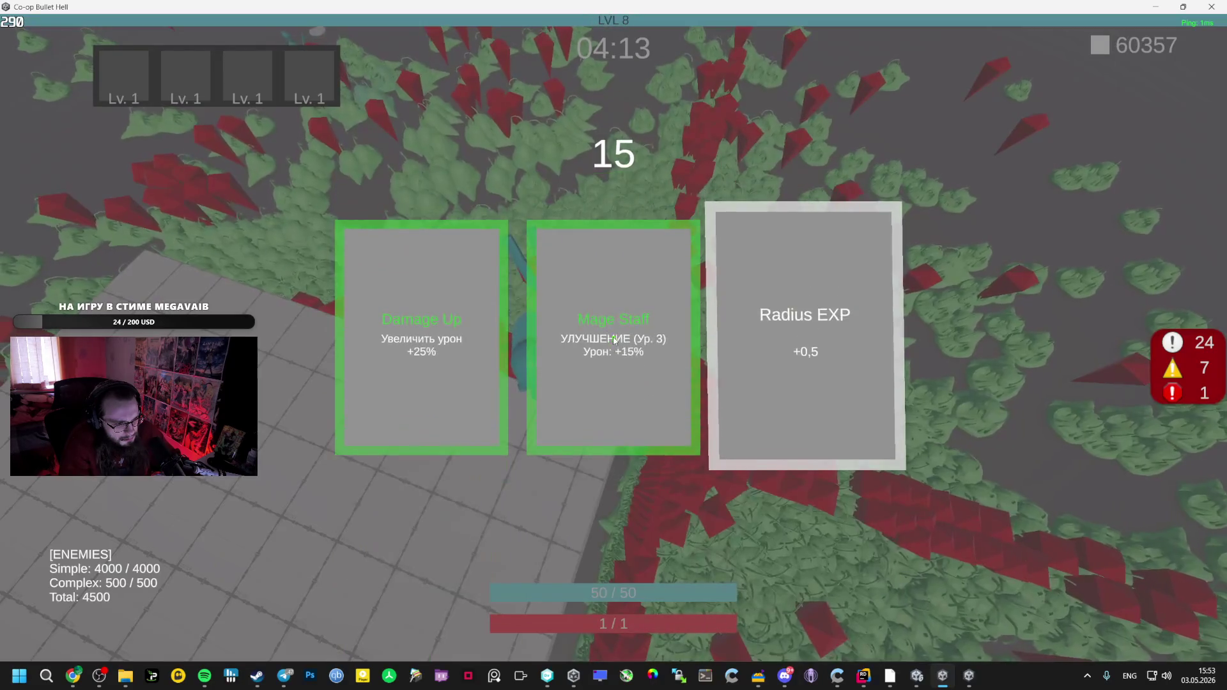
{"action": "left_click", "coordinate": [607, 373]}
Give the client Лазерный Дрон and Mage Staff attack speed; give the host Orbital Weapon
{"action": "key", "text": "alt+Tab"}
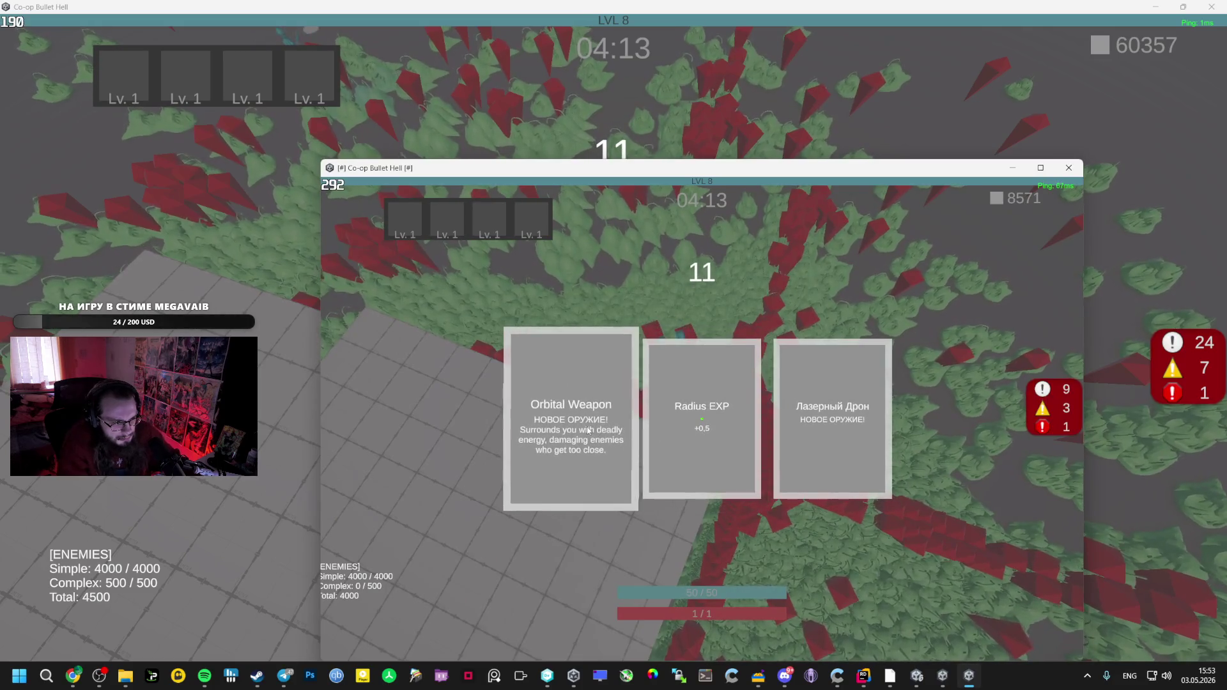
{"action": "left_click", "coordinate": [834, 429]}
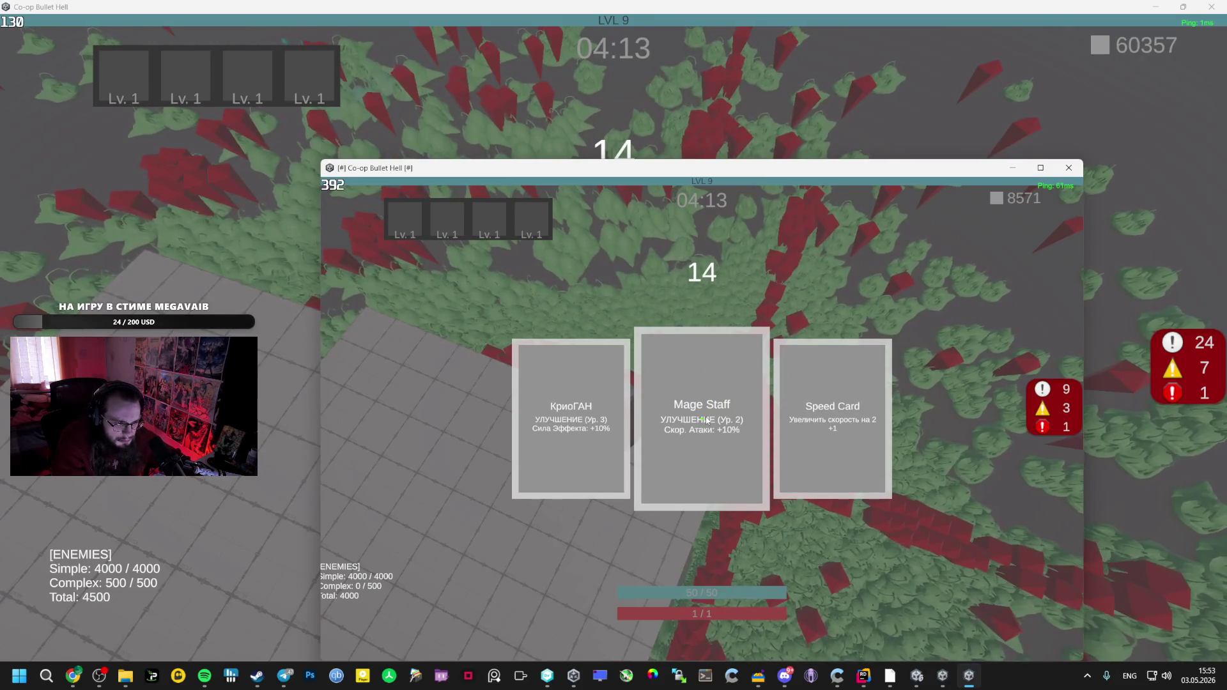
{"action": "left_click", "coordinate": [707, 420]}
{"action": "key", "text": "alt+Tab"}
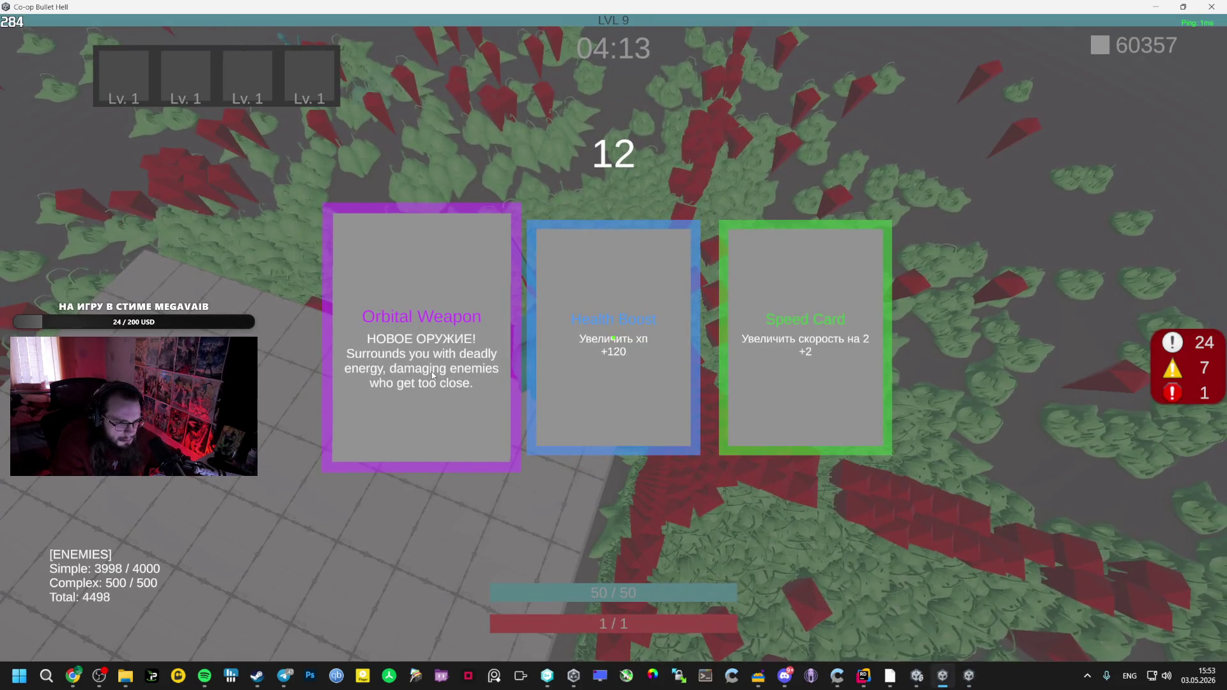
{"action": "left_click", "coordinate": [613, 337]}
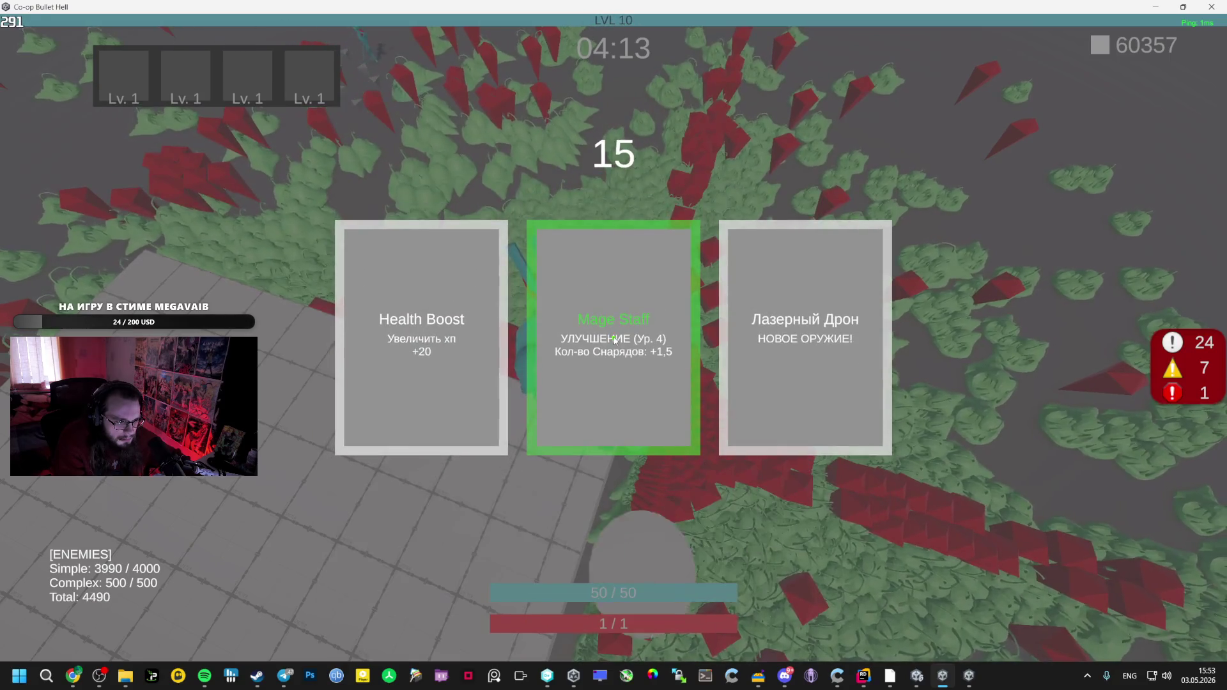
Raise host Mage Staff to 4 and КриоГАН to 2; give client Damage Up and Mage Staff 3
{"action": "left_click", "coordinate": [615, 340]}
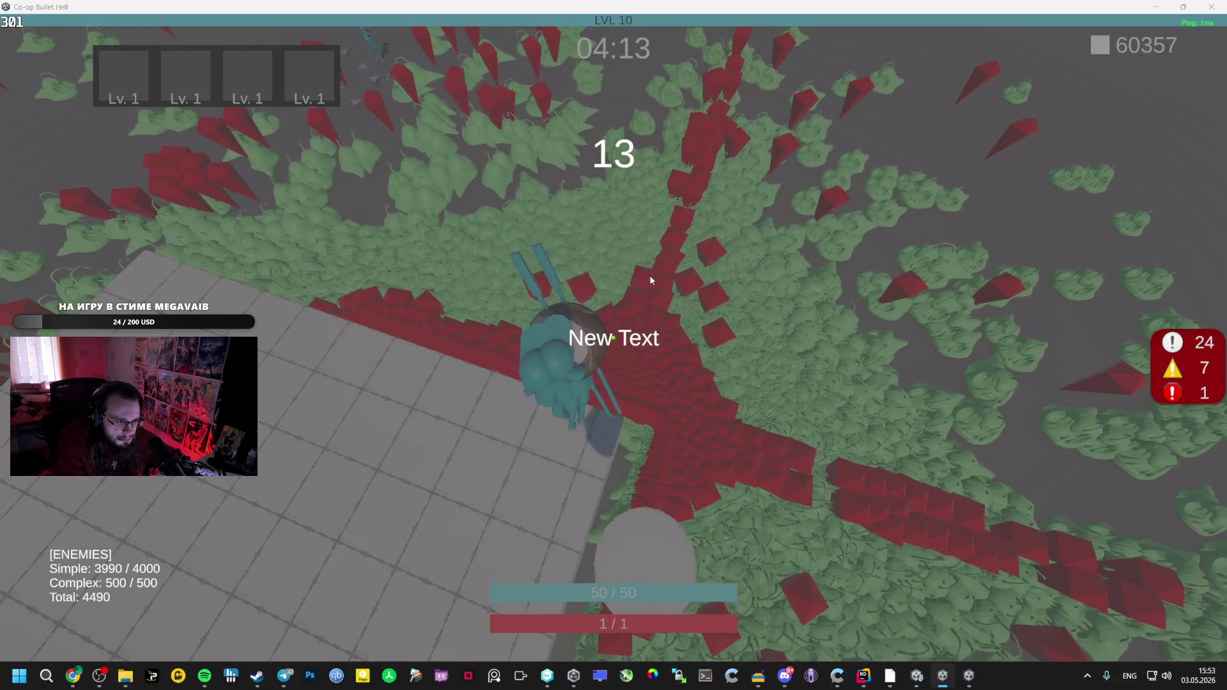
{"action": "key", "text": "alt+Tab"}
{"action": "left_click", "coordinate": [711, 390]}
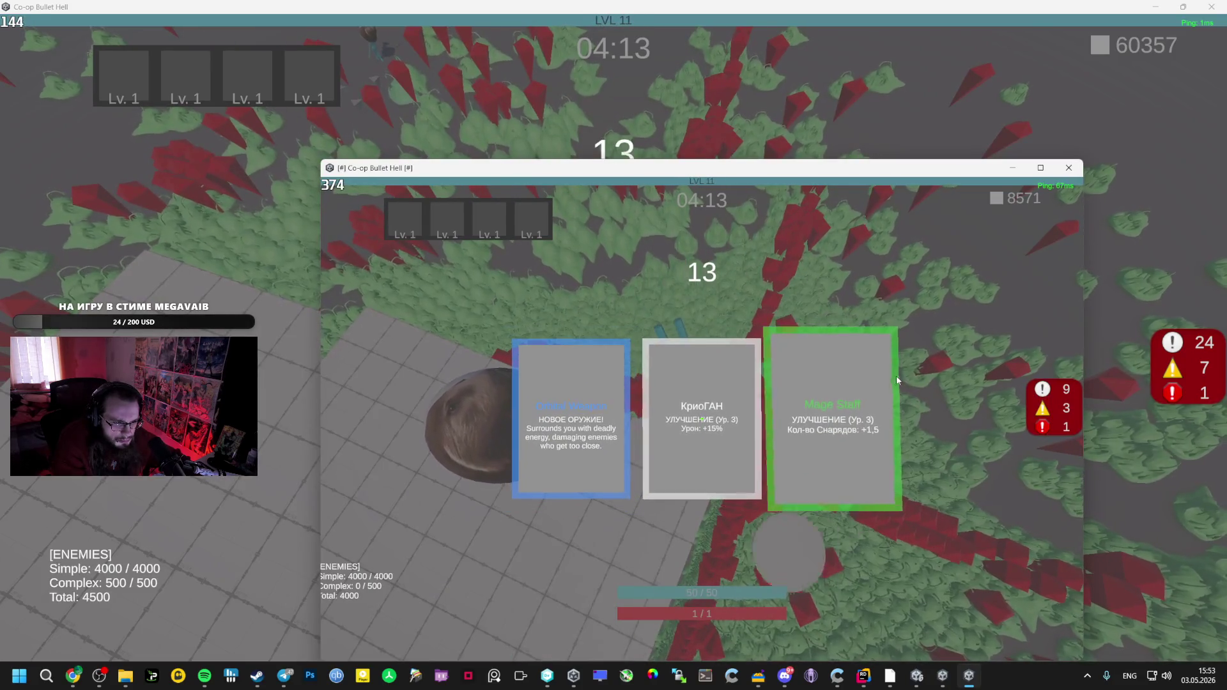
{"action": "left_click", "coordinate": [850, 365]}
{"action": "key", "text": "alt+Tab"}
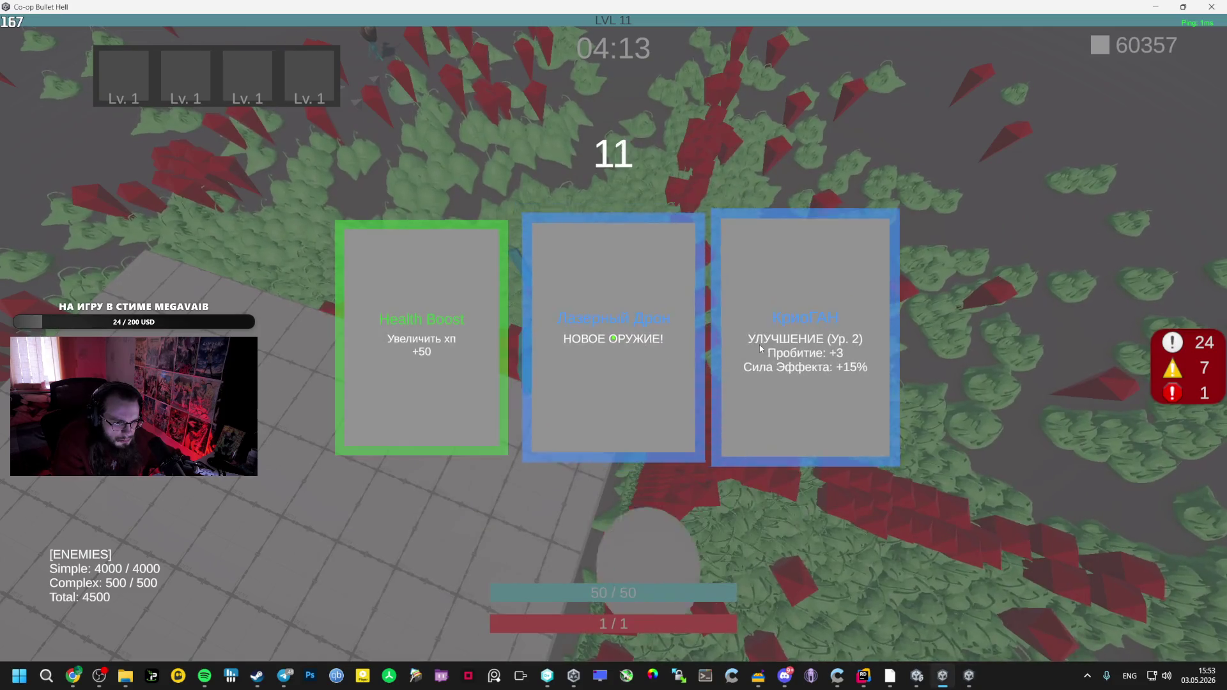
{"action": "left_click", "coordinate": [808, 353]}
Raise the client's Mage Staff to 4, host Mage Staff to 5 and host Orbital Weapon to 2
{"action": "key", "text": "alt+Tab"}
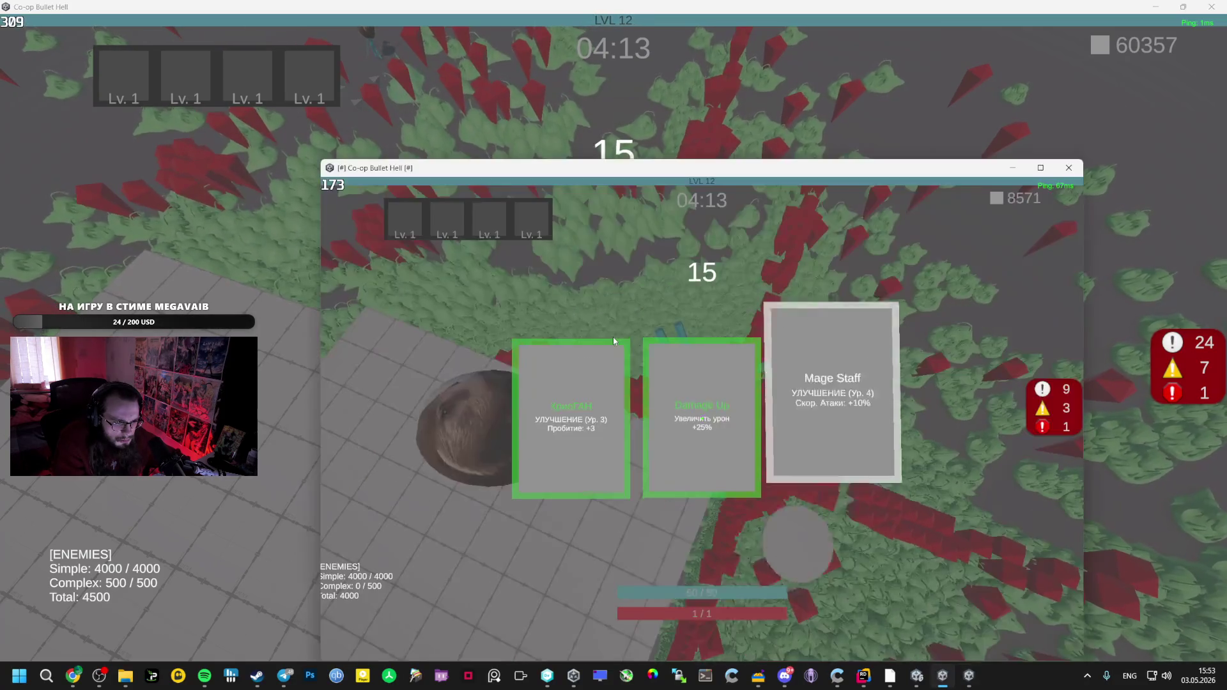
{"action": "left_click", "coordinate": [831, 407]}
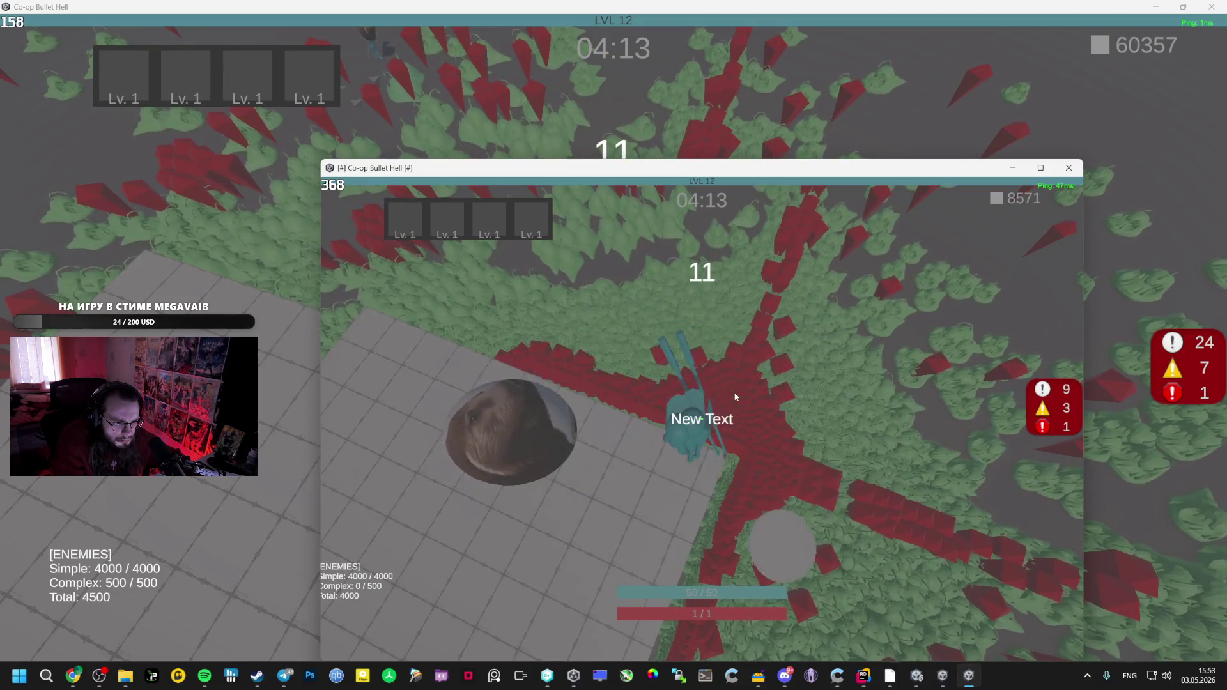
{"action": "key", "text": "alt+Tab"}
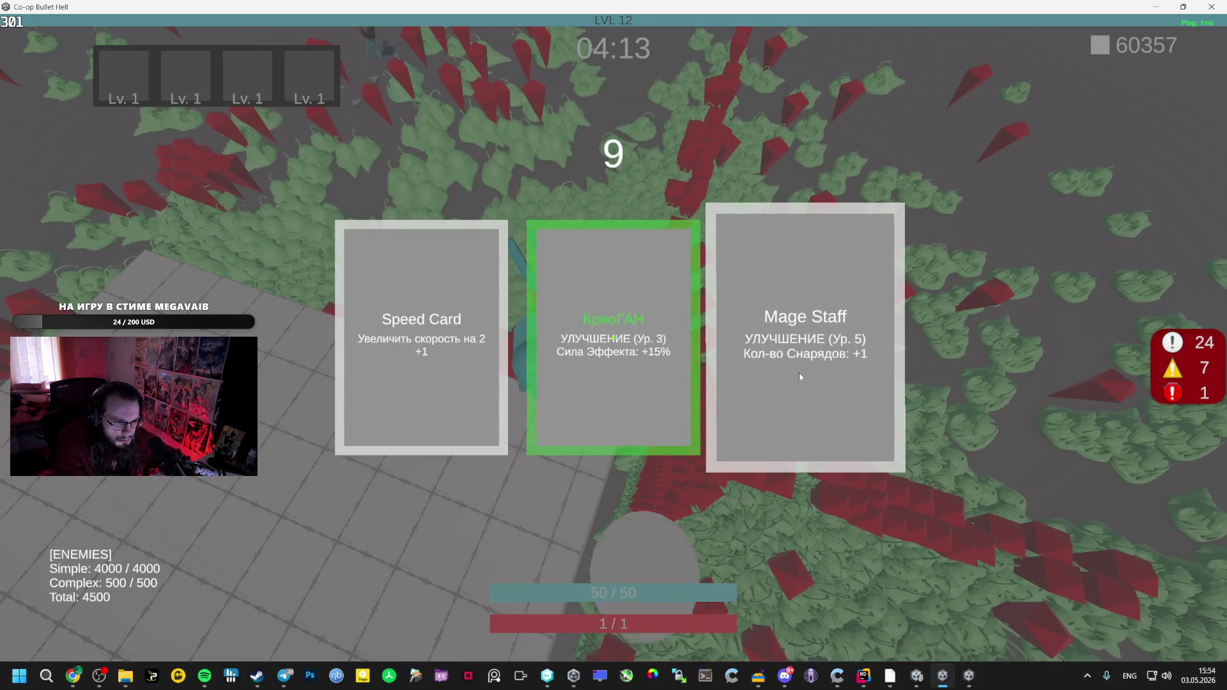
{"action": "left_click", "coordinate": [799, 373]}
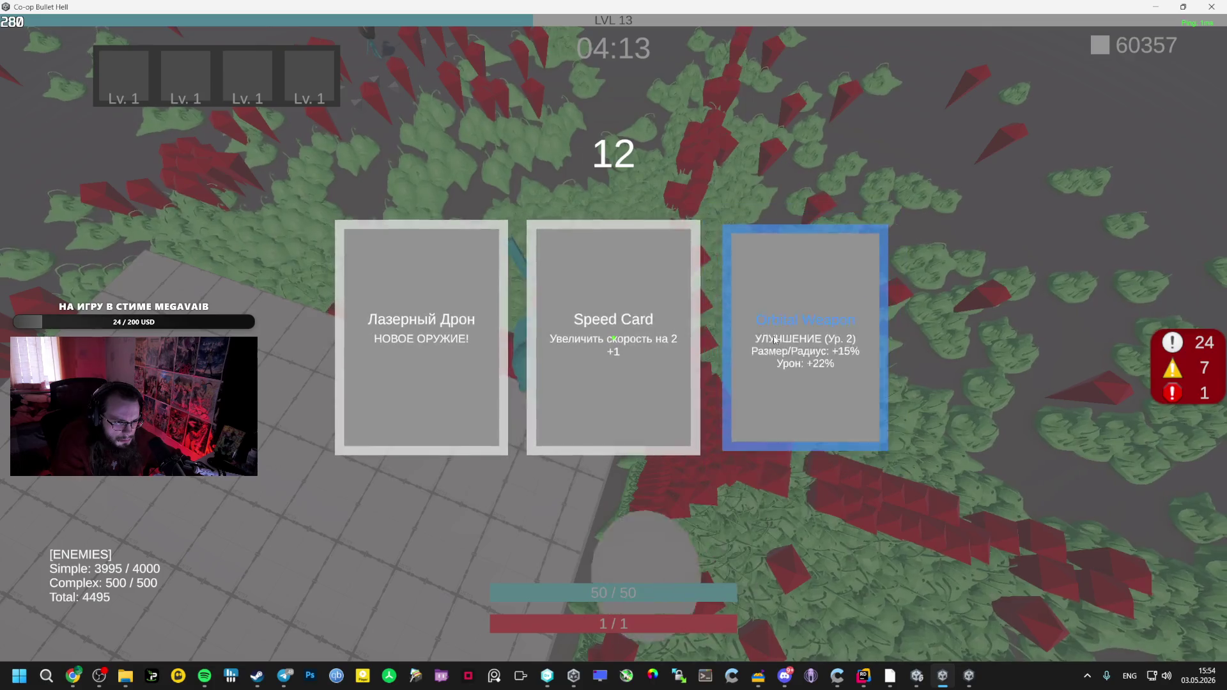
{"action": "left_click", "coordinate": [773, 335]}
Raise the client's КриоГАН to level 4; give the host Orbital Weapon 3 and Speed Card
{"action": "key", "text": "alt+Tab"}
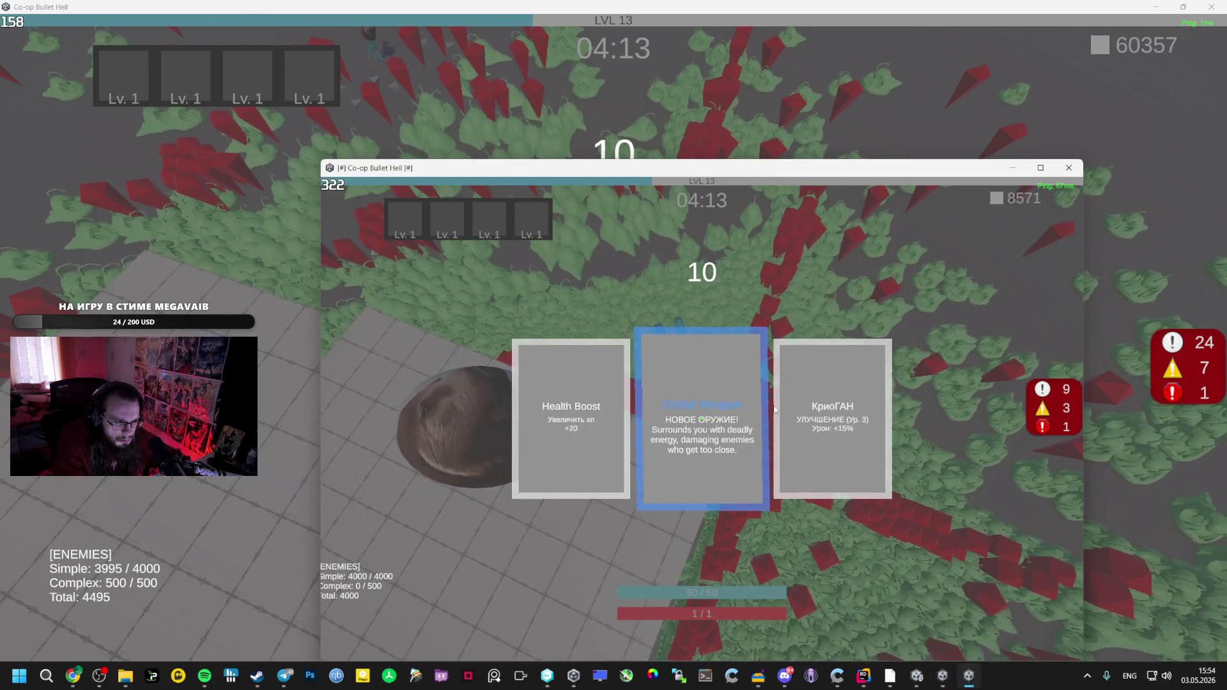
{"action": "left_click", "coordinate": [830, 422]}
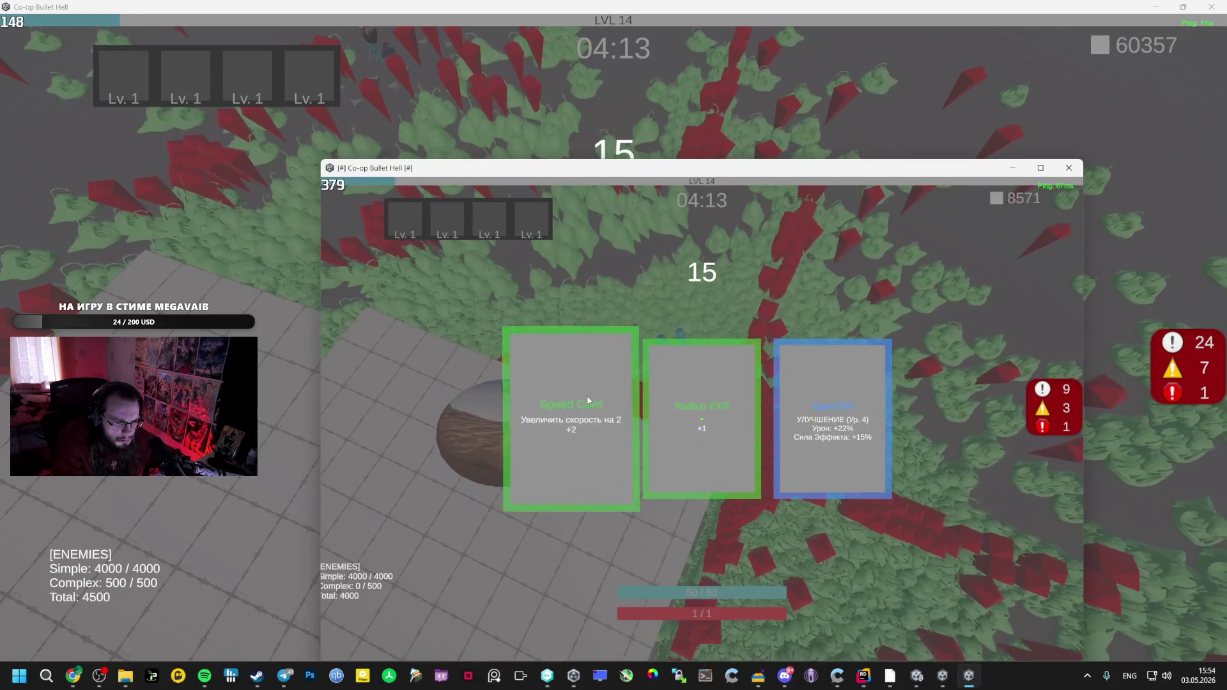
{"action": "left_click", "coordinate": [816, 443]}
{"action": "key", "text": "alt+Tab"}
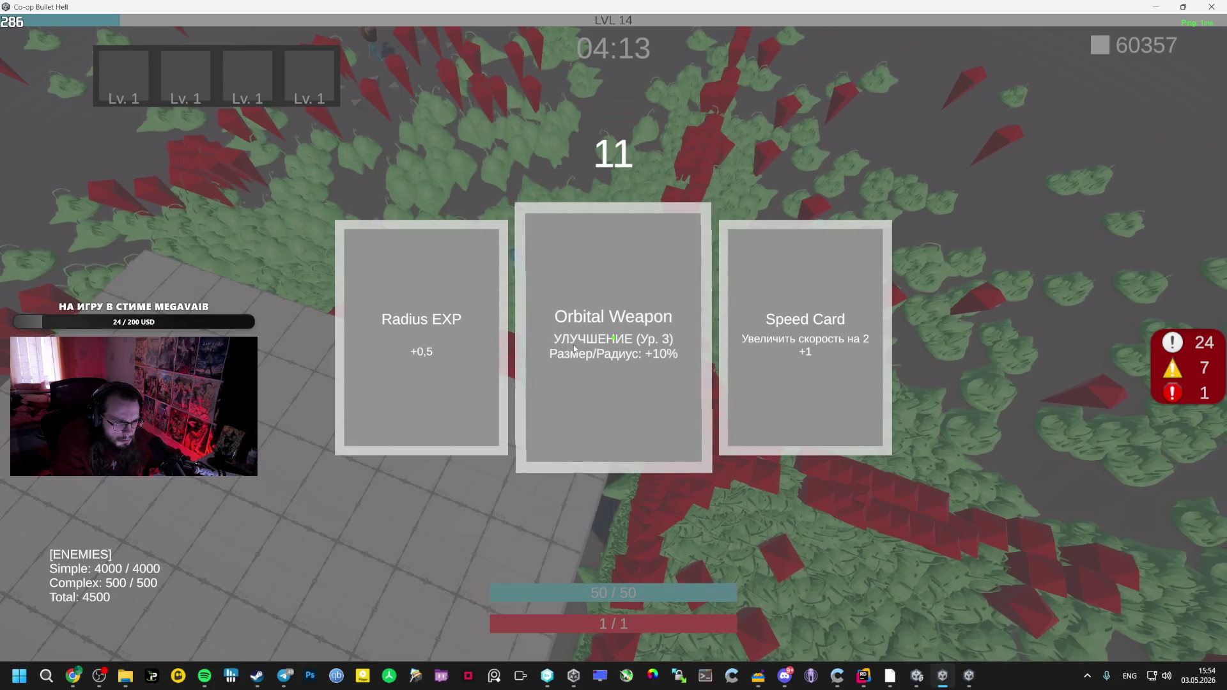
{"action": "left_click", "coordinate": [572, 347]}
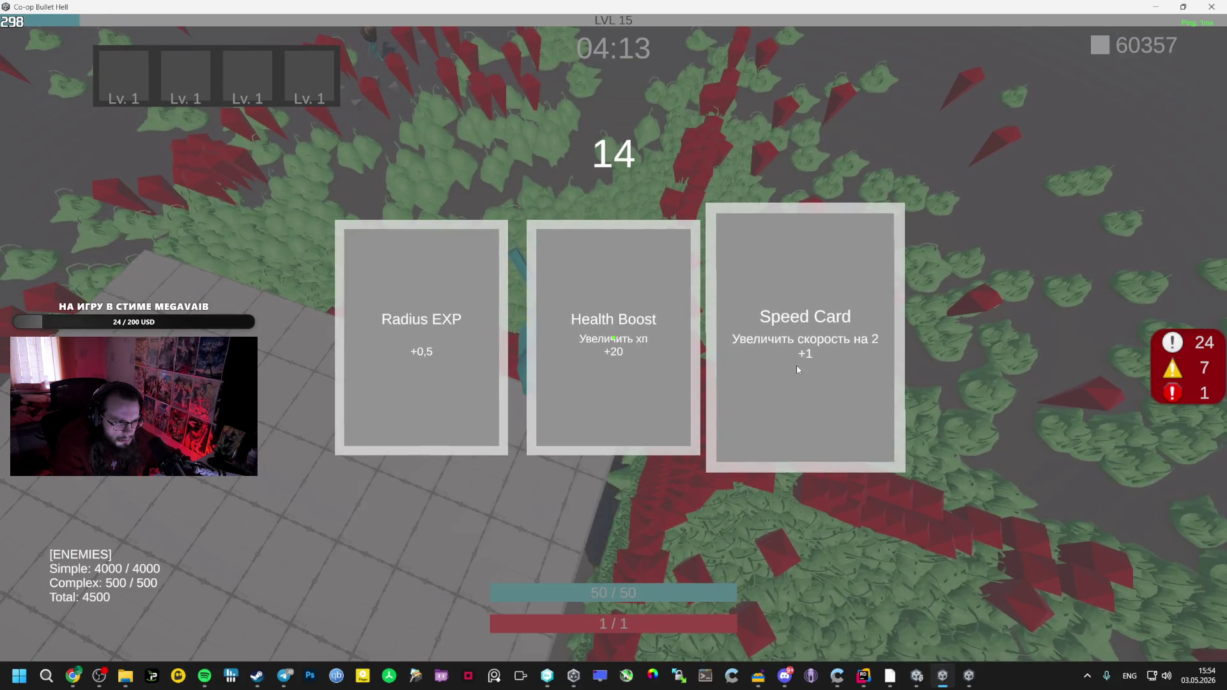
{"action": "left_click", "coordinate": [797, 366]}
Give the client Orbital Weapon and Mage Staff damage, and raise host КриоГАН to level 3
{"action": "key", "text": "alt+Tab"}
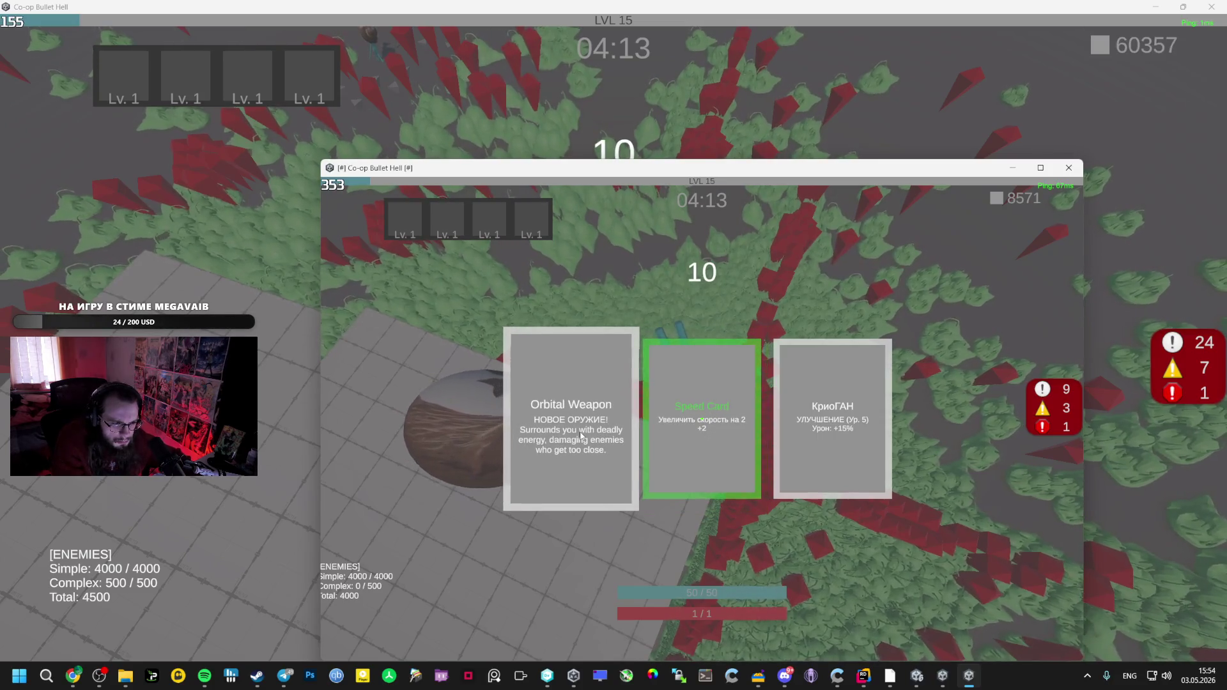
{"action": "left_click", "coordinate": [805, 434]}
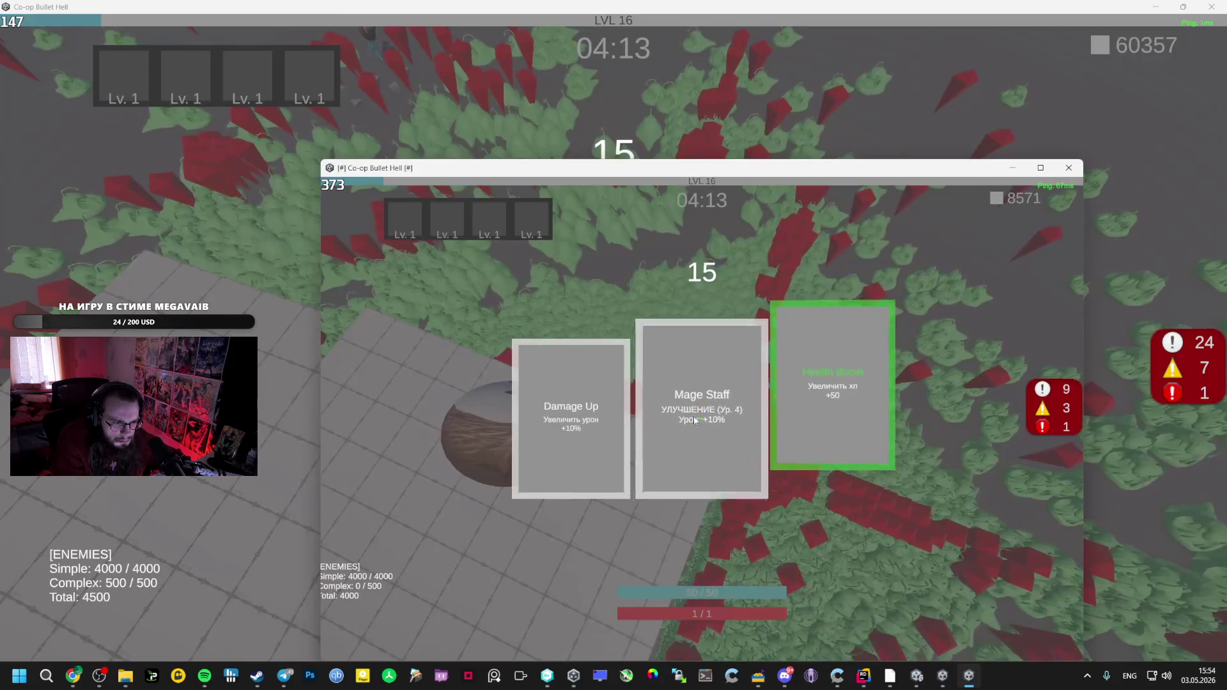
{"action": "left_click", "coordinate": [724, 422]}
{"action": "key", "text": "alt+Tab"}
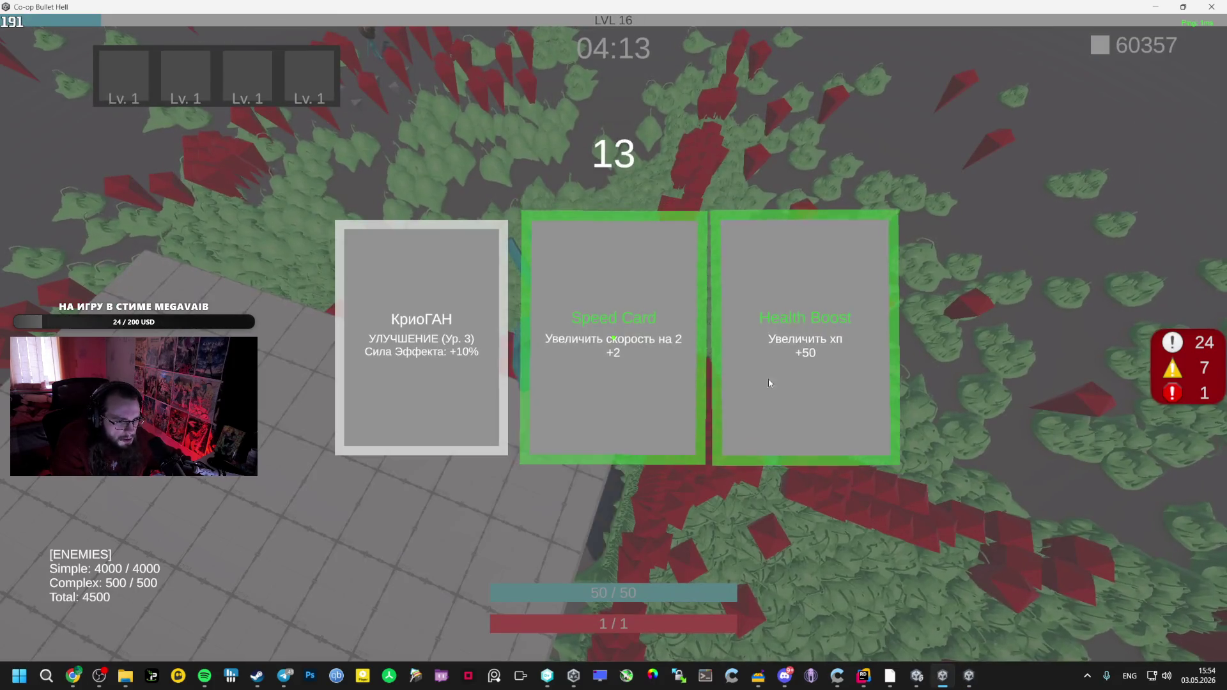
{"action": "left_click", "coordinate": [437, 332]}
{"action": "key", "text": "alt+Tab"}
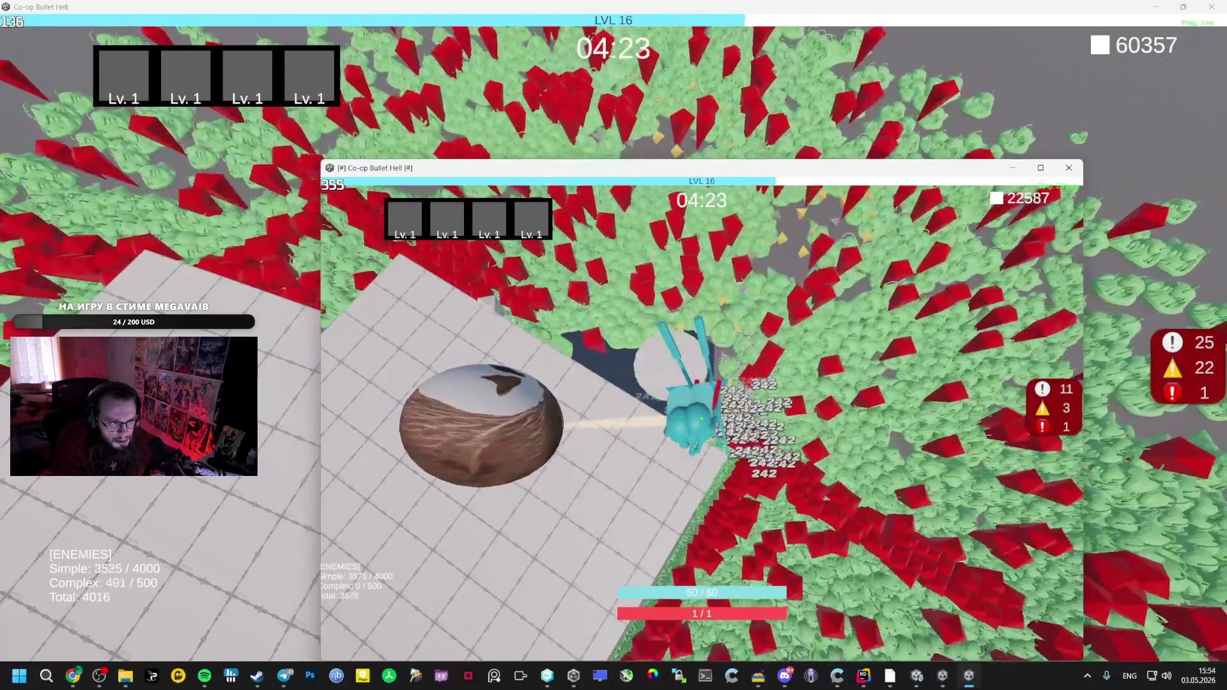
Bring the host game forward, then raise the Steam chat with the Spacewar invites over it
{"action": "key", "text": "alt+Tab"}
{"action": "key", "text": "alt+Tab"}
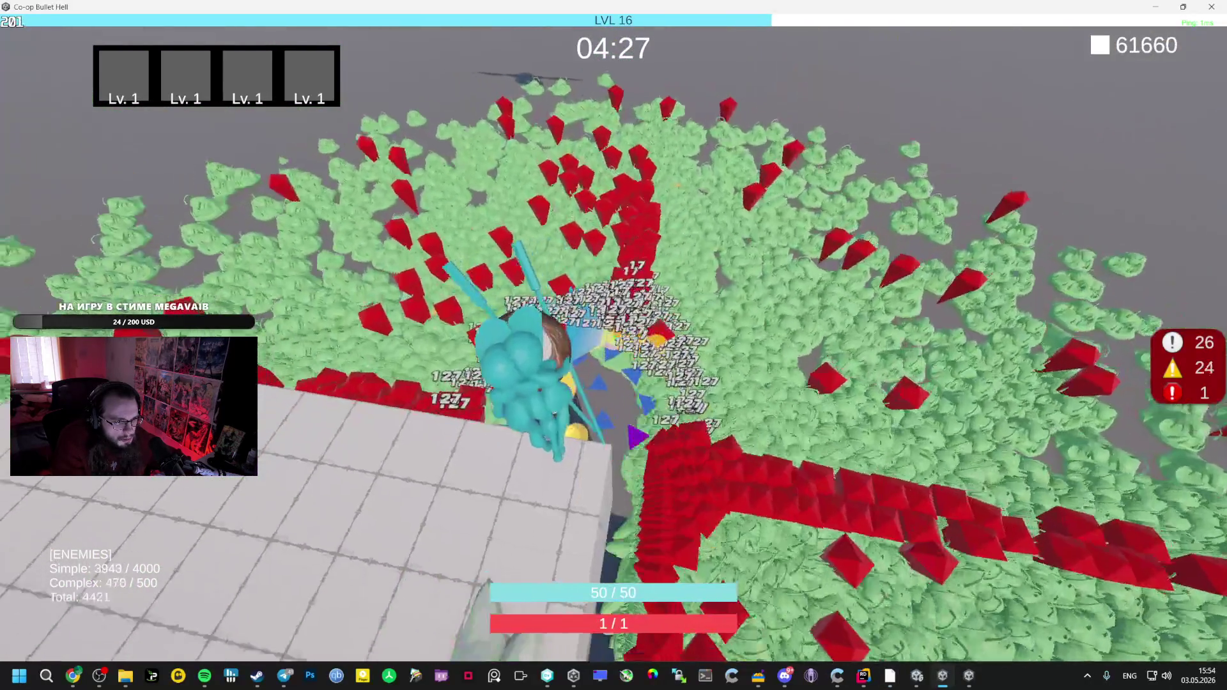
{"action": "key", "text": "alt+Tab"}
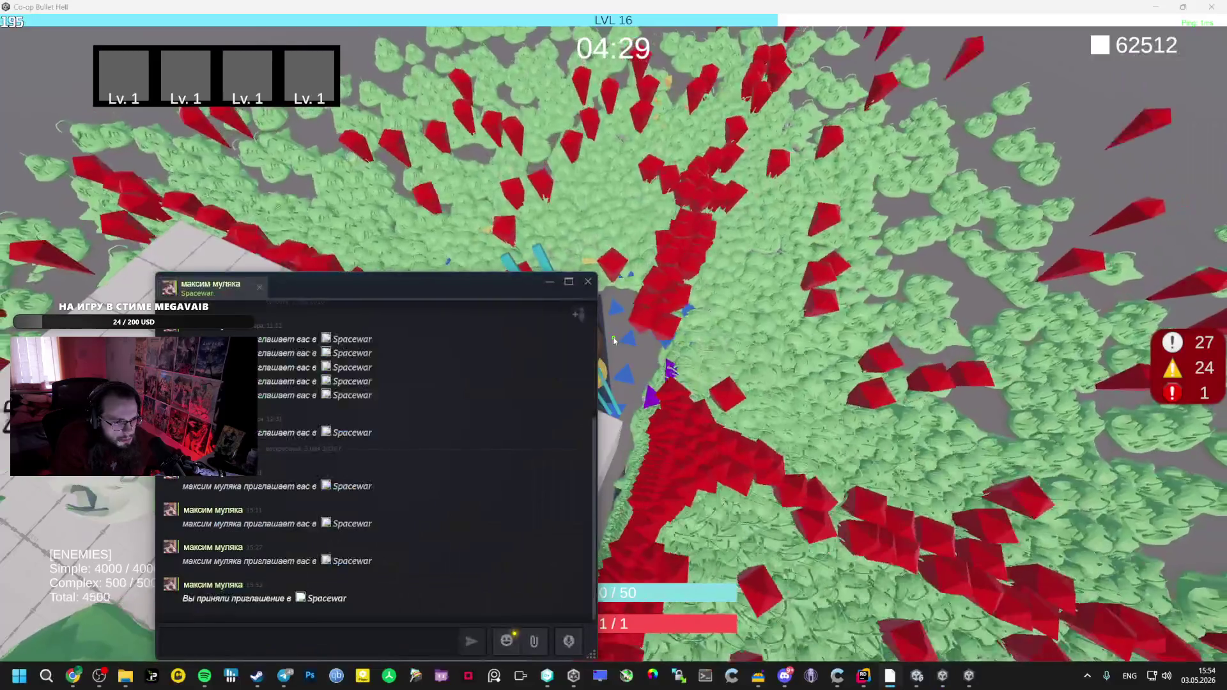
Glance at the client Co-op Bullet Hell window, then bring the host game back in front
{"action": "key", "text": "alt+Tab"}
{"action": "key", "text": "alt+Tab"}
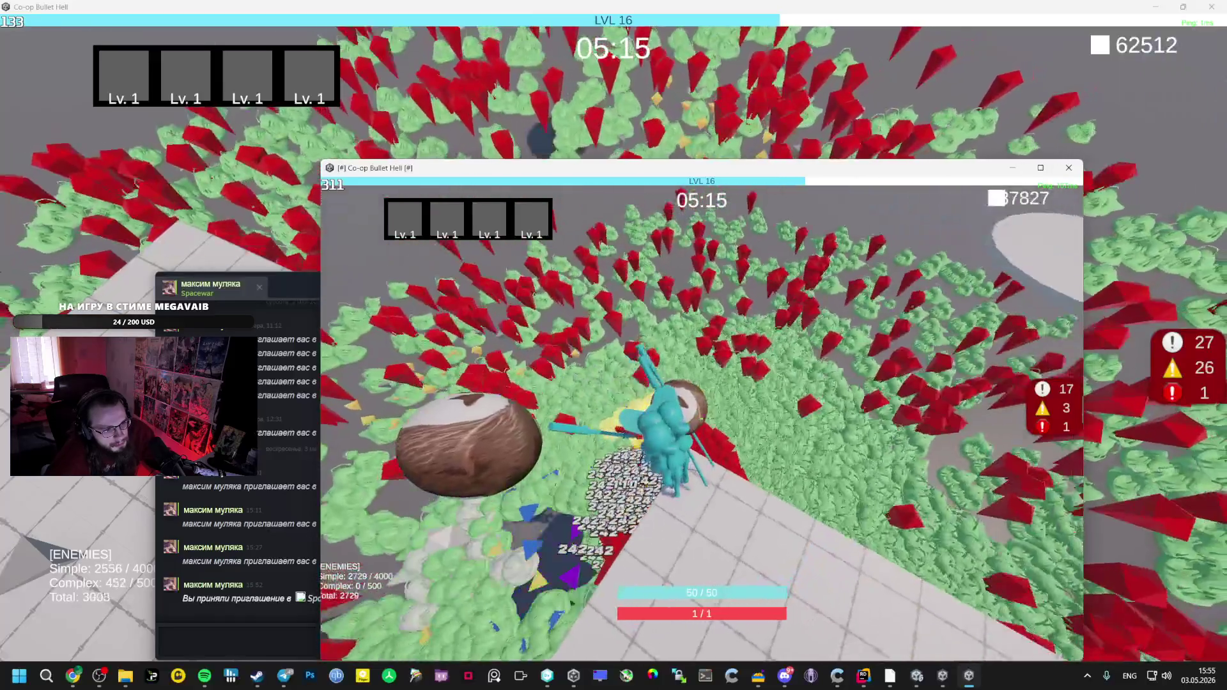
{"action": "key", "text": "alt+Tab"}
{"action": "key", "text": "alt+Tab"}
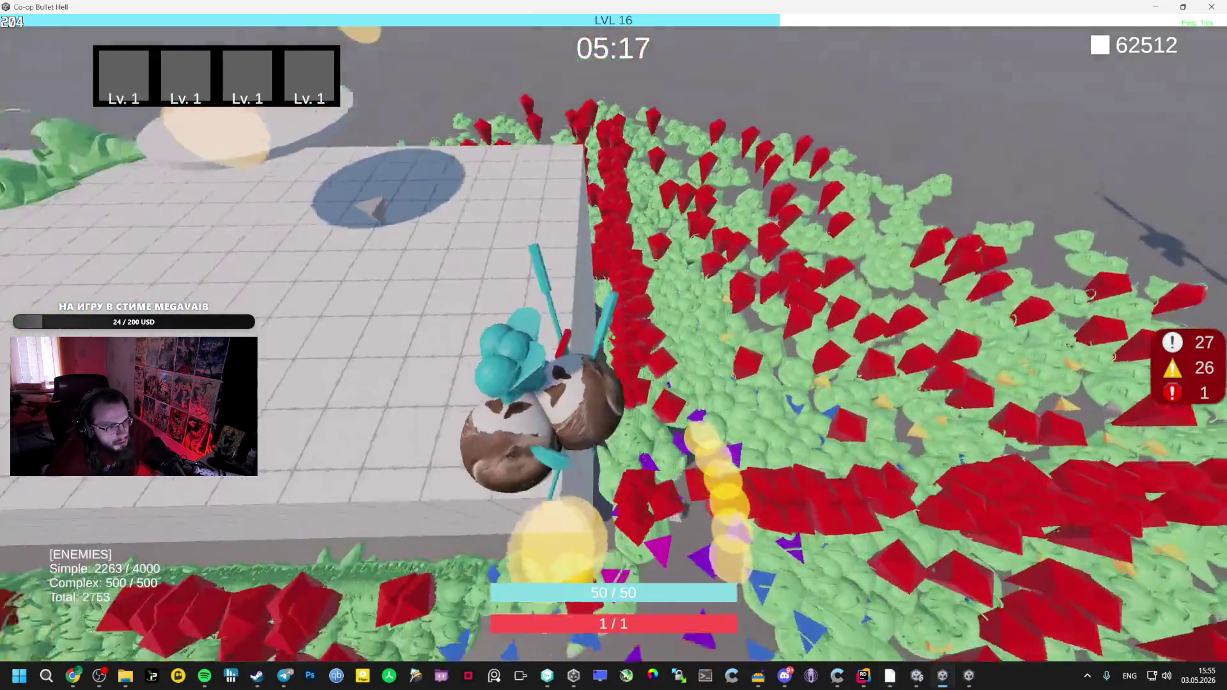
Play on to level 17, alternating Steam chat and client window until the client's Mage Staff/Health Boost cards appear
{"action": "key", "text": "alt+Tab"}
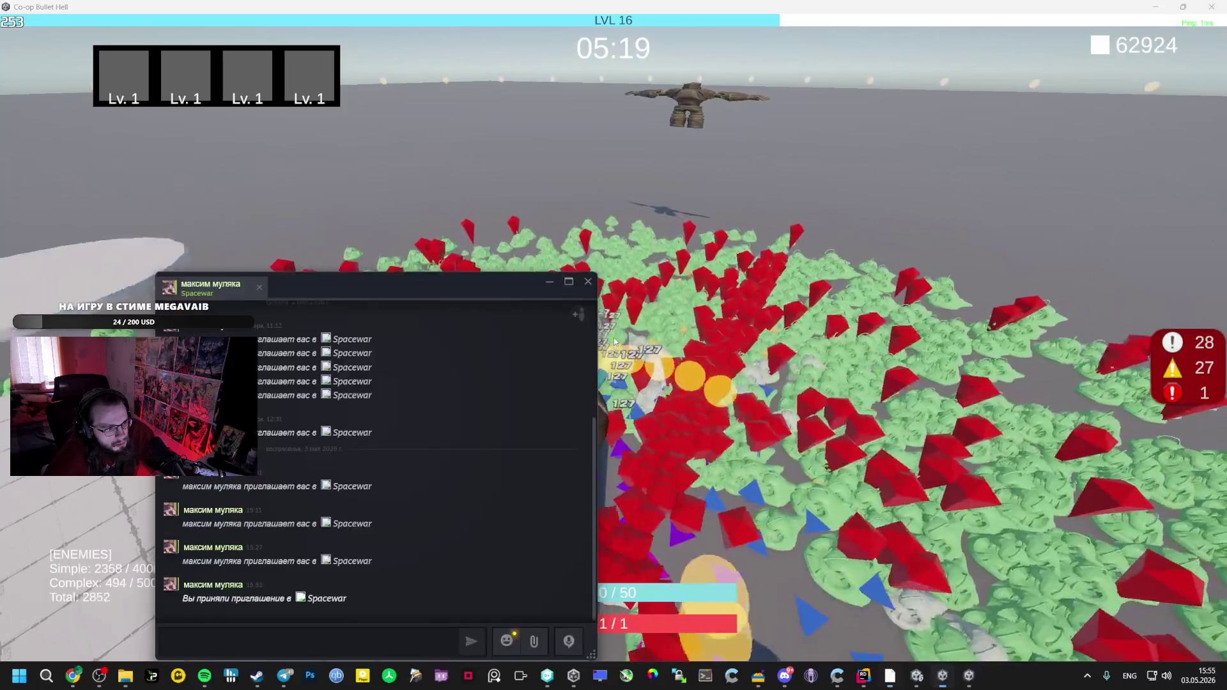
{"action": "key", "text": "alt+Tab"}
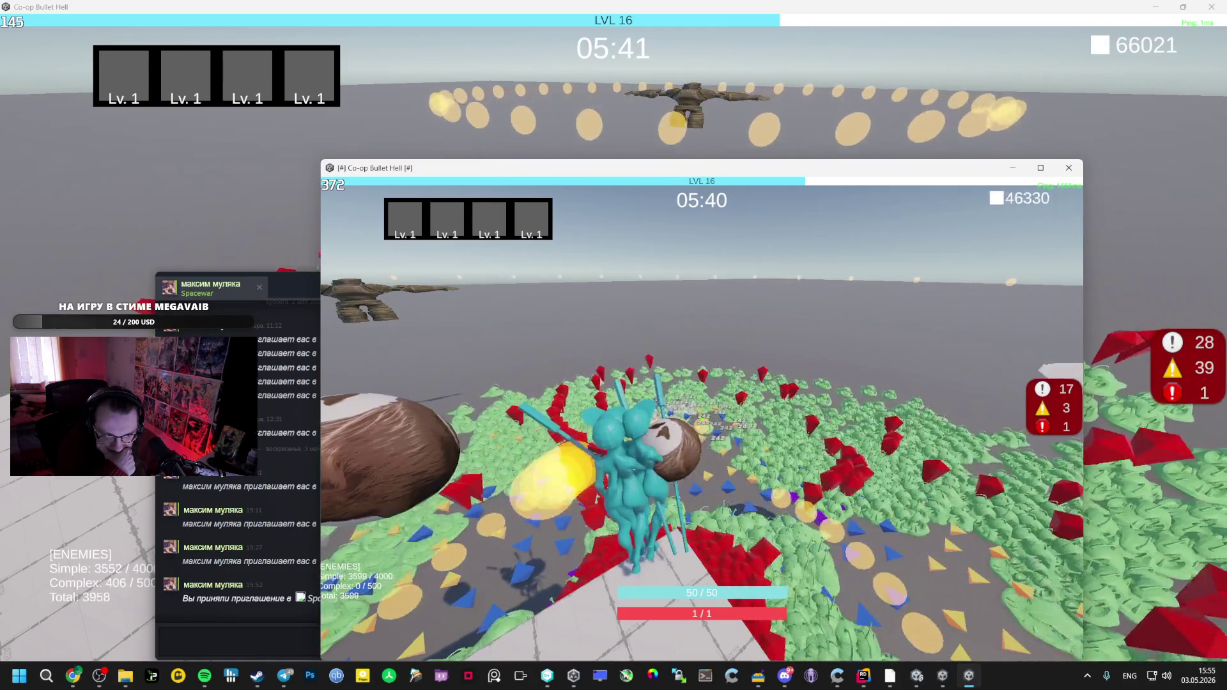
{"action": "key", "text": "alt+Tab"}
{"action": "key", "text": "alt+Tab"}
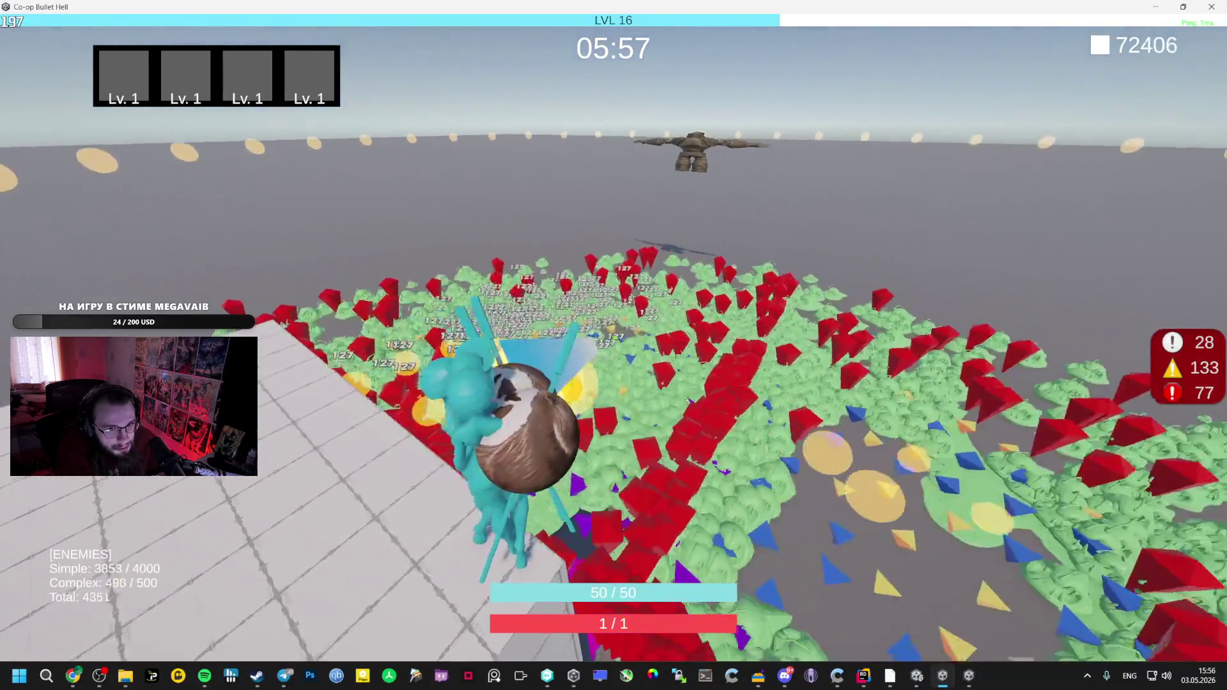
{"action": "key", "text": "alt+Tab"}
{"action": "key", "text": "alt+Tab"}
{"action": "key", "text": "Tab"}
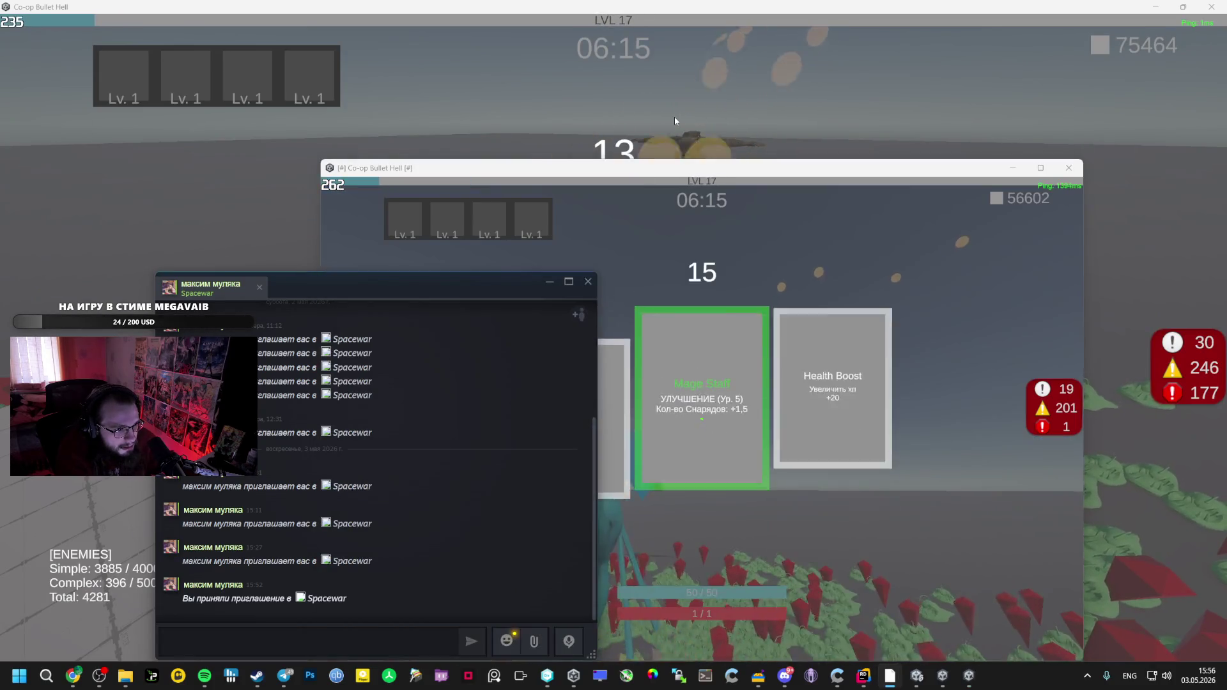
Take Damage Up and Mage Staff for the host and one upgrade card for the client
{"action": "left_click", "coordinate": [673, 116]}
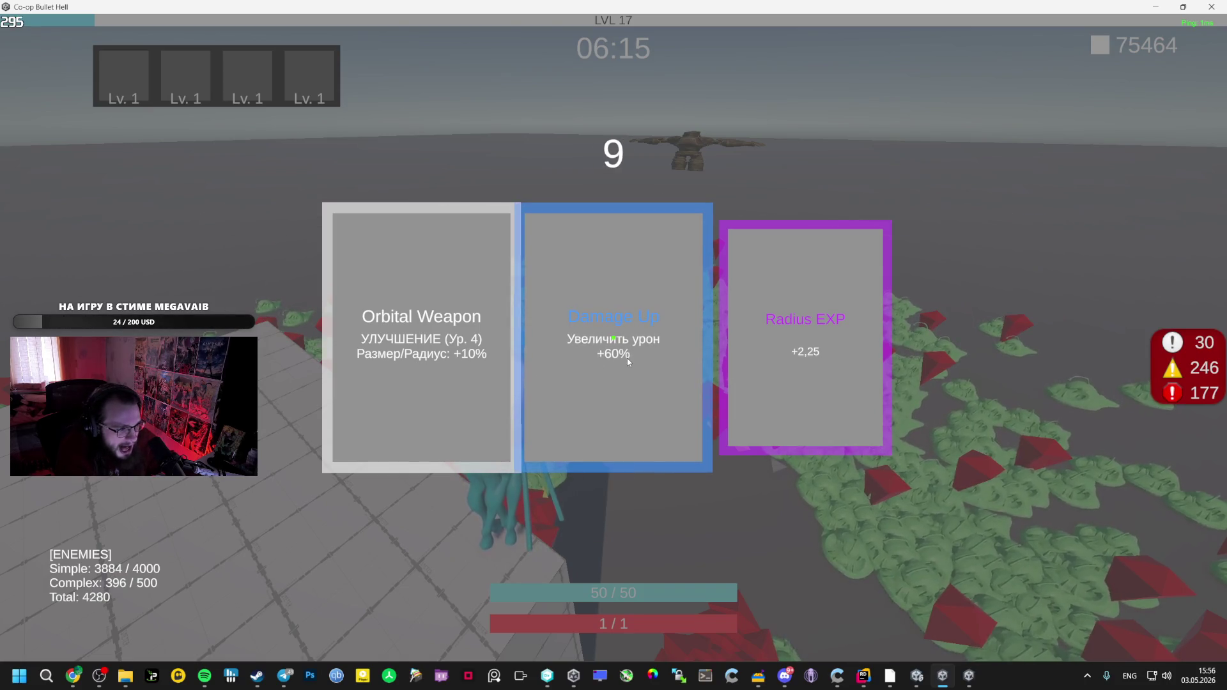
{"action": "left_click", "coordinate": [599, 392]}
{"action": "key", "text": "alt+Tab"}
{"action": "key", "text": "Tab"}
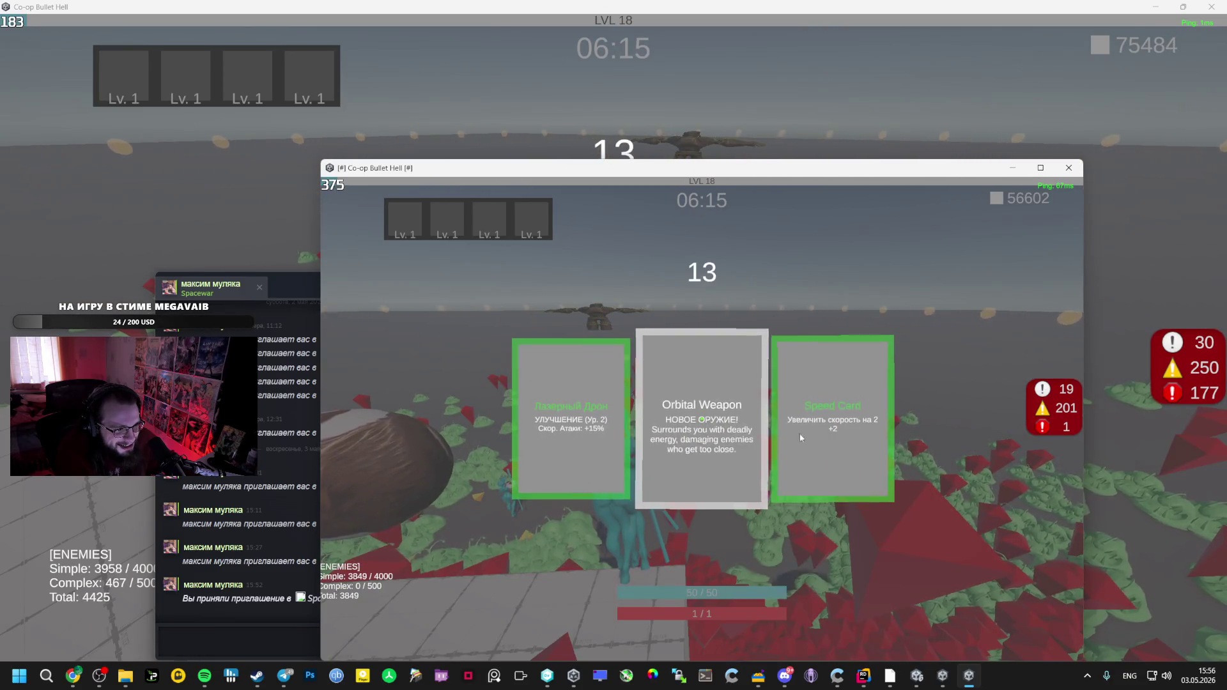
{"action": "left_click", "coordinate": [550, 425]}
{"action": "left_click", "coordinate": [542, 75]}
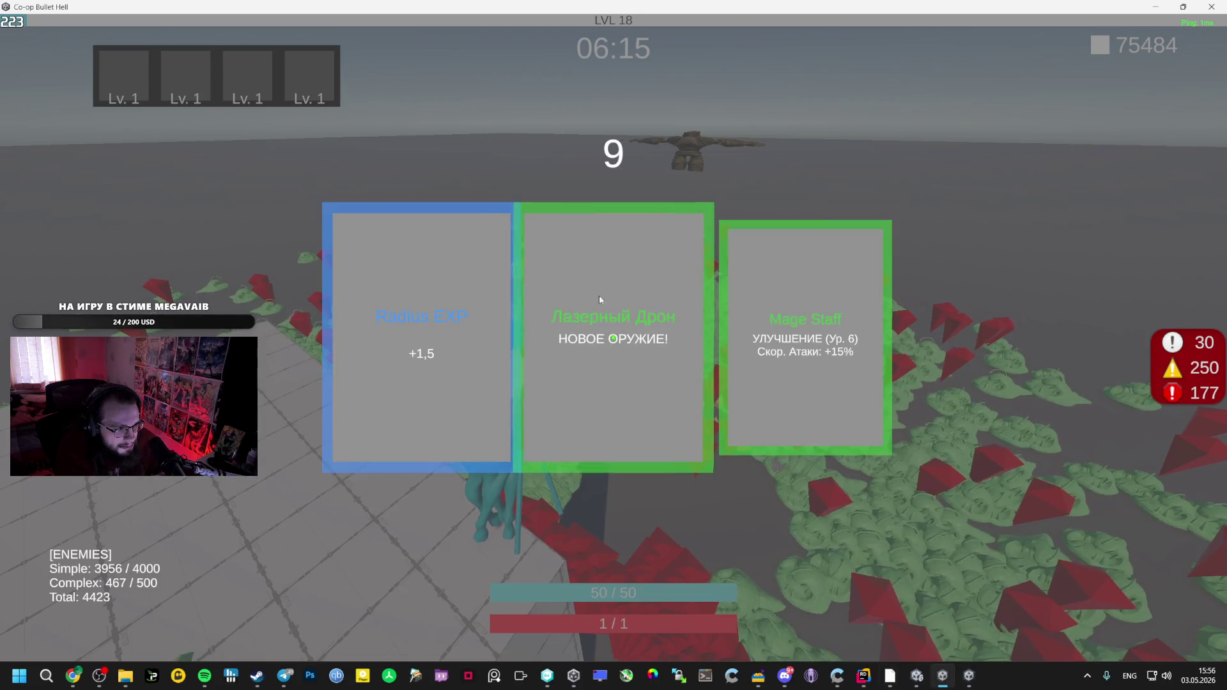
{"action": "left_click", "coordinate": [767, 333]}
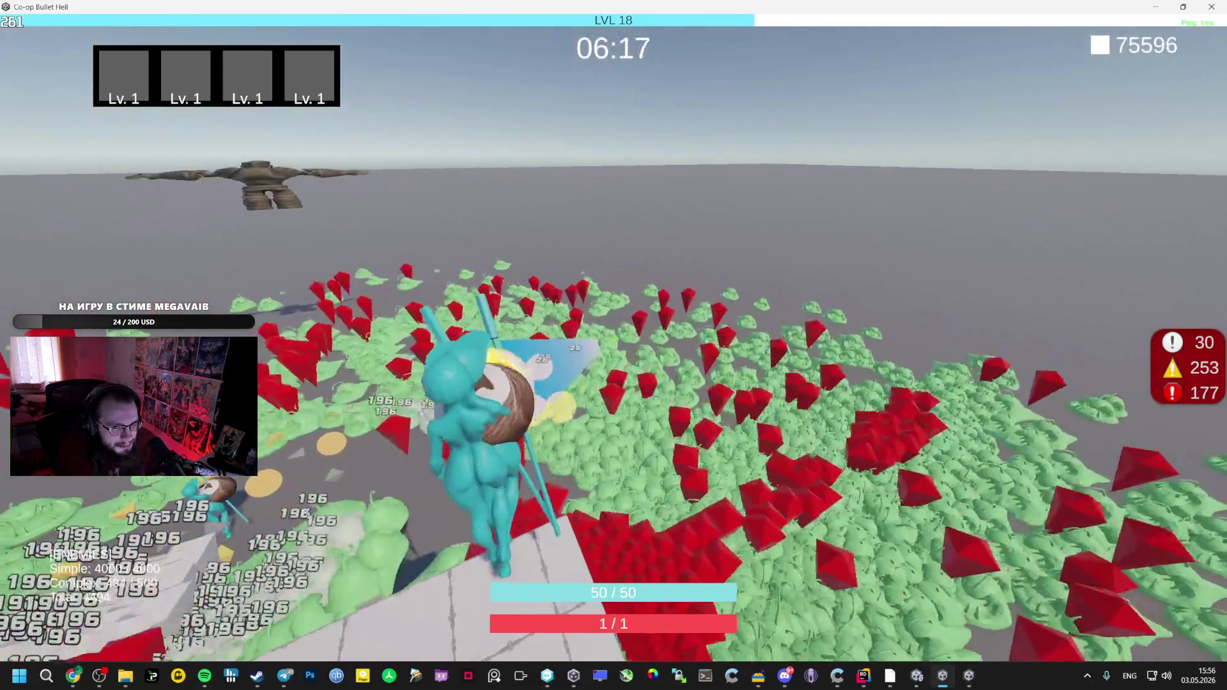
Check the client window and Steam chat, then return to the full-screen host game
{"action": "key", "text": "alt+Tab"}
{"action": "key", "text": "alt+Tab"}
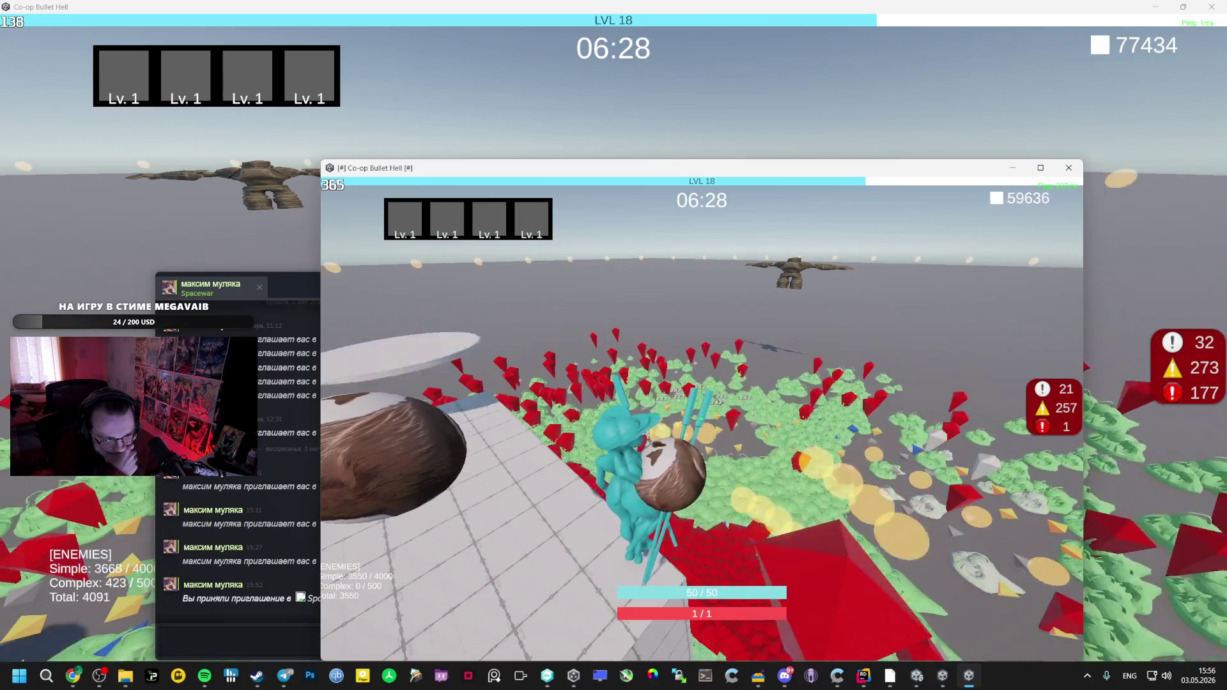
{"action": "key", "text": "alt+Tab"}
{"action": "key", "text": "alt+Tab"}
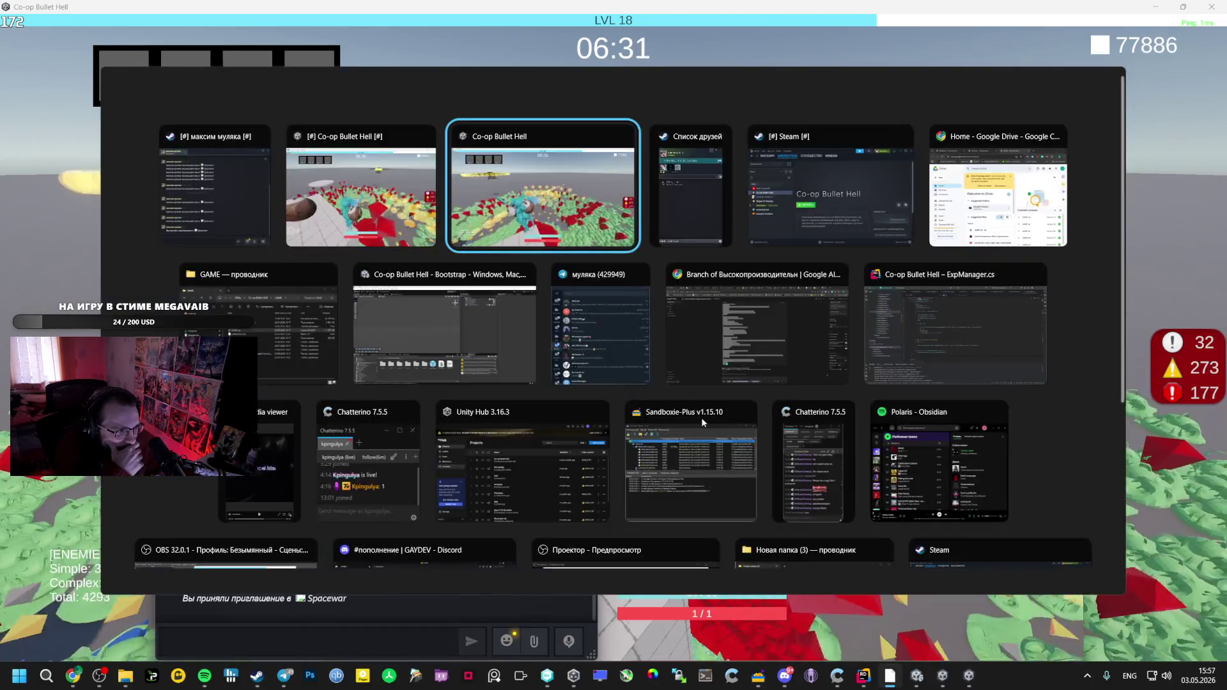
{"action": "key", "text": "alt+Tab"}
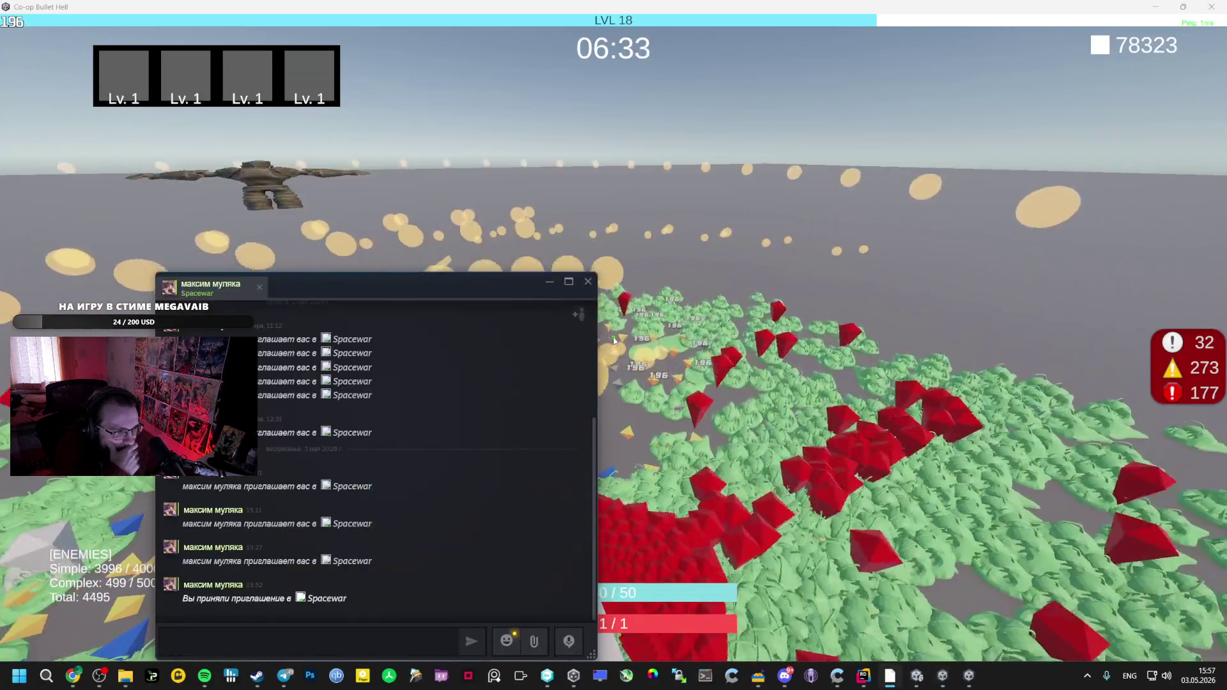
{"action": "key", "text": "alt+Tab"}
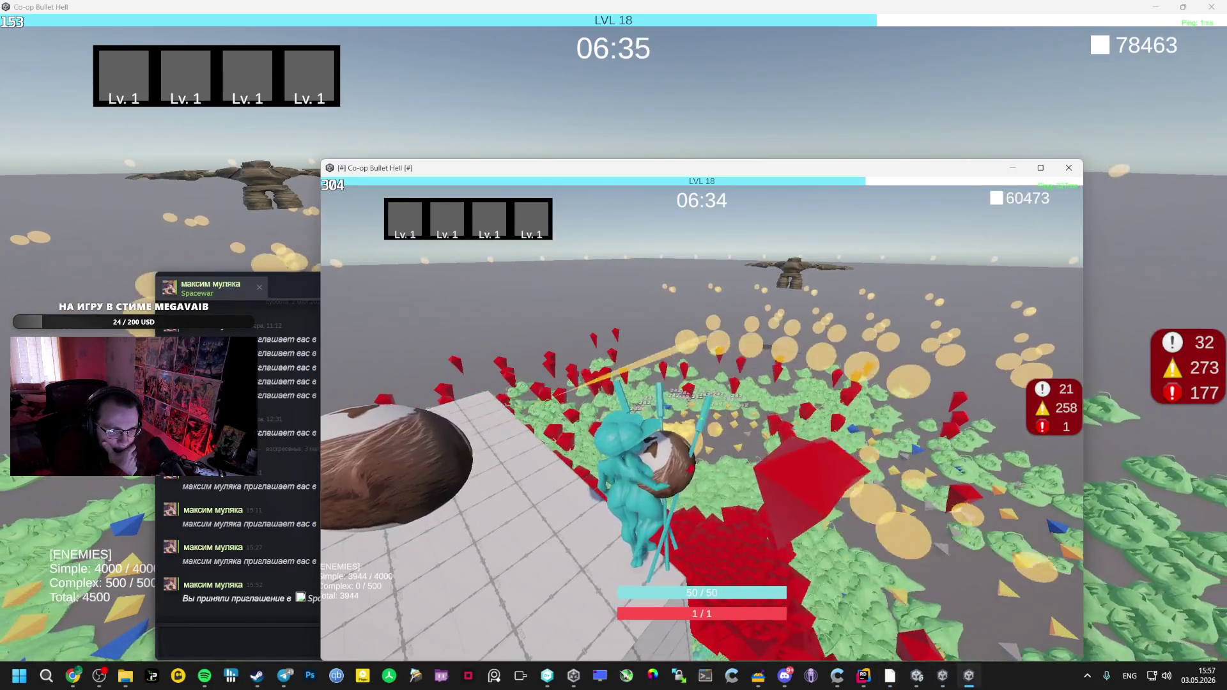
{"action": "key", "text": "alt+Tab"}
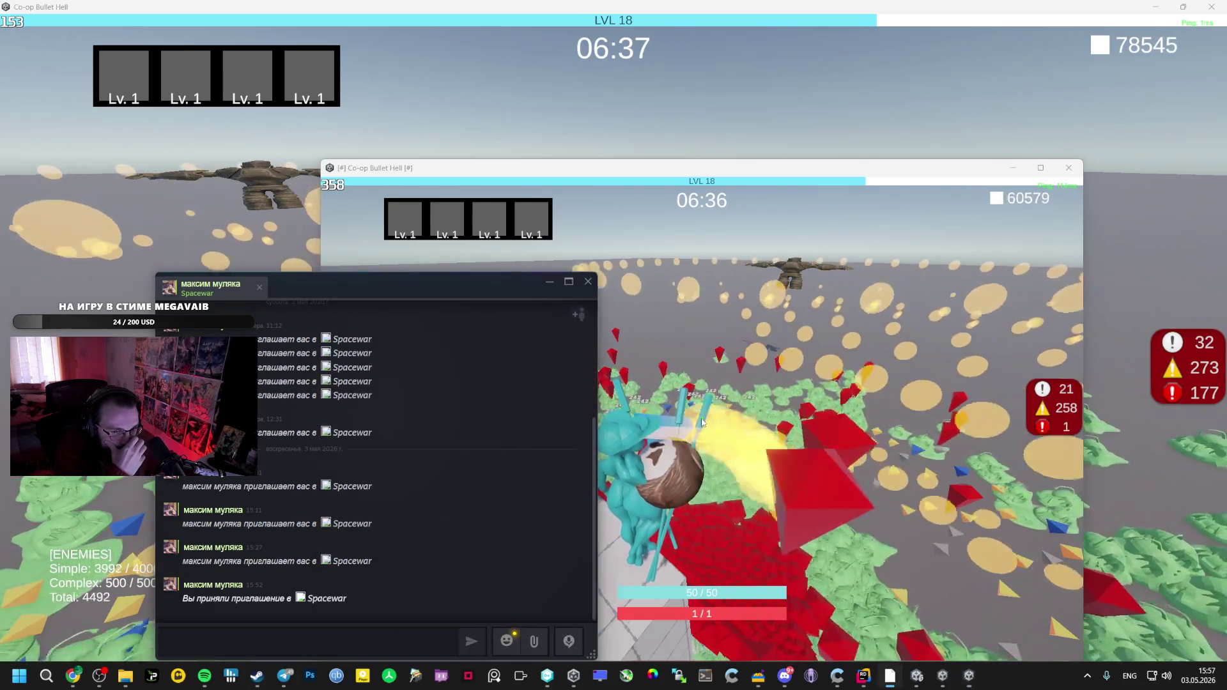
{"action": "key", "text": "alt+Tab"}
{"action": "key", "text": "Tab"}
Bring up the host game's pause menu
{"action": "key", "text": "Escape"}
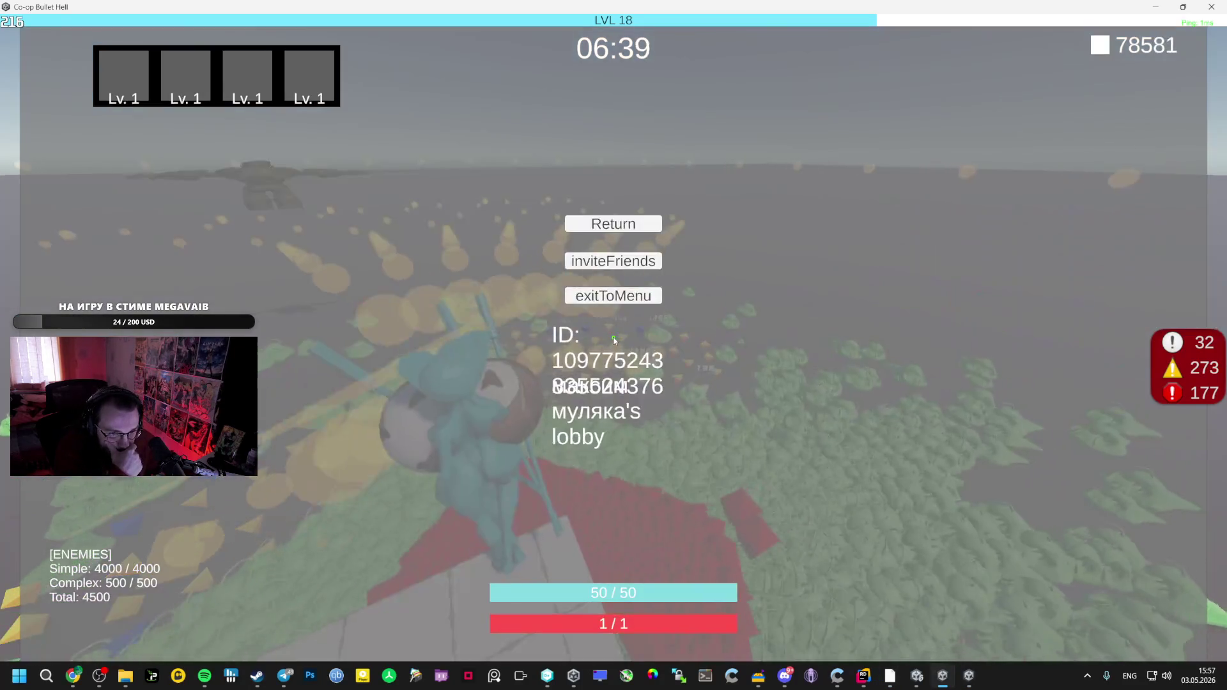
{"action": "key", "text": "Escape"}
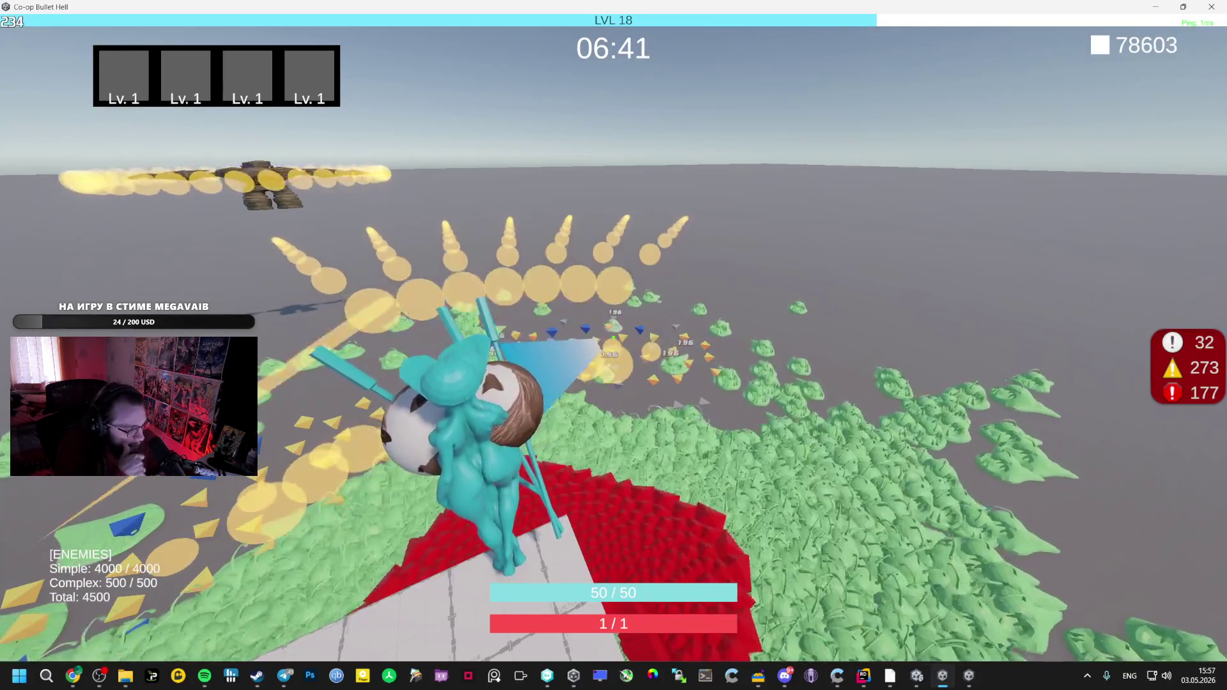
{"action": "key", "text": "Escape"}
Read the k_EResultLimitExceeded network errors in the debug console, toggling the warning filter, then close it
{"action": "left_click", "coordinate": [1197, 392]}
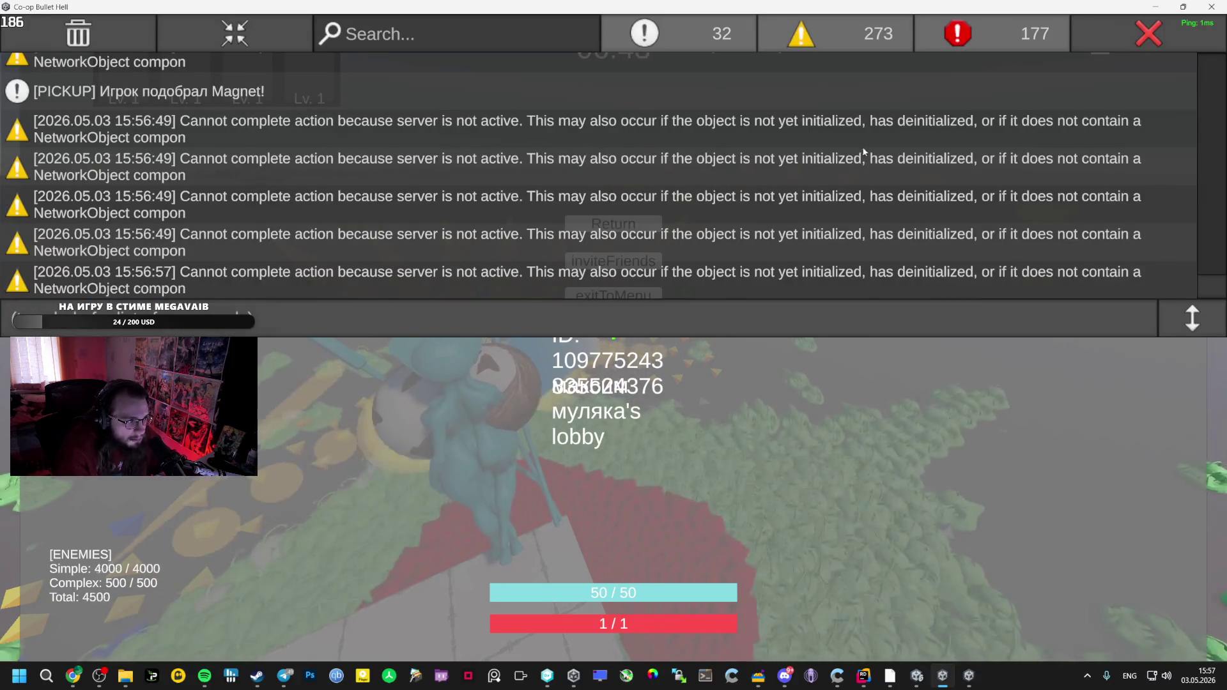
{"action": "scroll", "coordinate": [808, 156], "scroll_direction": "up", "scroll_amount": 10}
{"action": "left_click", "coordinate": [857, 44]}
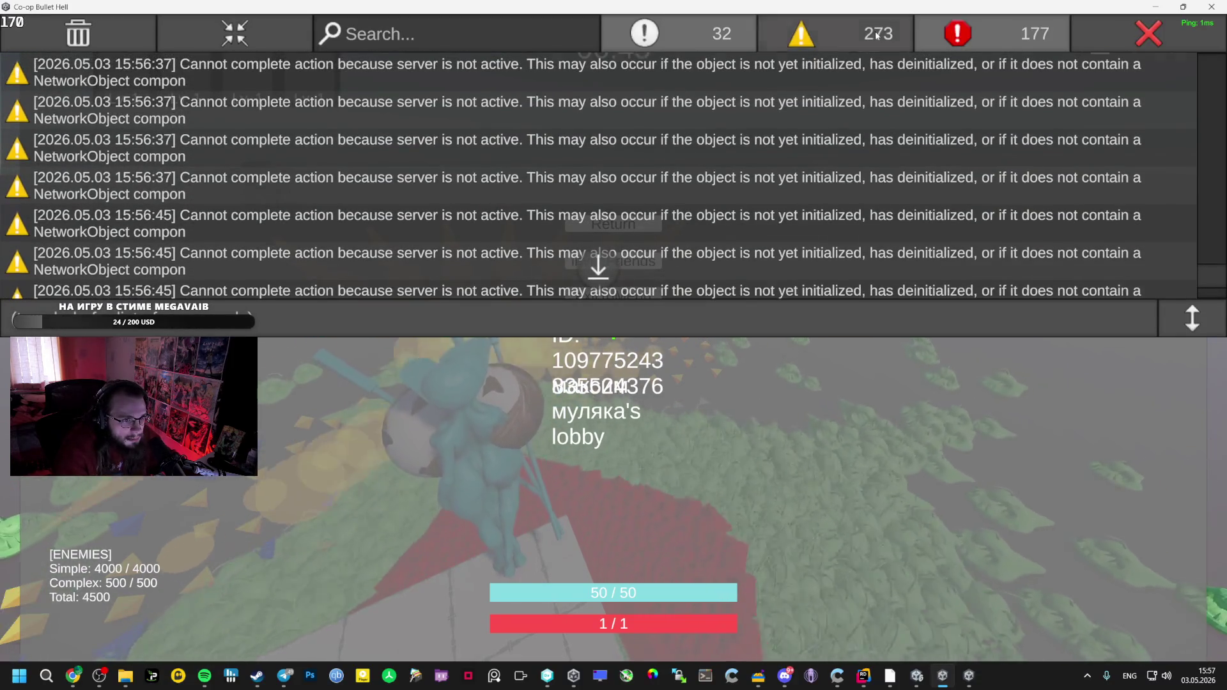
{"action": "left_click", "coordinate": [858, 30]}
{"action": "scroll", "coordinate": [988, 140], "scroll_direction": "up", "scroll_amount": 2}
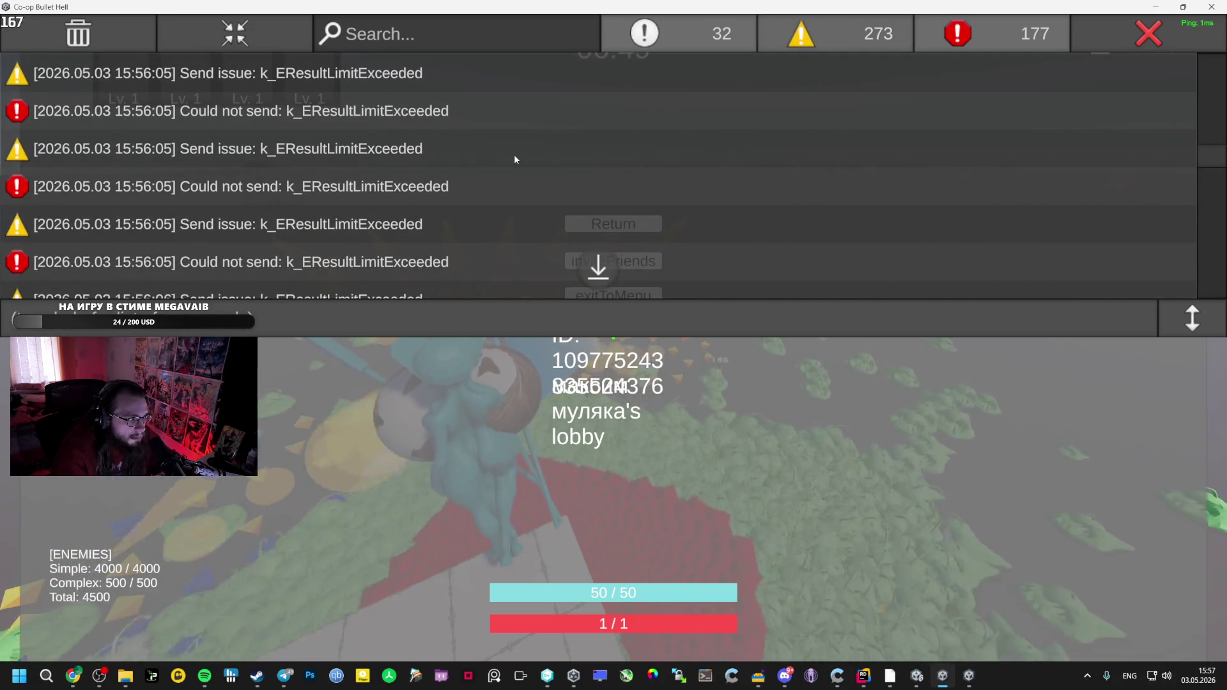
{"action": "scroll", "coordinate": [515, 155], "scroll_direction": "up", "scroll_amount": 1}
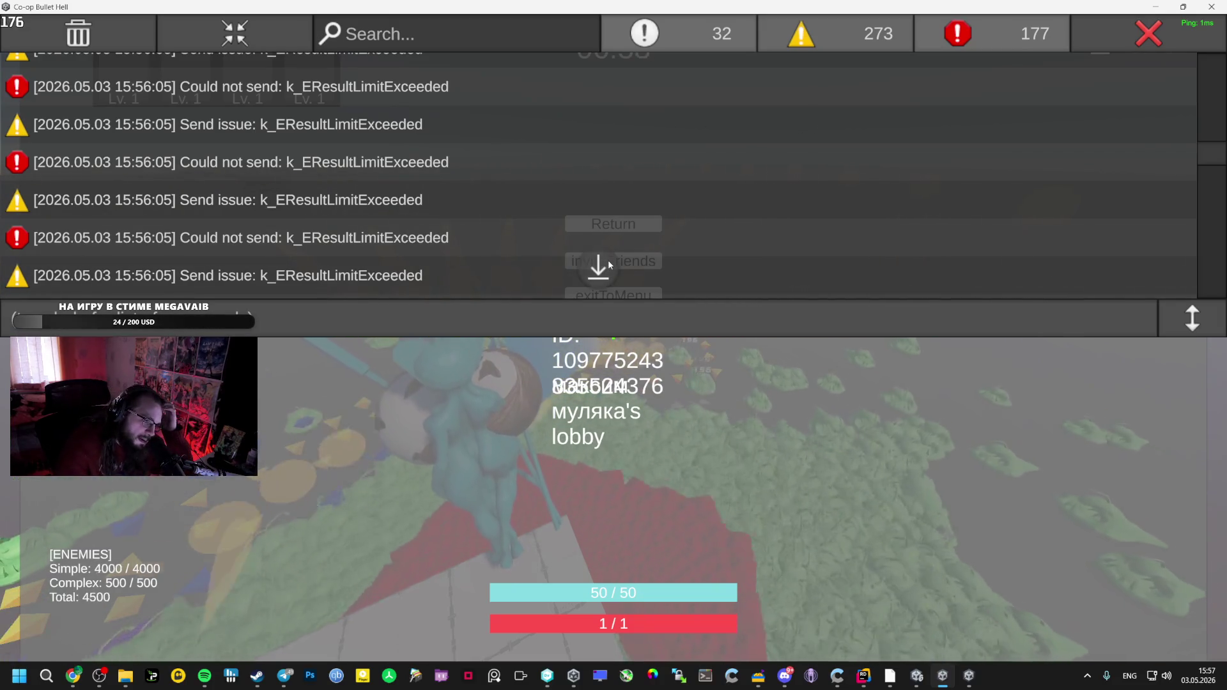
{"action": "scroll", "coordinate": [806, 138], "scroll_direction": "down", "scroll_amount": 10}
{"action": "scroll", "coordinate": [818, 150], "scroll_direction": "up", "scroll_amount": 10}
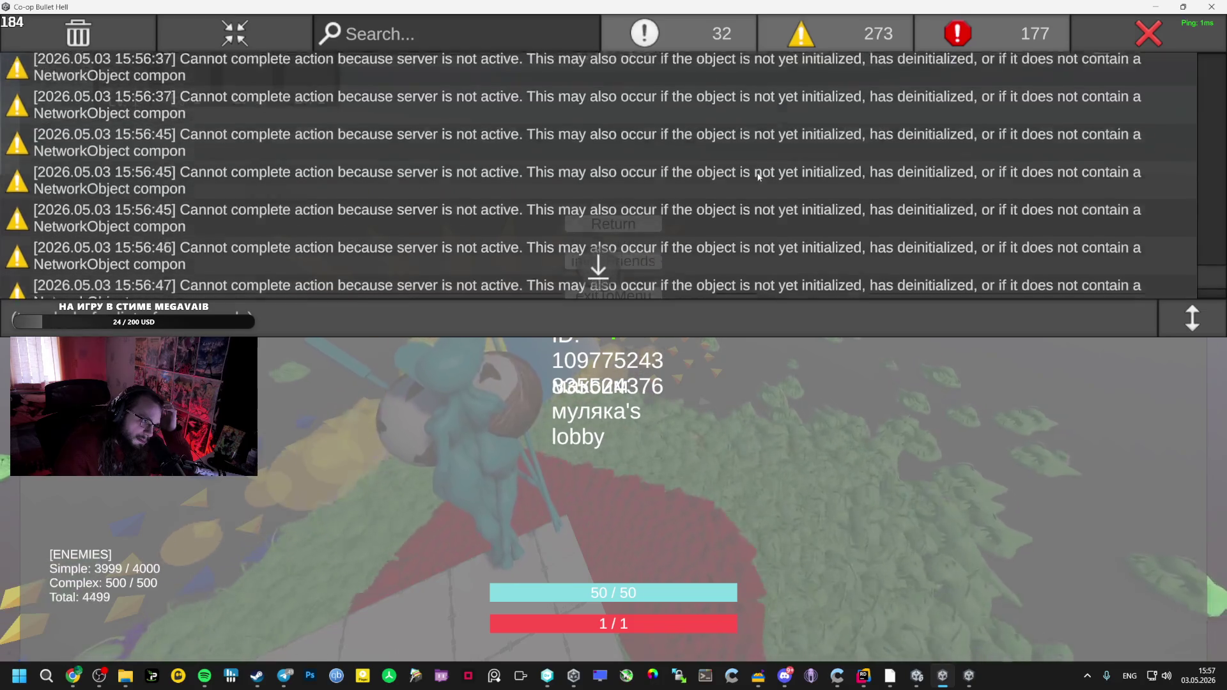
{"action": "left_click", "coordinate": [676, 160]}
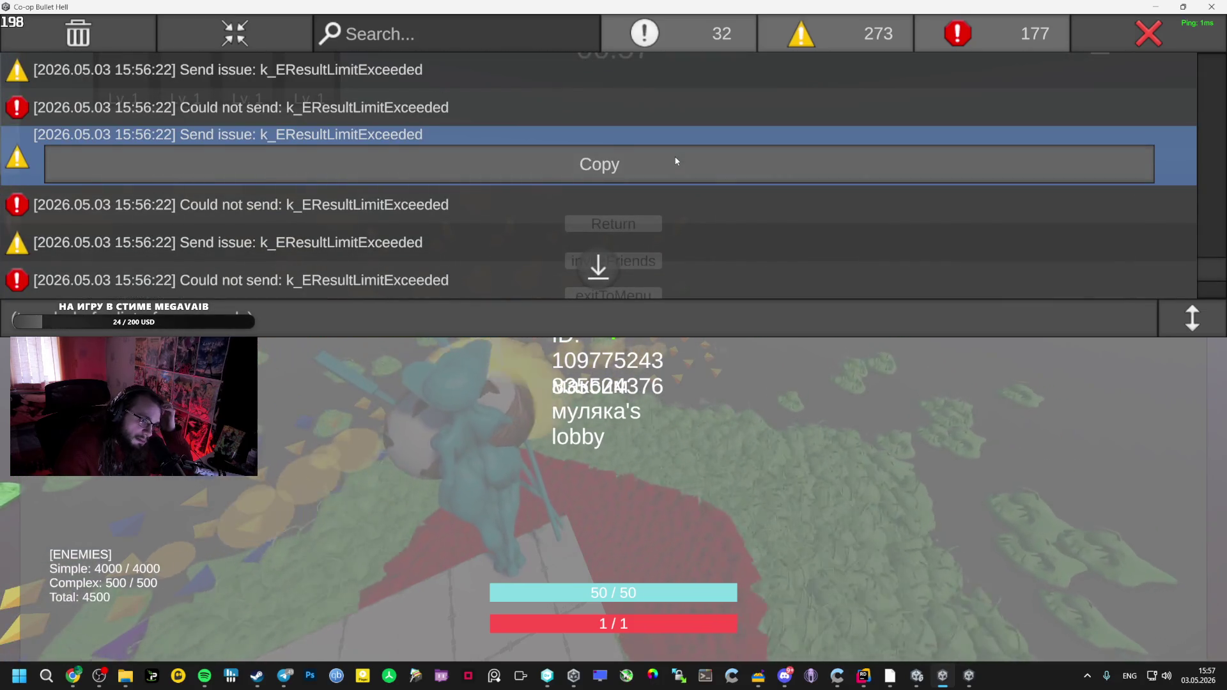
{"action": "left_click", "coordinate": [1148, 38]}
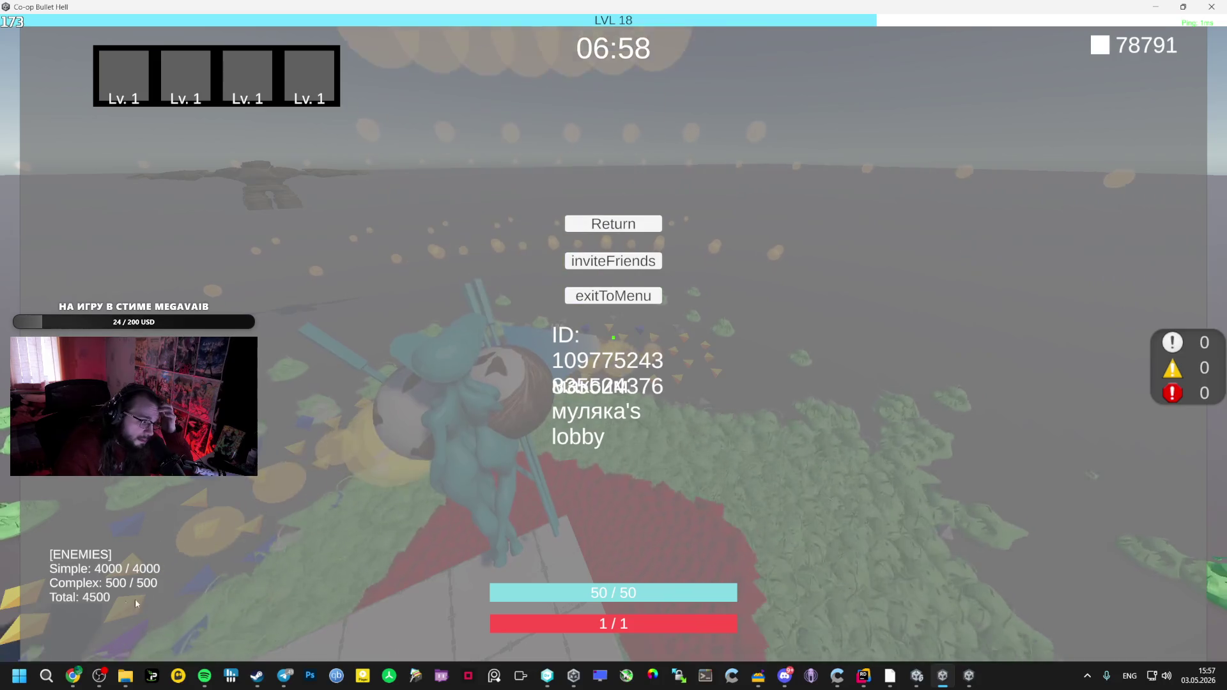
In the Unity editor, browse the _Scenes, Managers, NewSwarm and Player project folders
{"action": "mouse_move", "coordinate": [73, 676]}
{"action": "key", "text": "alt+Tab"}
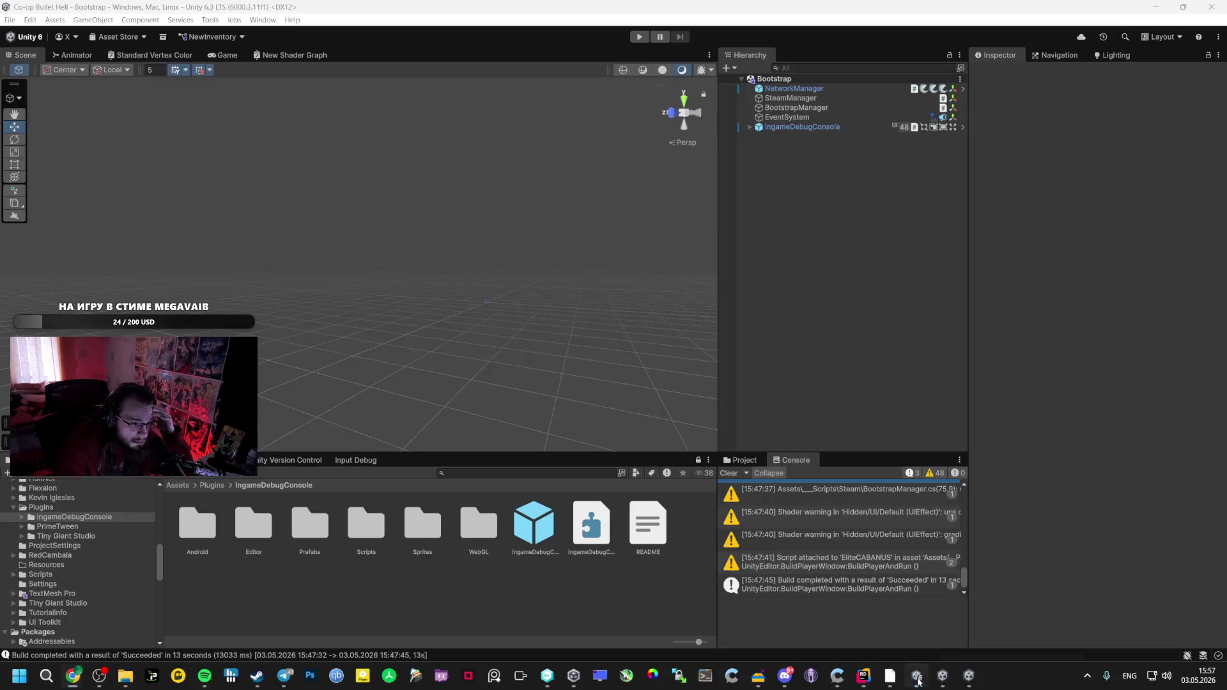
{"action": "scroll", "coordinate": [64, 556], "scroll_direction": "up", "scroll_amount": 5}
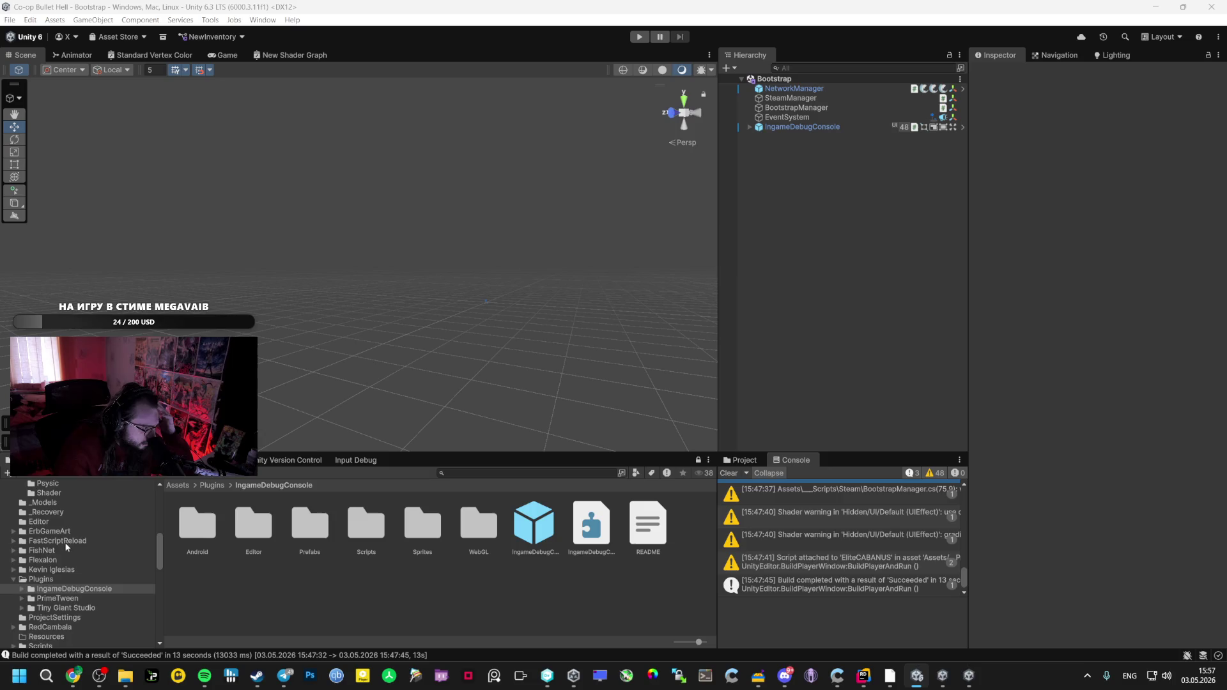
{"action": "left_click", "coordinate": [49, 499]}
{"action": "scroll", "coordinate": [57, 550], "scroll_direction": "up", "scroll_amount": 3}
{"action": "left_click", "coordinate": [59, 538]}
{"action": "left_click", "coordinate": [68, 504]}
{"action": "left_click", "coordinate": [69, 494]}
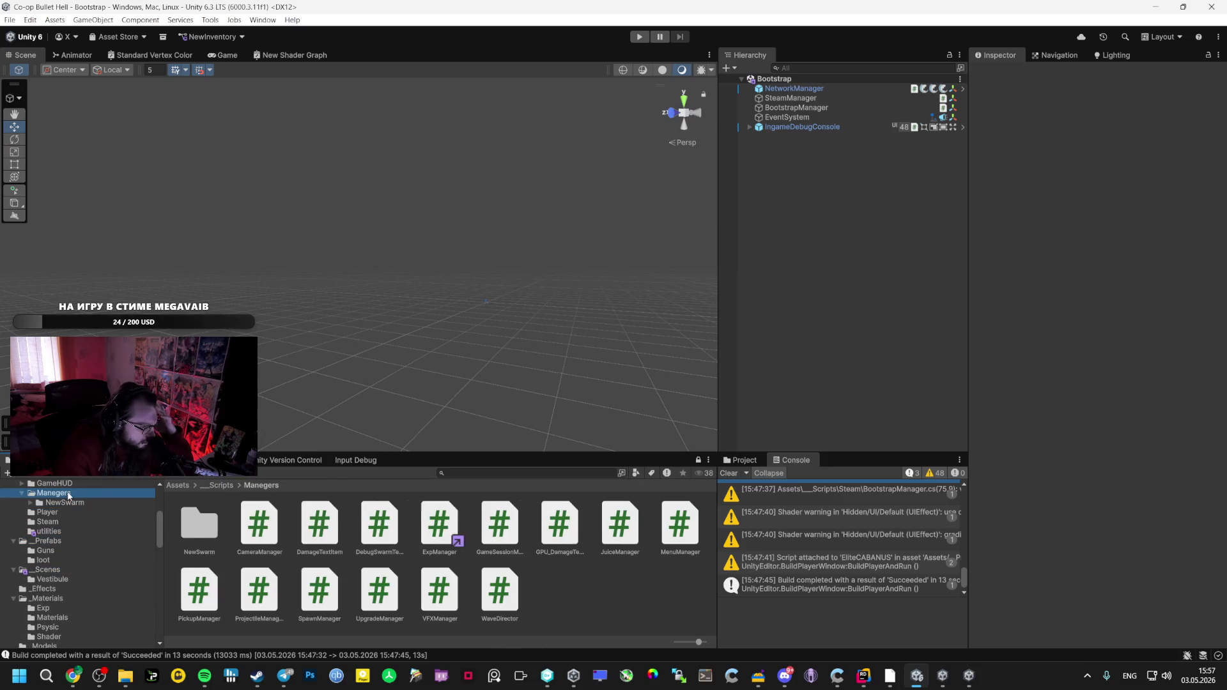
{"action": "left_click", "coordinate": [98, 504]}
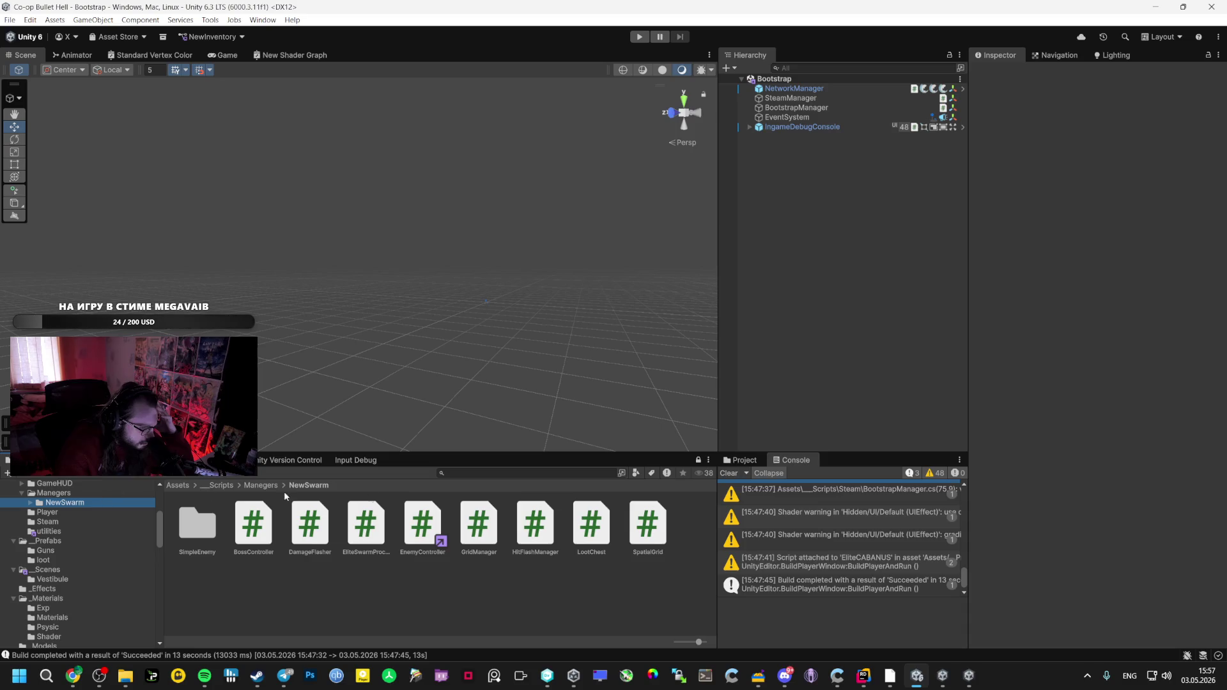
{"action": "left_click", "coordinate": [49, 512]}
Look through the utilities scripts, then open _Prefabs > Guns showing AuraWeapon, LaserDrone and MageStaff
{"action": "scroll", "coordinate": [78, 505], "scroll_direction": "down", "scroll_amount": 2}
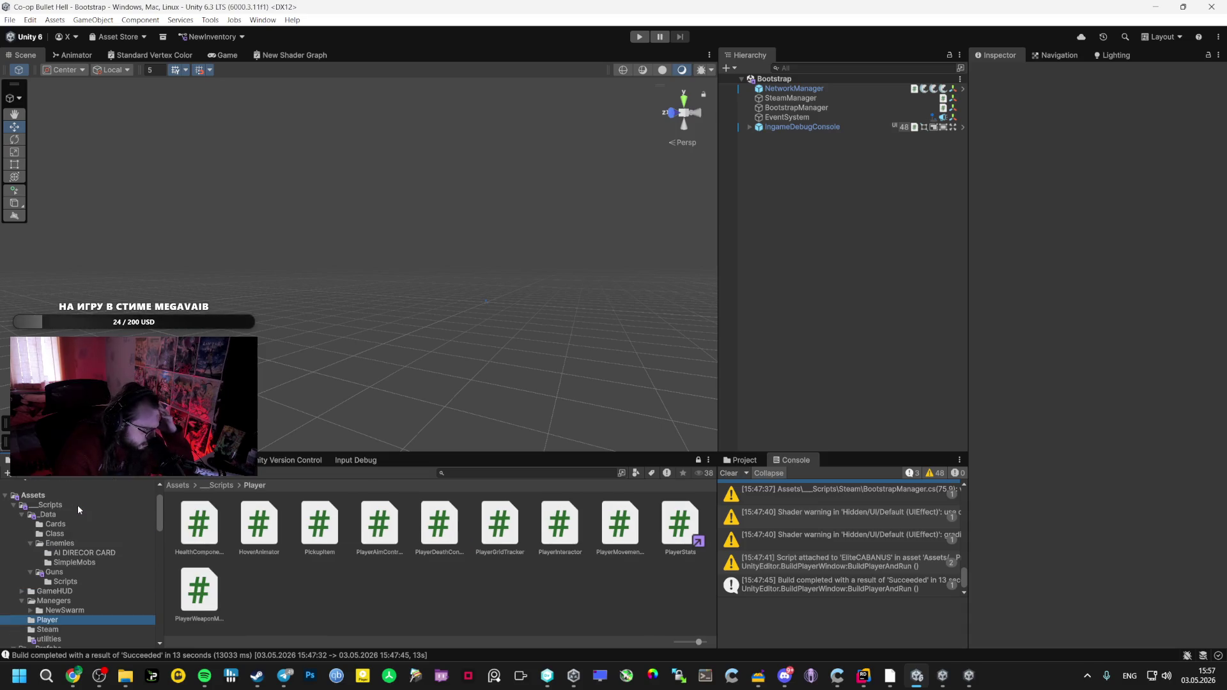
{"action": "left_click", "coordinate": [69, 534]}
{"action": "left_click", "coordinate": [46, 496]}
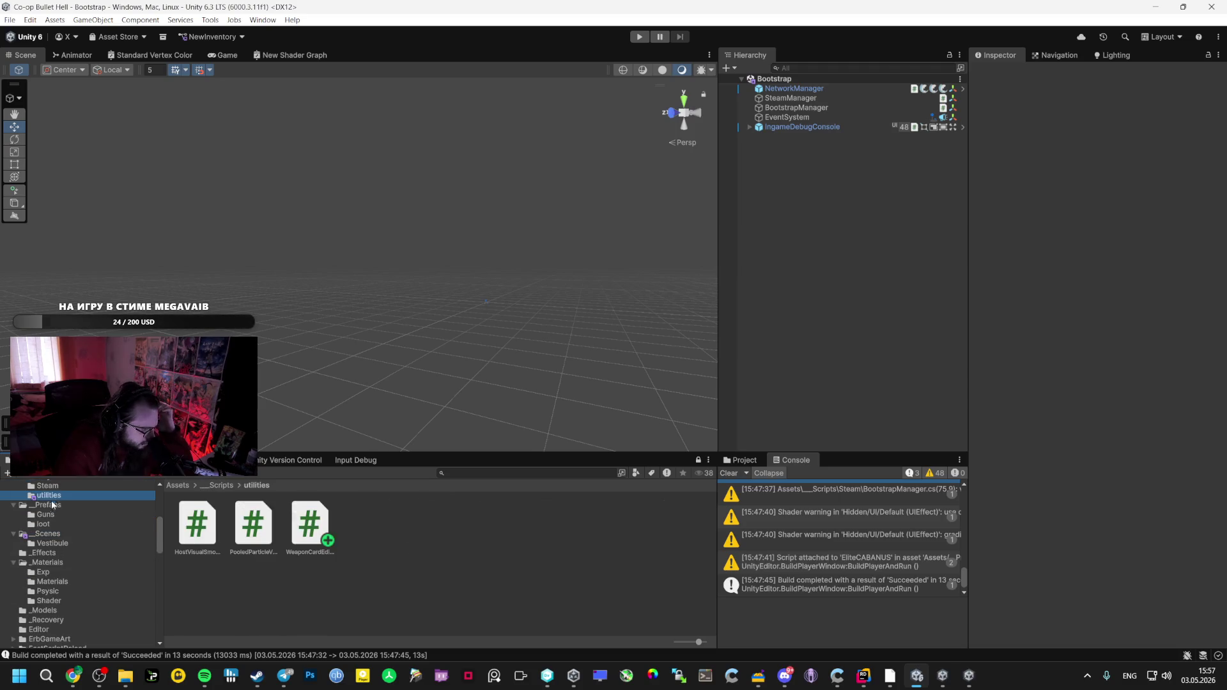
{"action": "left_click", "coordinate": [44, 515]}
{"action": "scroll", "coordinate": [67, 582], "scroll_direction": "down", "scroll_amount": 4}
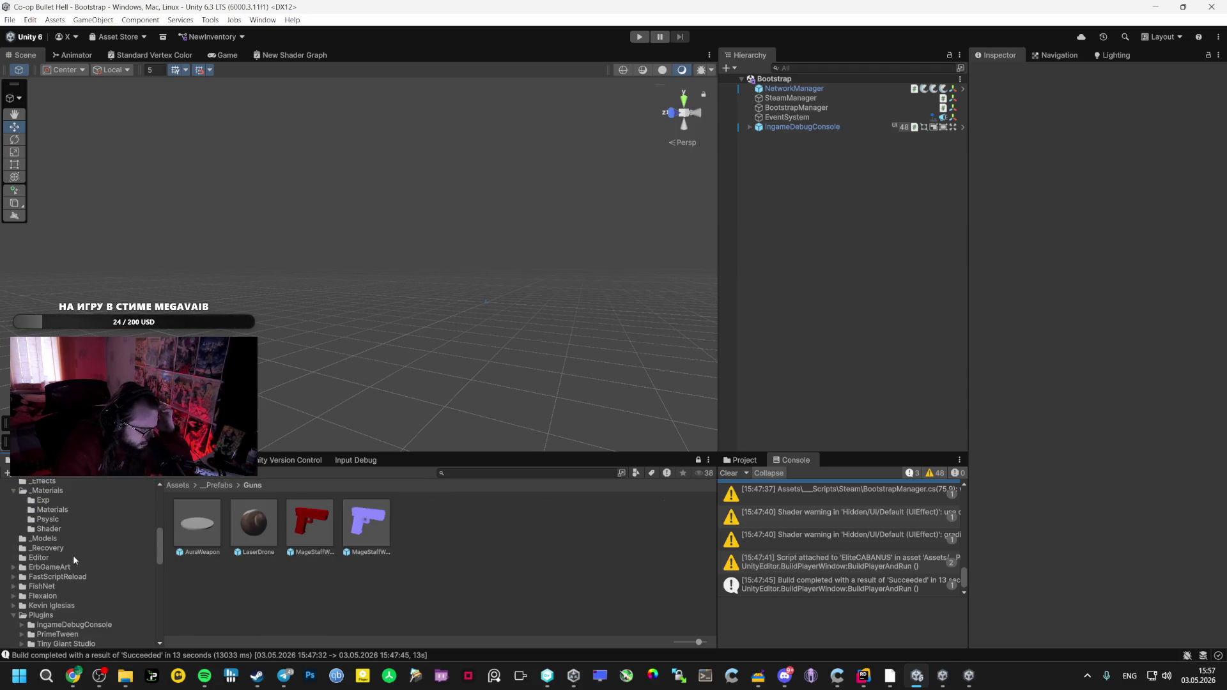
{"action": "scroll", "coordinate": [79, 540], "scroll_direction": "down", "scroll_amount": 4}
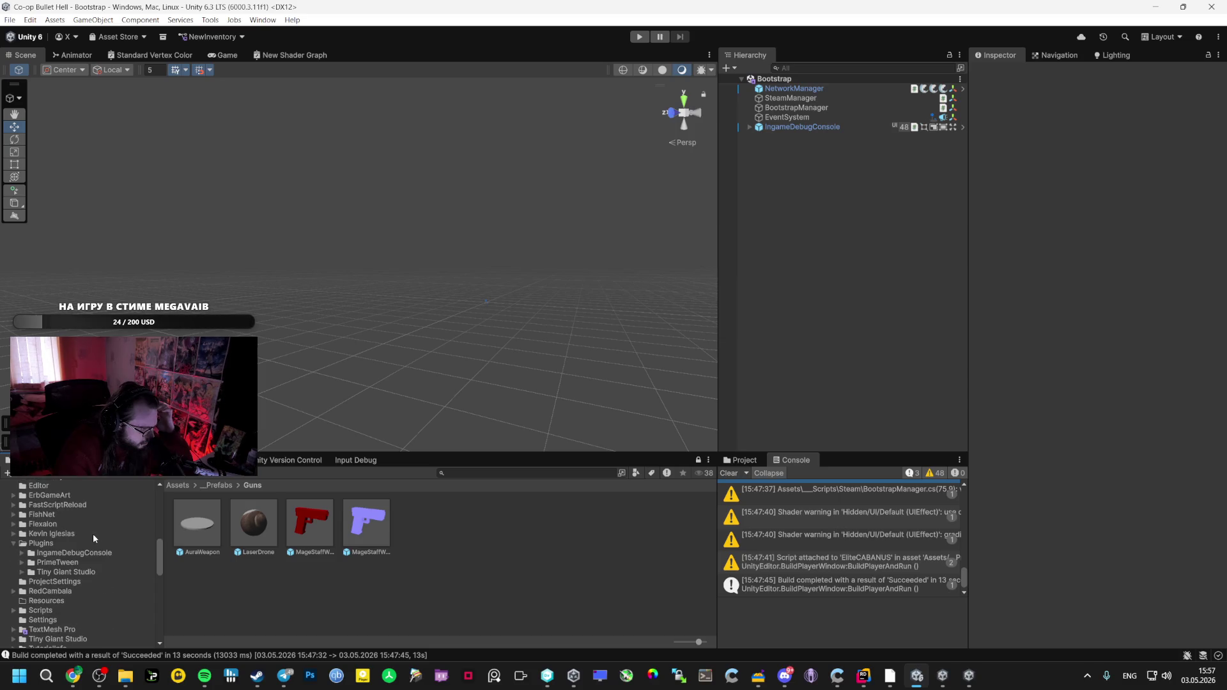
{"action": "scroll", "coordinate": [67, 540], "scroll_direction": "up", "scroll_amount": 6}
{"action": "scroll", "coordinate": [64, 527], "scroll_direction": "up", "scroll_amount": 2}
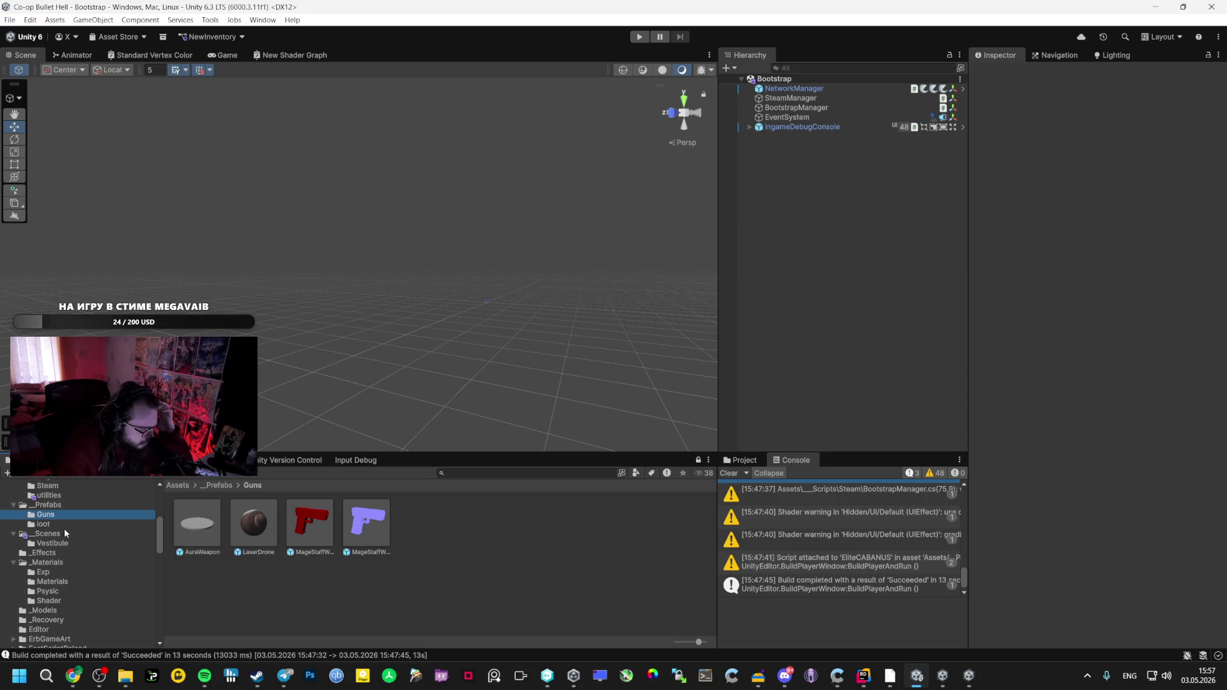
{"action": "scroll", "coordinate": [64, 527], "scroll_direction": "up", "scroll_amount": 2}
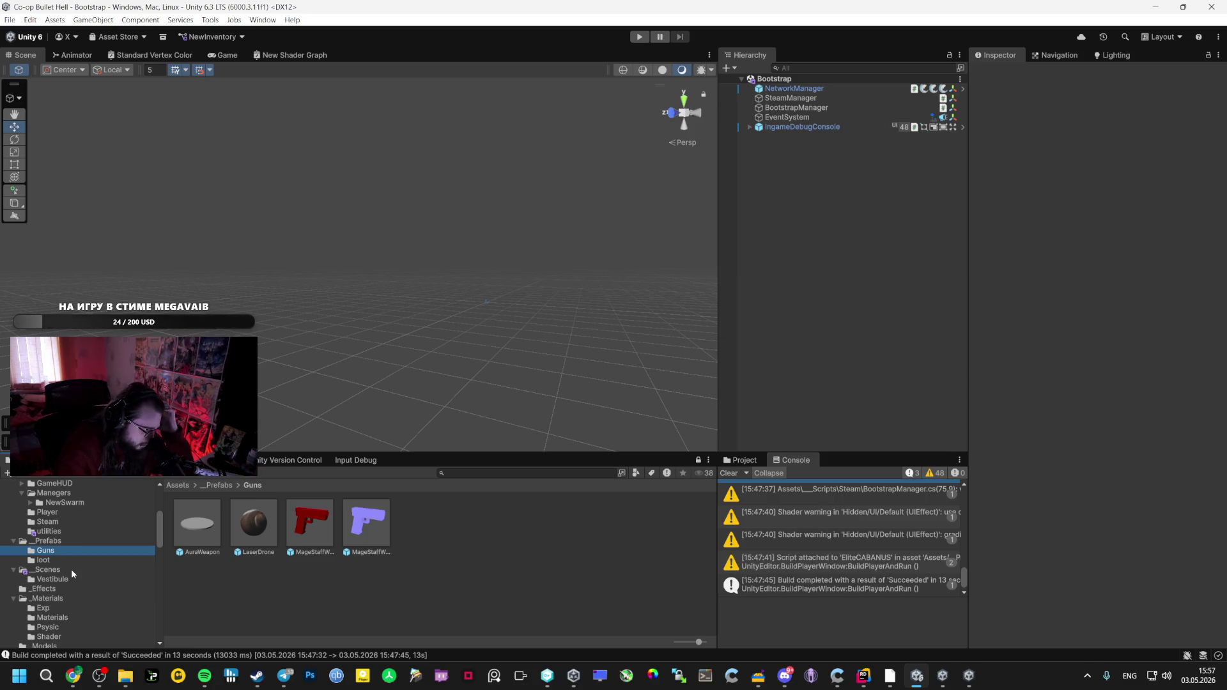
Reopen the 'Code Comparison: FPS & Optimization' AI Studio chat, draft a note that FPS is still low, return to the game
{"action": "mouse_move", "coordinate": [73, 675]}
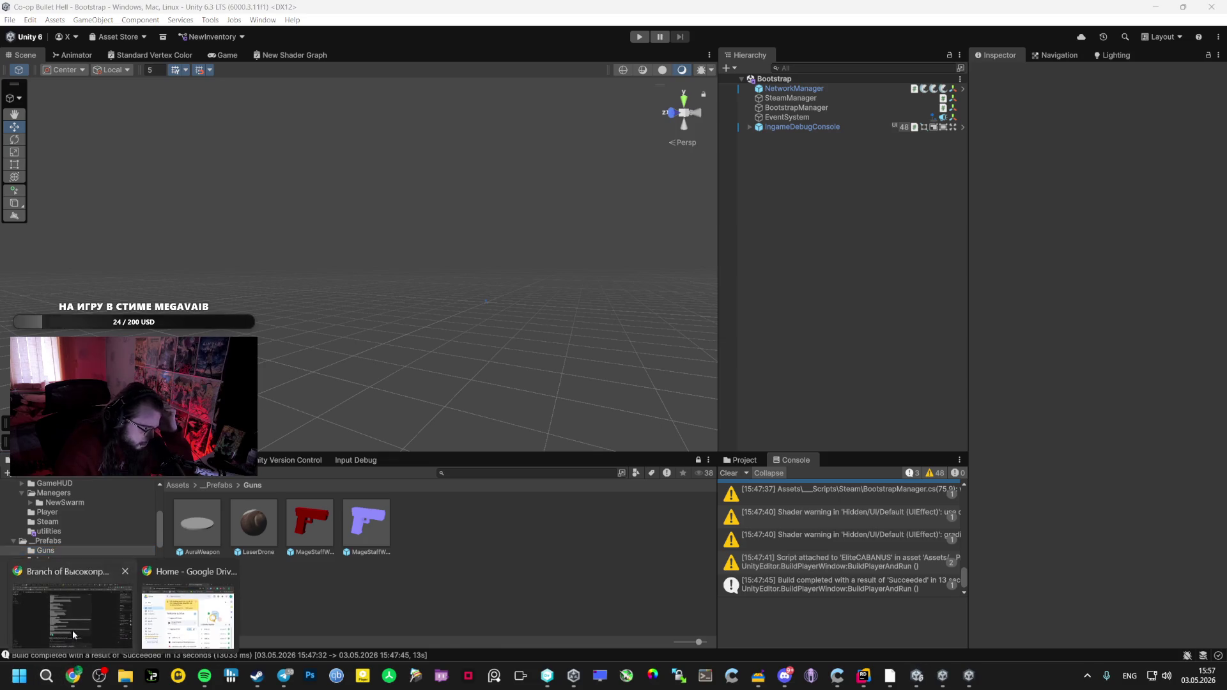
{"action": "left_click", "coordinate": [73, 634]}
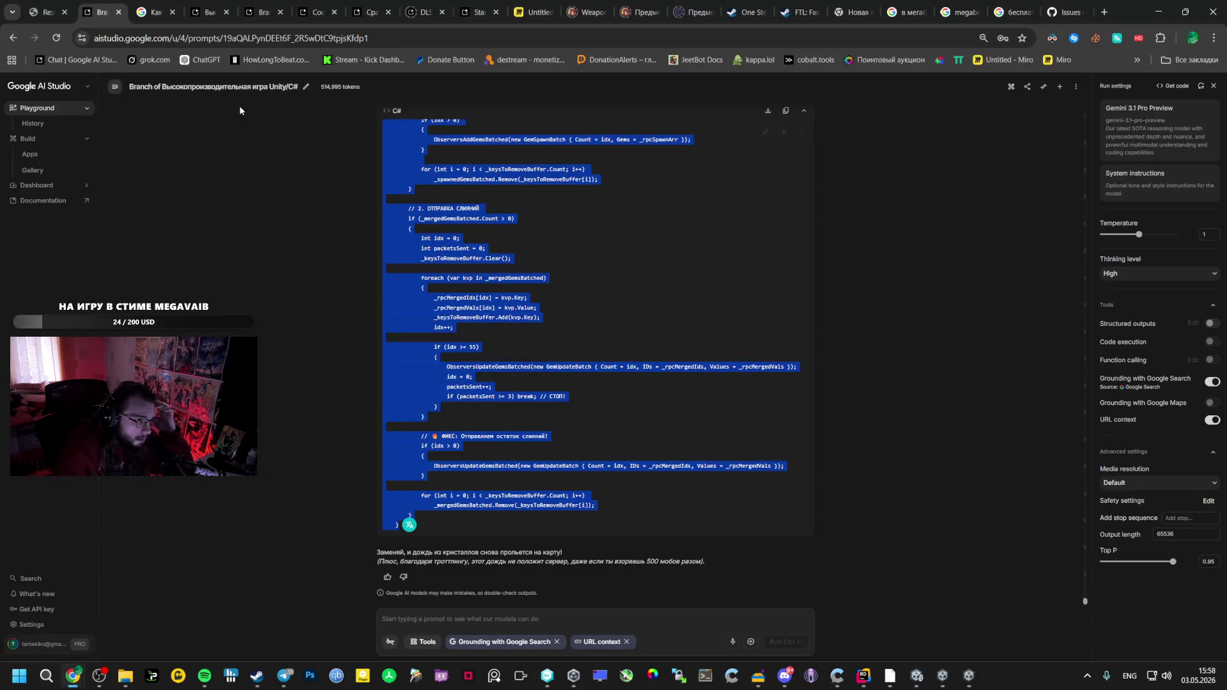
{"action": "left_click", "coordinate": [299, 3]}
{"action": "scroll", "coordinate": [404, 582], "scroll_direction": "down", "scroll_amount": 20}
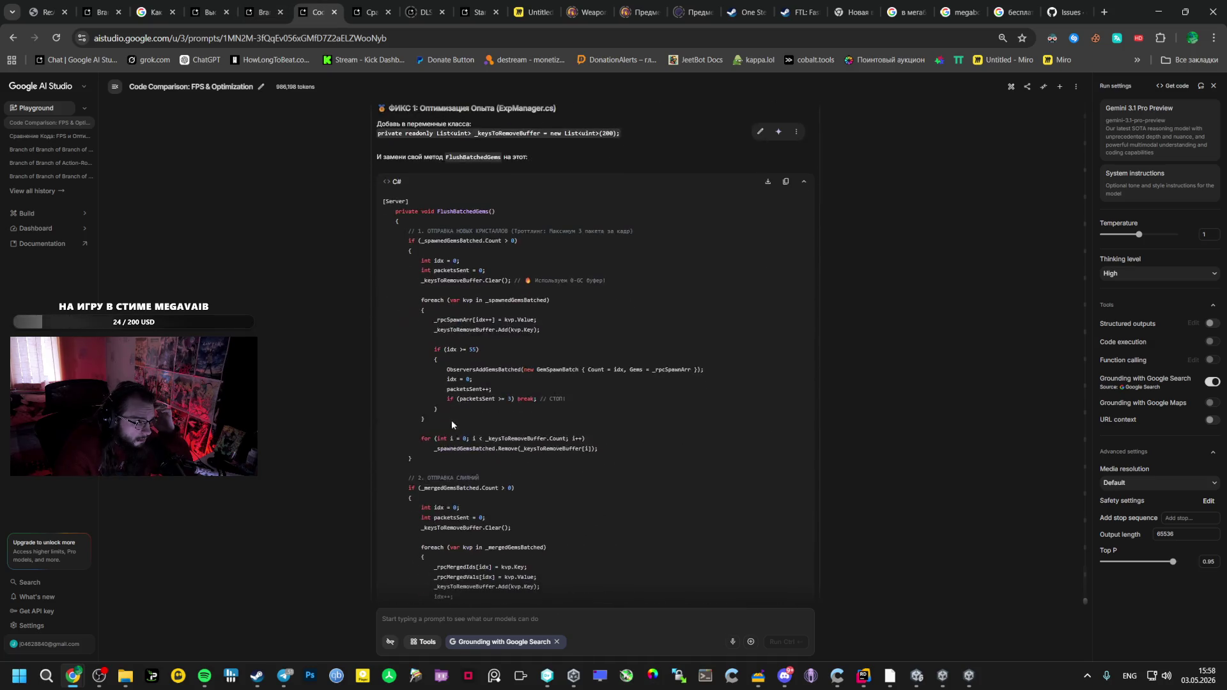
{"action": "scroll", "coordinate": [405, 581], "scroll_direction": "down", "scroll_amount": 2}
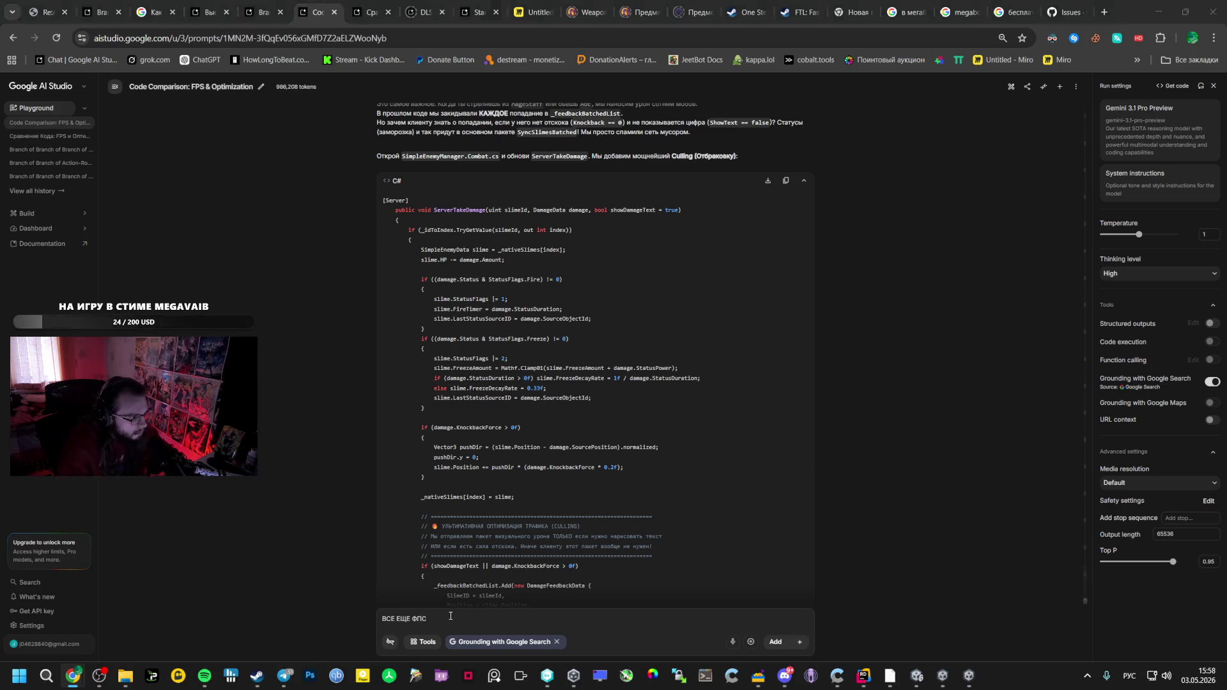
{"action": "key", "text": "alt+Tab"}
{"action": "key", "text": "alt+Tab"}
{"action": "key", "text": "Tab"}
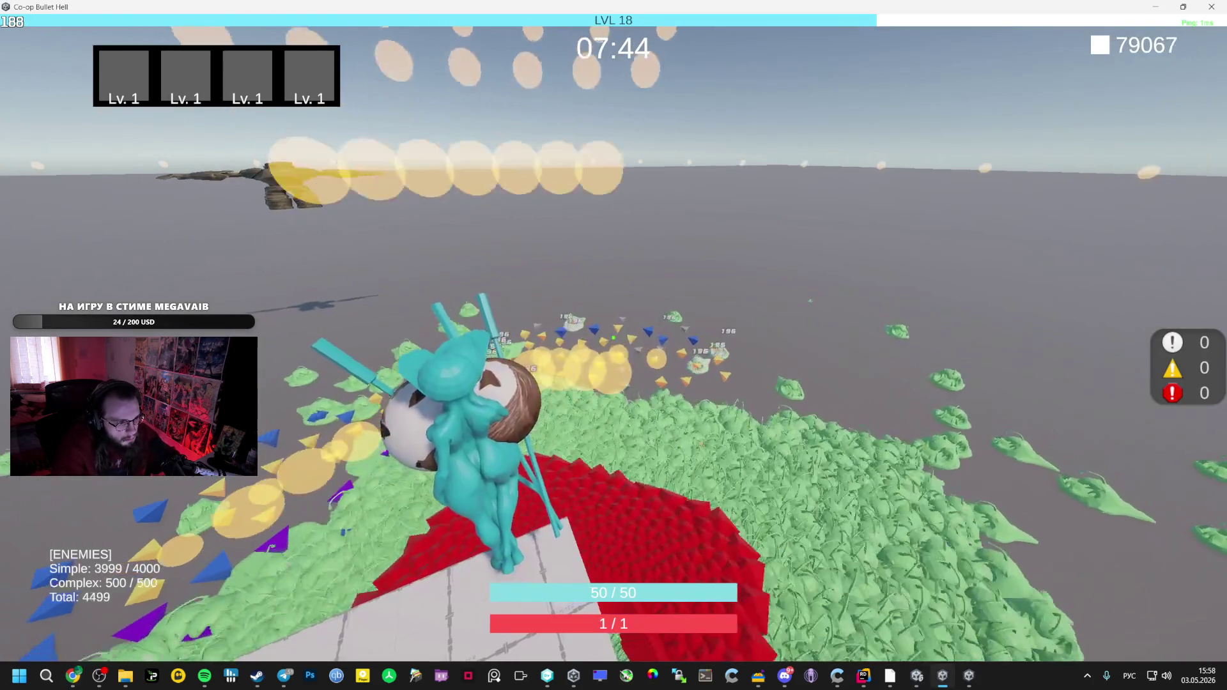
Compare the client window with the host, pause the host on its lobby menu, then switch to Unity
{"action": "key", "text": "alt+Tab"}
{"action": "key", "text": "Tab"}
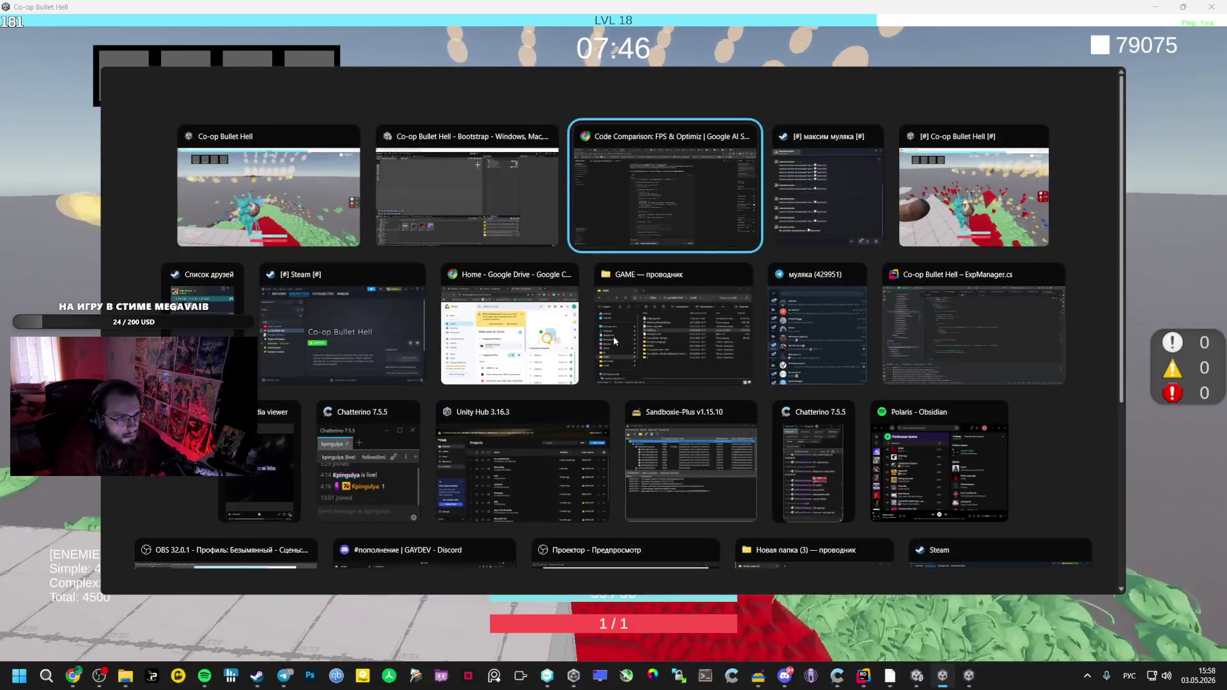
{"action": "key", "text": "Tab"}
{"action": "key", "text": "Tab"}
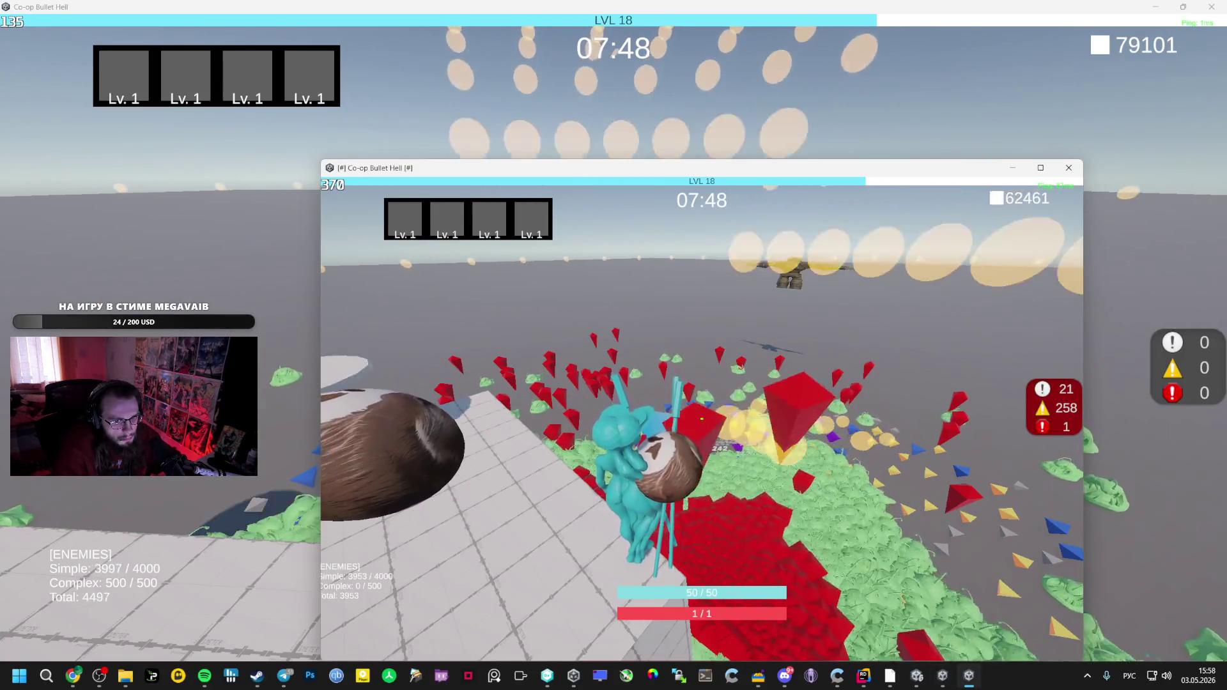
{"action": "key", "text": "alt+Tab"}
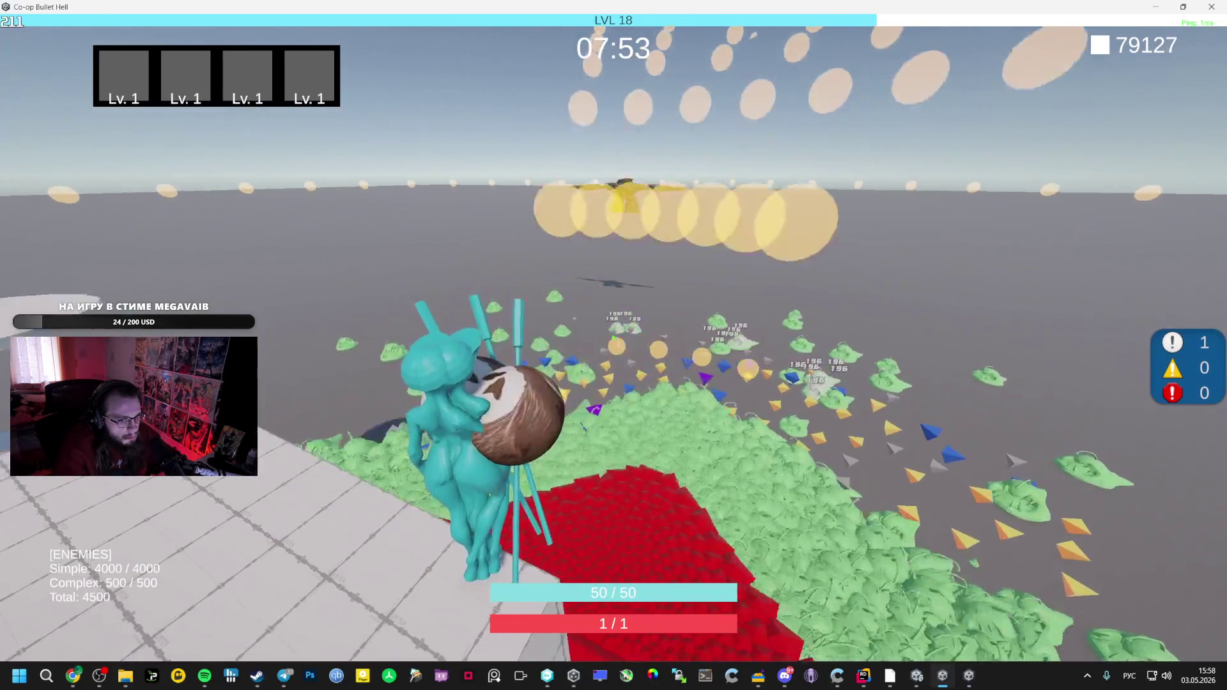
{"action": "key", "text": "Escape"}
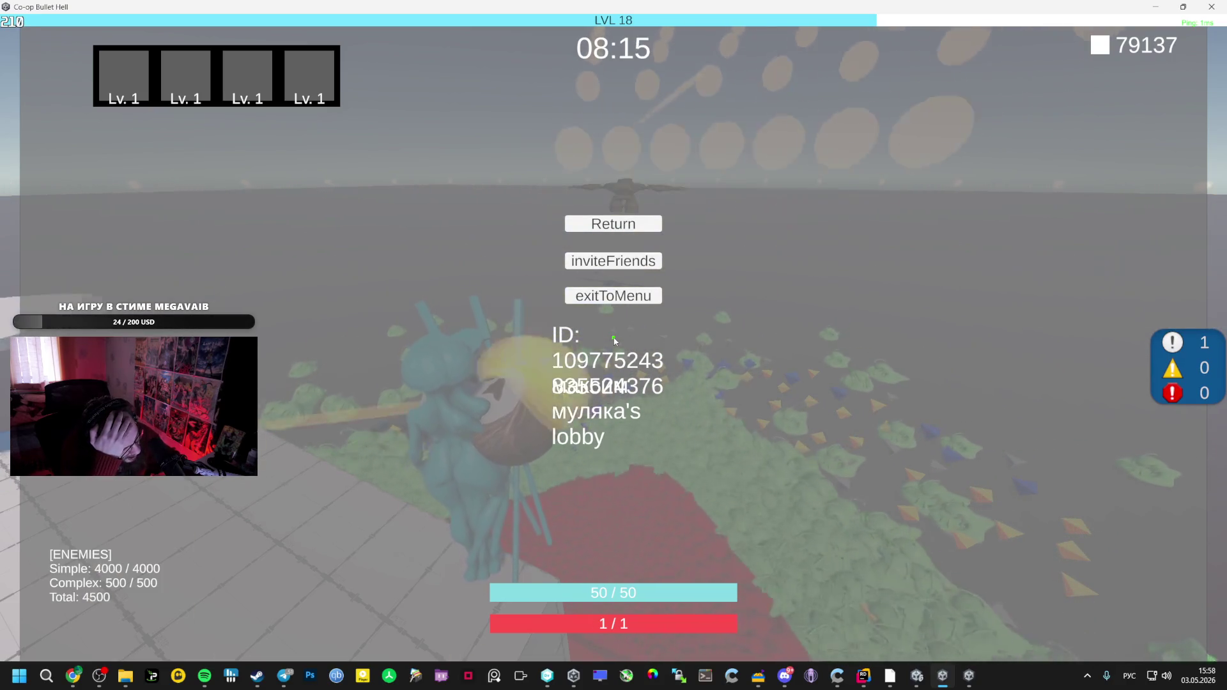
{"action": "key", "text": "alt+Tab"}
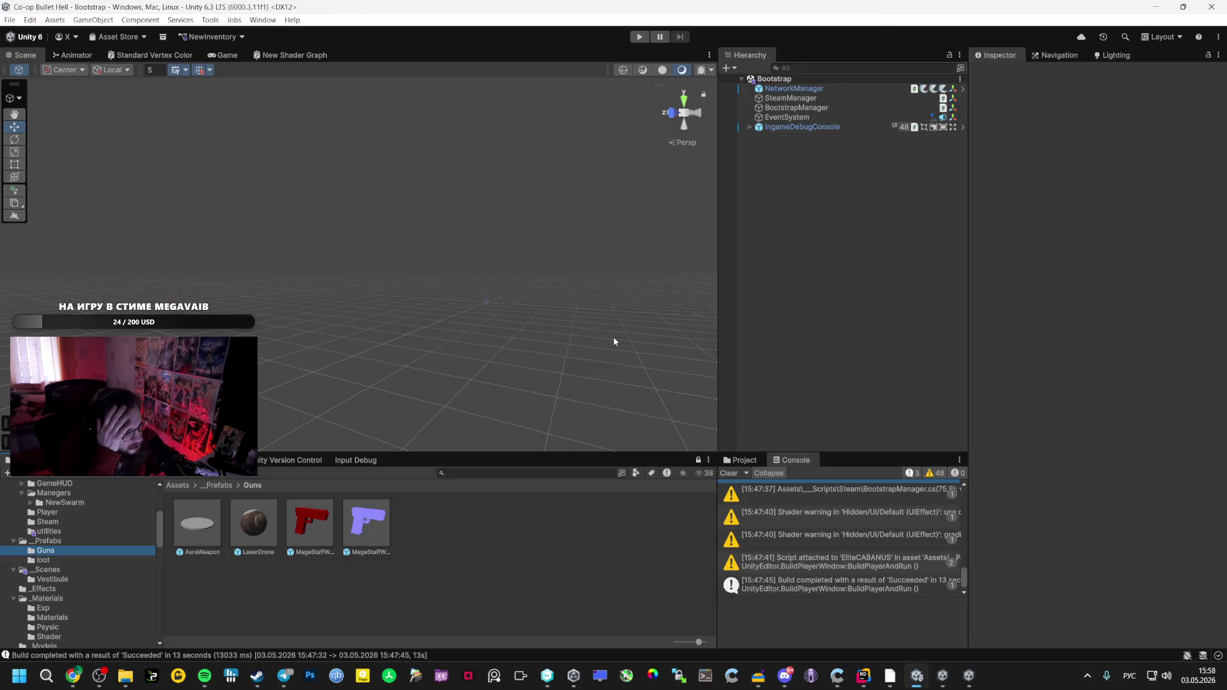
Open the Rombus prefab and set NetworkTransform send interval to 4 and position sensitivity to 0.03
{"action": "left_click", "coordinate": [67, 541]}
{"action": "double_click", "coordinate": [669, 520]}
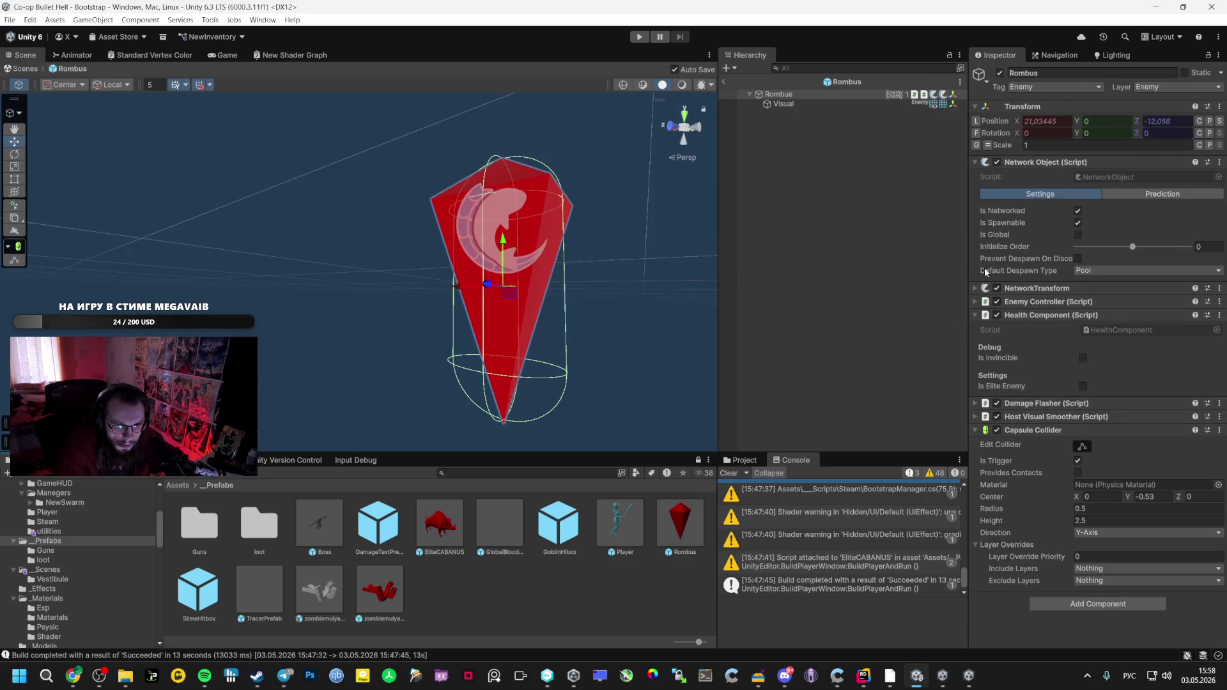
{"action": "left_click", "coordinate": [977, 288]}
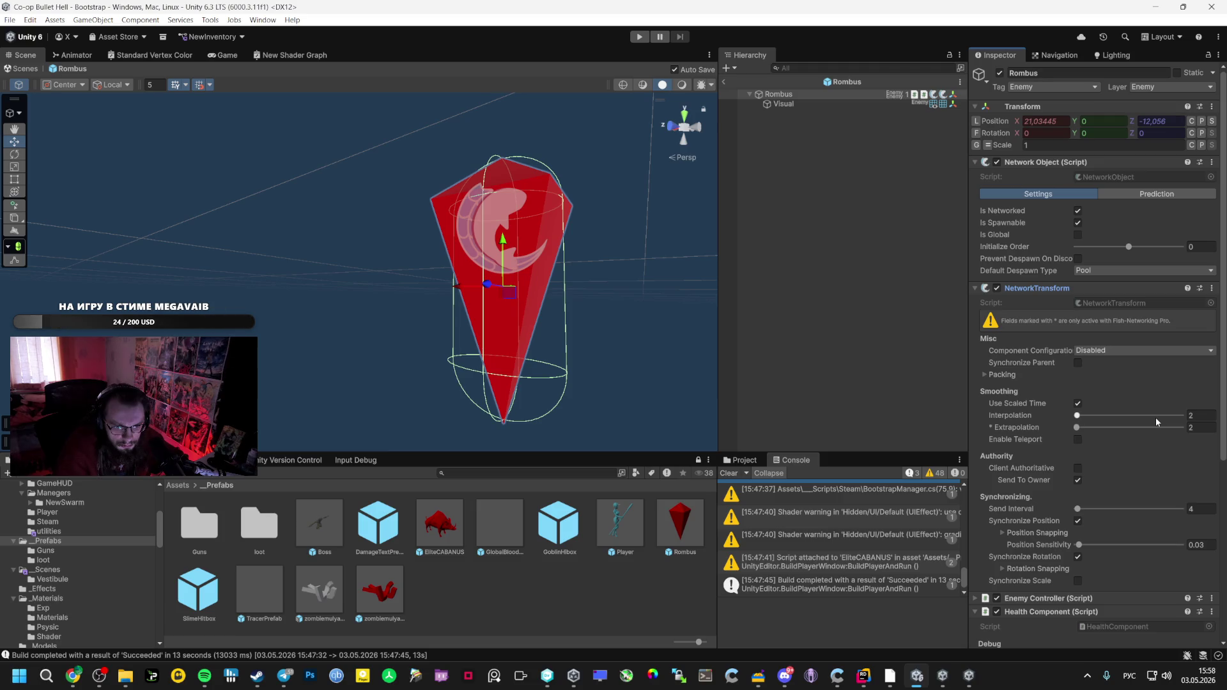
{"action": "scroll", "coordinate": [1182, 472], "scroll_direction": "down", "scroll_amount": 1}
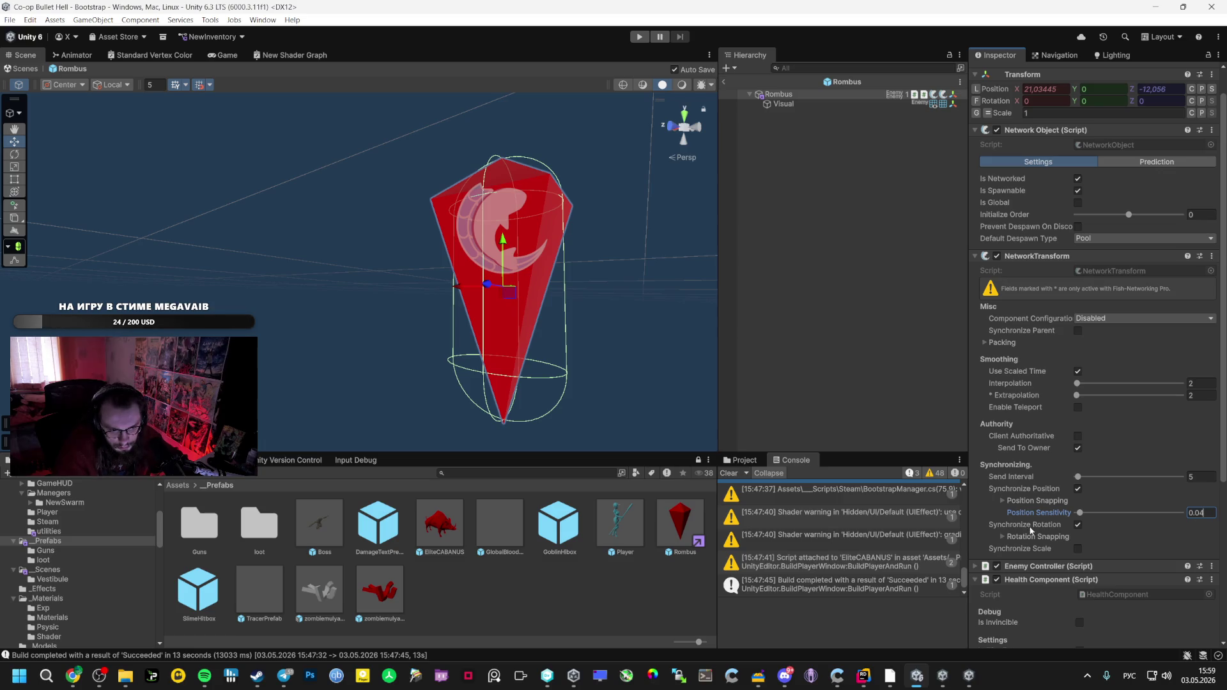
{"action": "left_click", "coordinate": [999, 535]}
{"action": "left_click", "coordinate": [999, 535]}
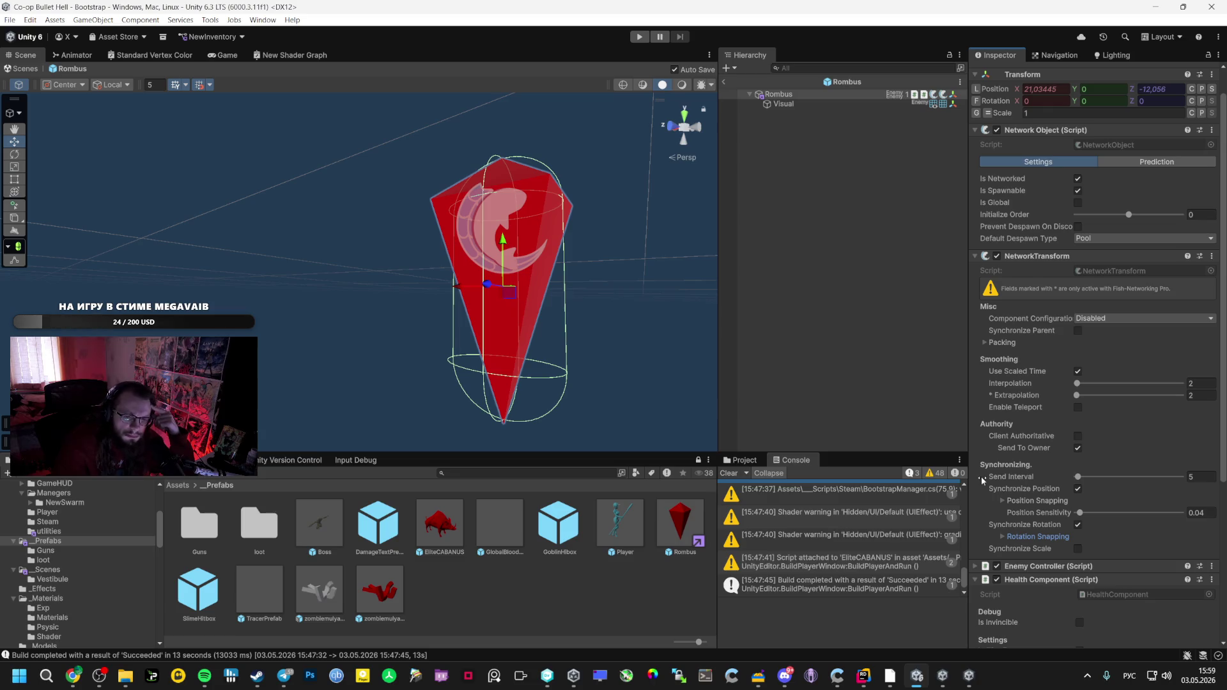
Close the running game window from its taskbar preview
{"action": "scroll", "coordinate": [1152, 459], "scroll_direction": "down", "scroll_amount": 2}
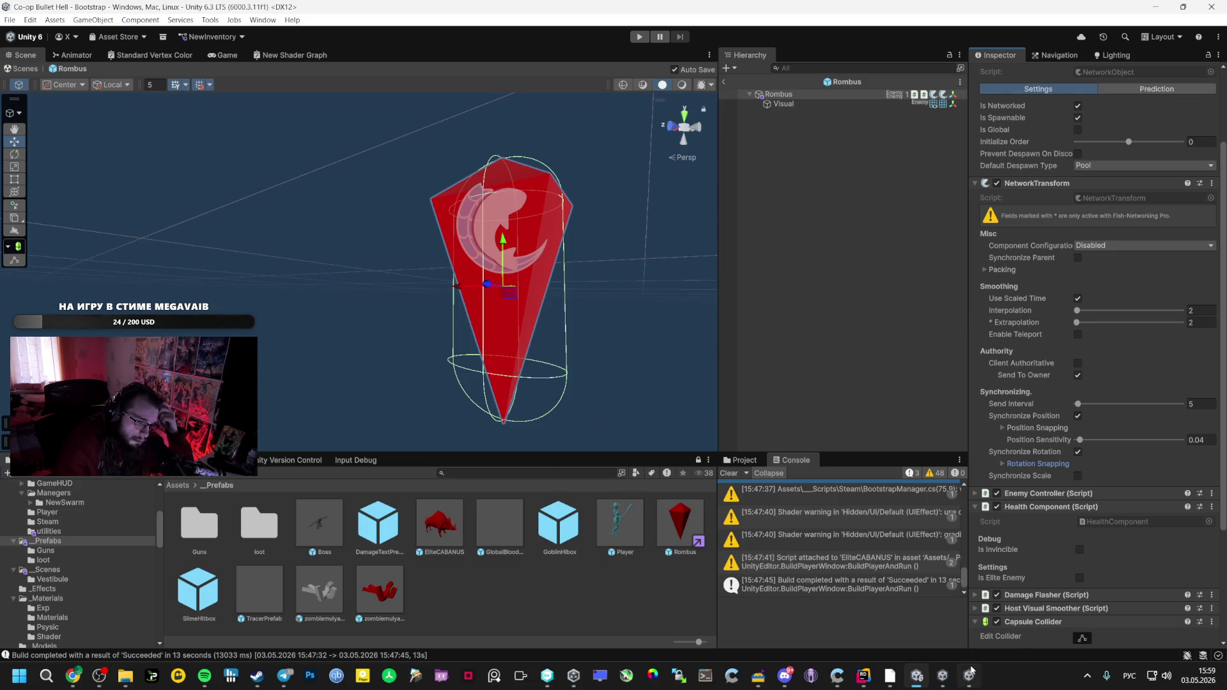
{"action": "mouse_move", "coordinate": [953, 671]}
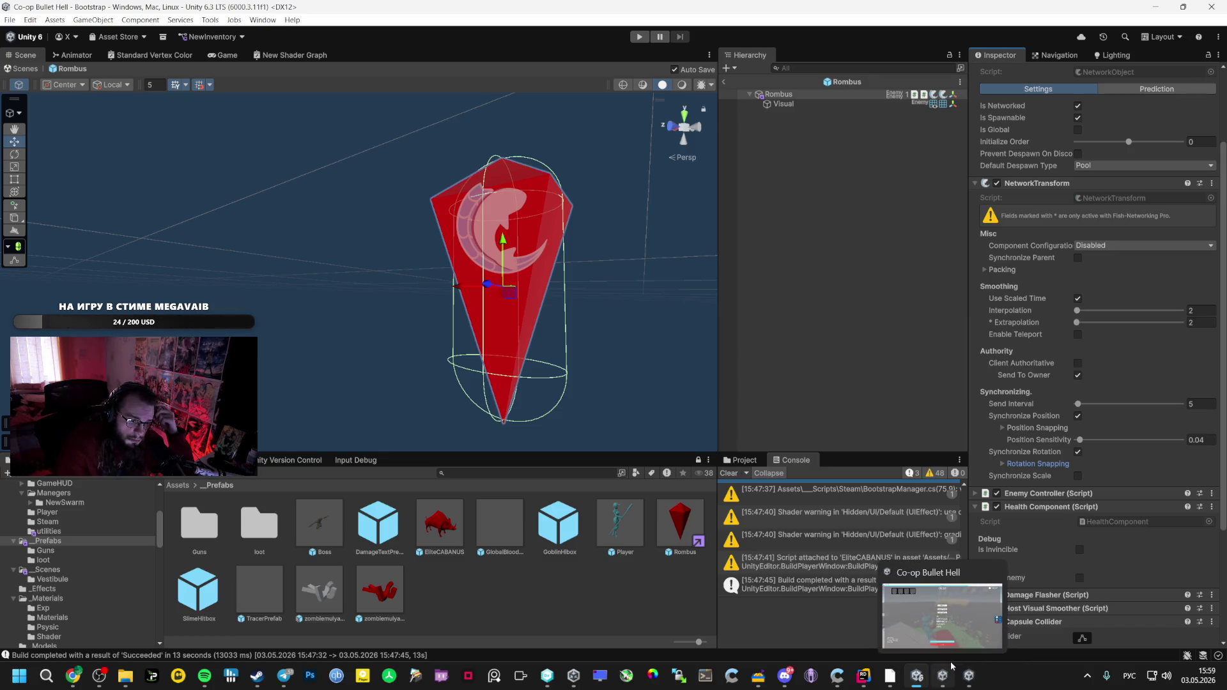
{"action": "left_click", "coordinate": [995, 572]}
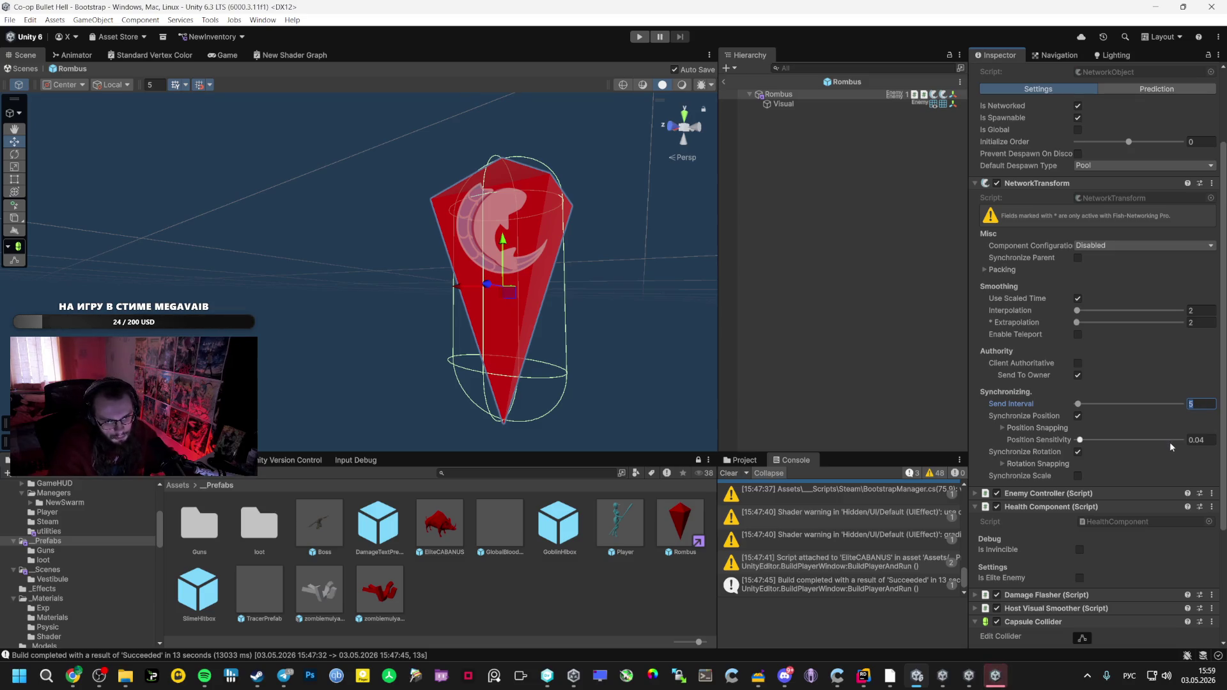
Open the Vestibule scene and inspect SimpleSpawner and EnableDebugSpawns under _Managers
{"action": "left_click", "coordinate": [69, 569]}
{"action": "double_click", "coordinate": [409, 525]}
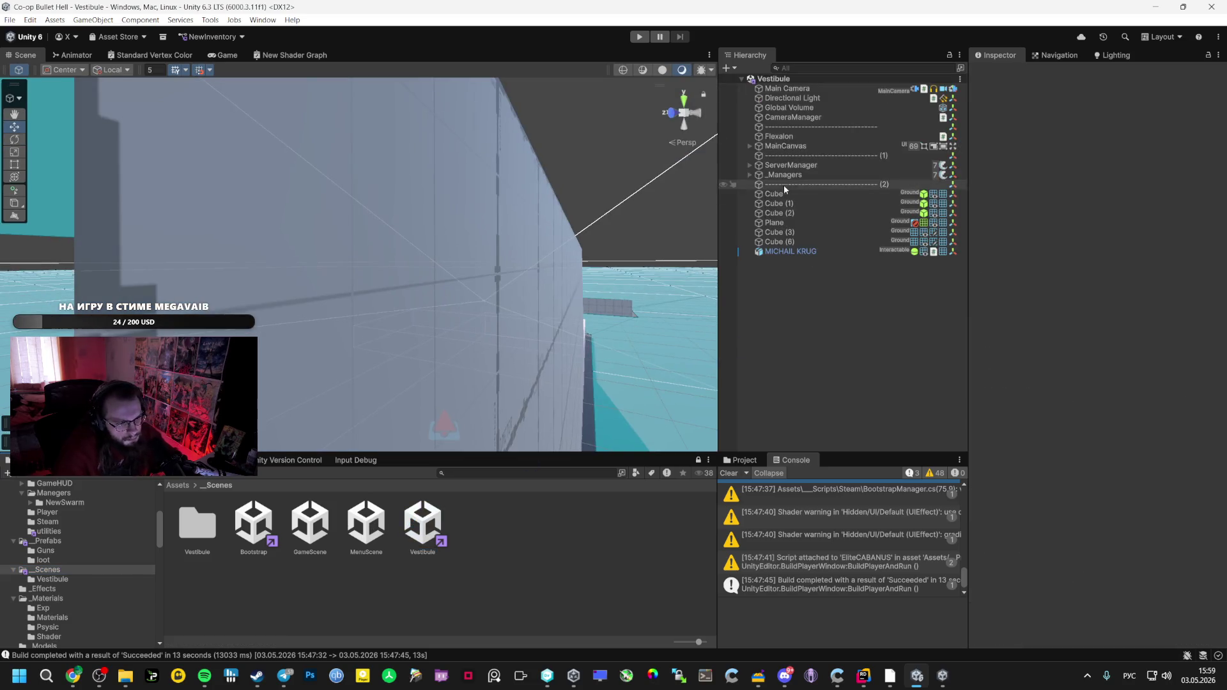
{"action": "left_click", "coordinate": [751, 175]}
{"action": "left_click", "coordinate": [789, 205]}
{"action": "left_click", "coordinate": [837, 186]}
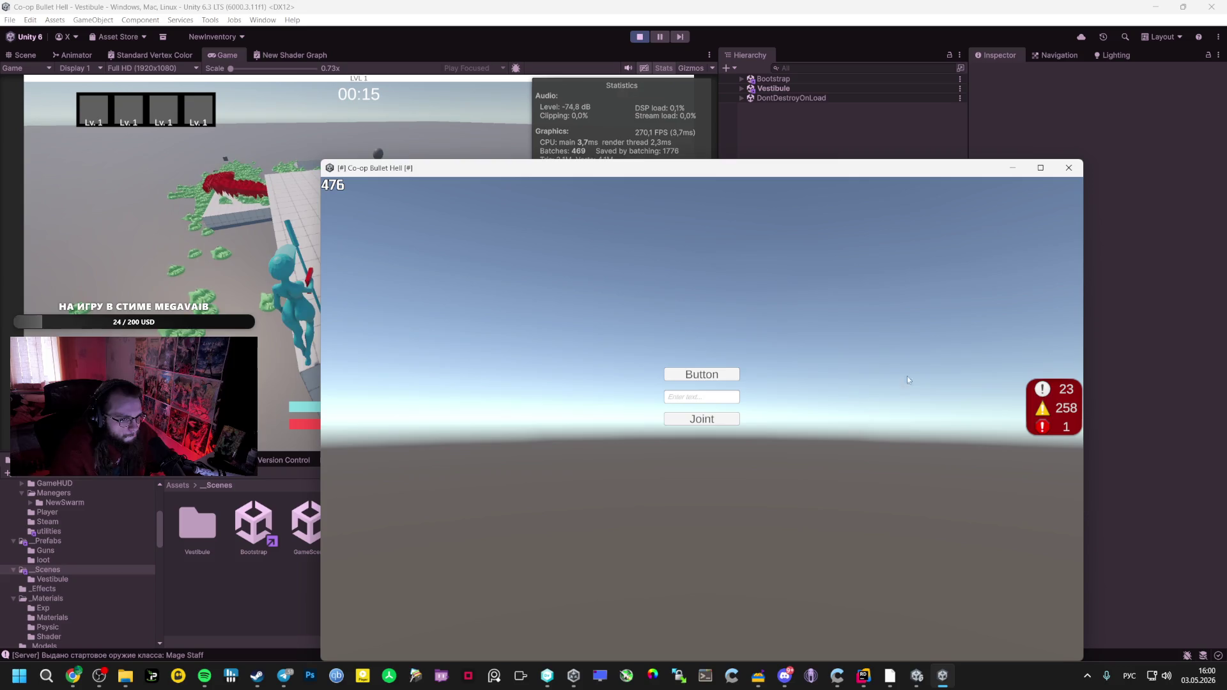
Read the Spawned NetworkObject warnings in the client's debug console, then bring up the Steam friends list
{"action": "left_click", "coordinate": [1066, 423]}
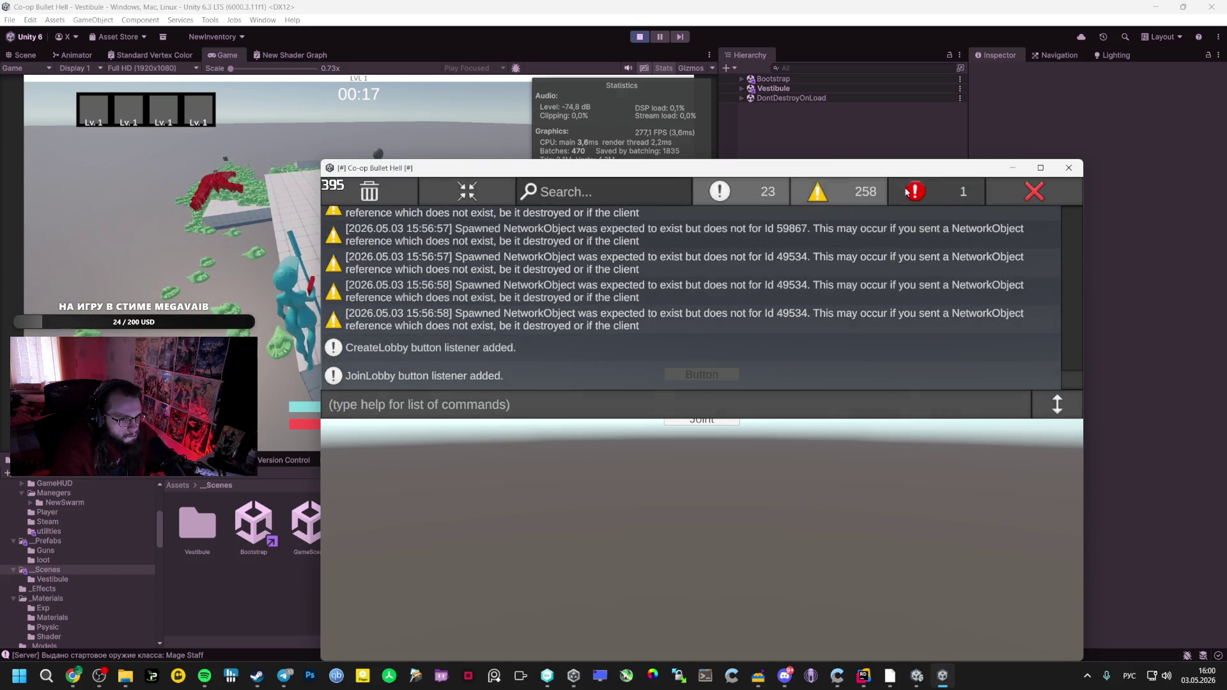
{"action": "scroll", "coordinate": [842, 345], "scroll_direction": "up", "scroll_amount": 10}
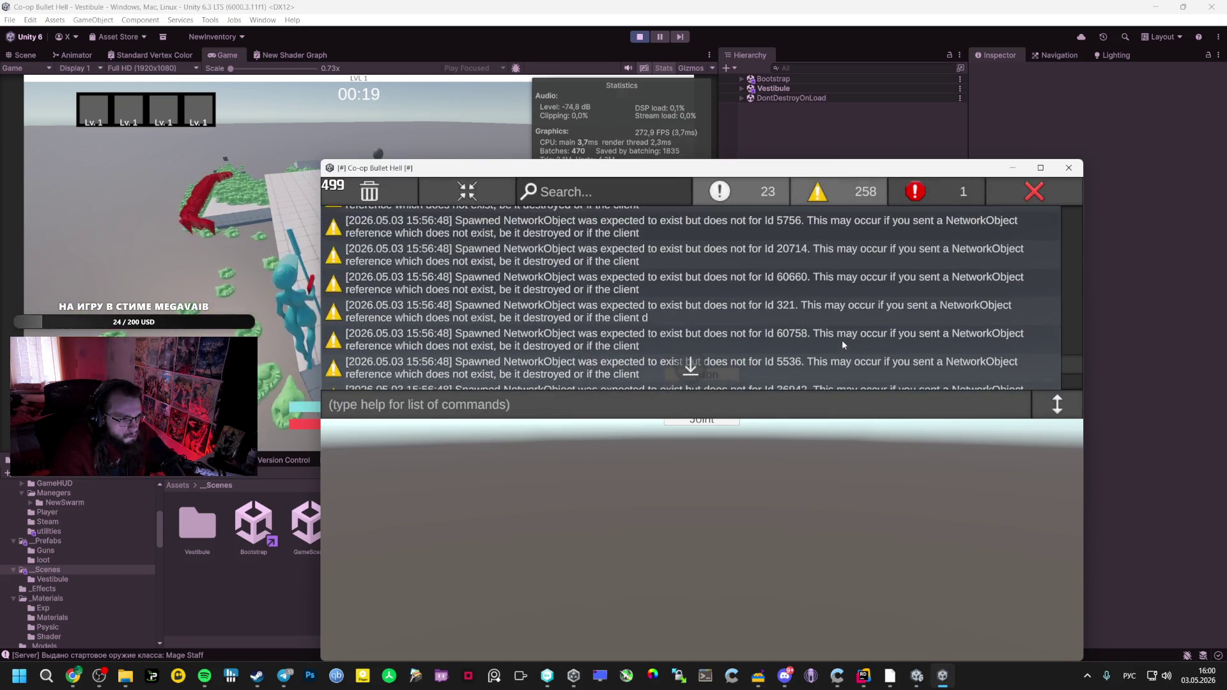
{"action": "scroll", "coordinate": [843, 345], "scroll_direction": "up", "scroll_amount": 5}
{"action": "left_click", "coordinate": [829, 271]}
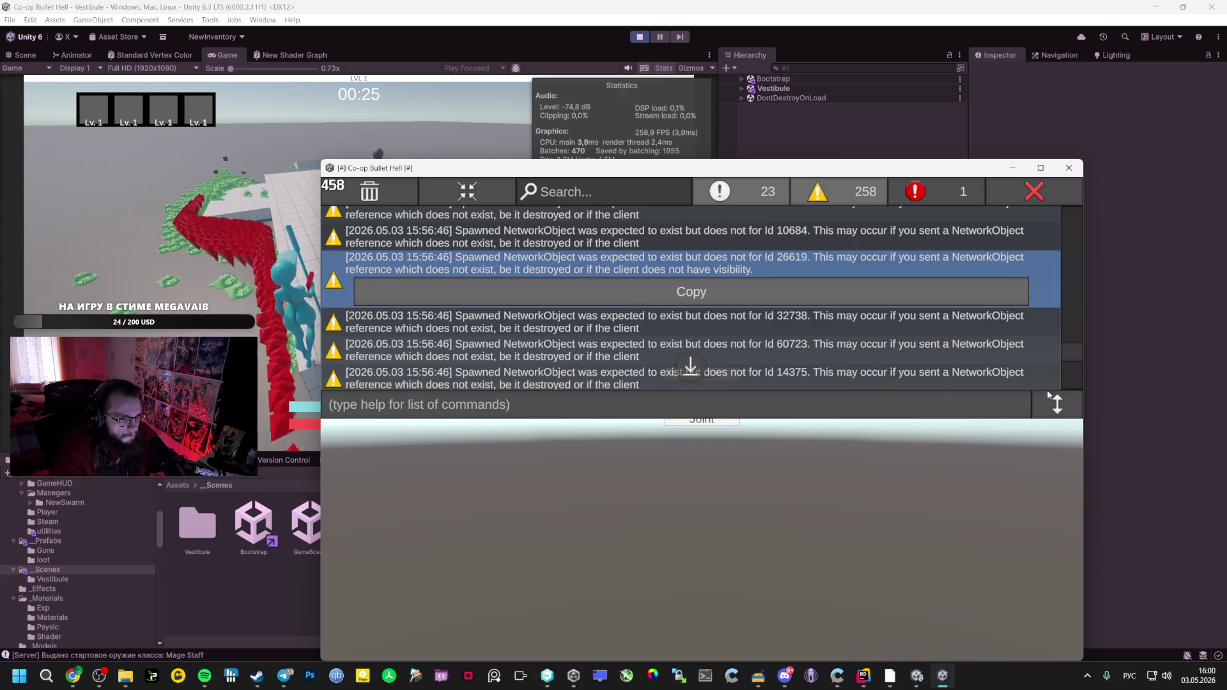
{"action": "mouse_move", "coordinate": [256, 677]}
{"action": "left_click", "coordinate": [358, 607]}
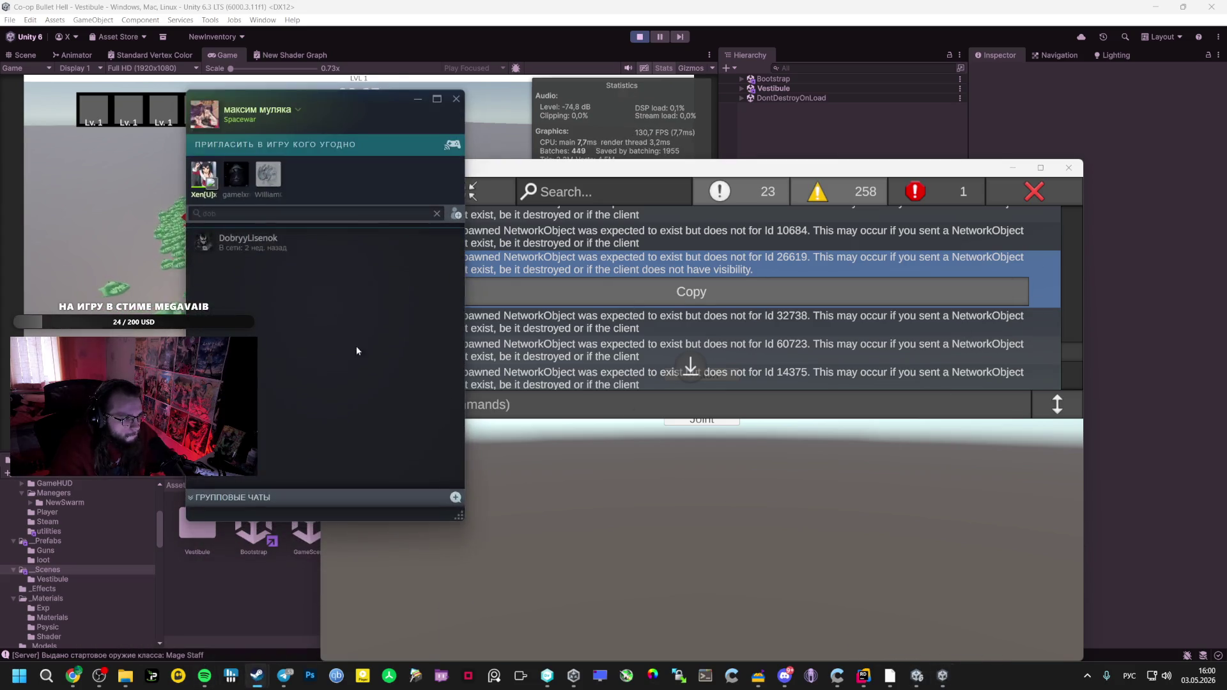
Invite the friend to Spacewar via Steam, accept the invite from the chat, and close the debug console
{"action": "left_click", "coordinate": [258, 337]}
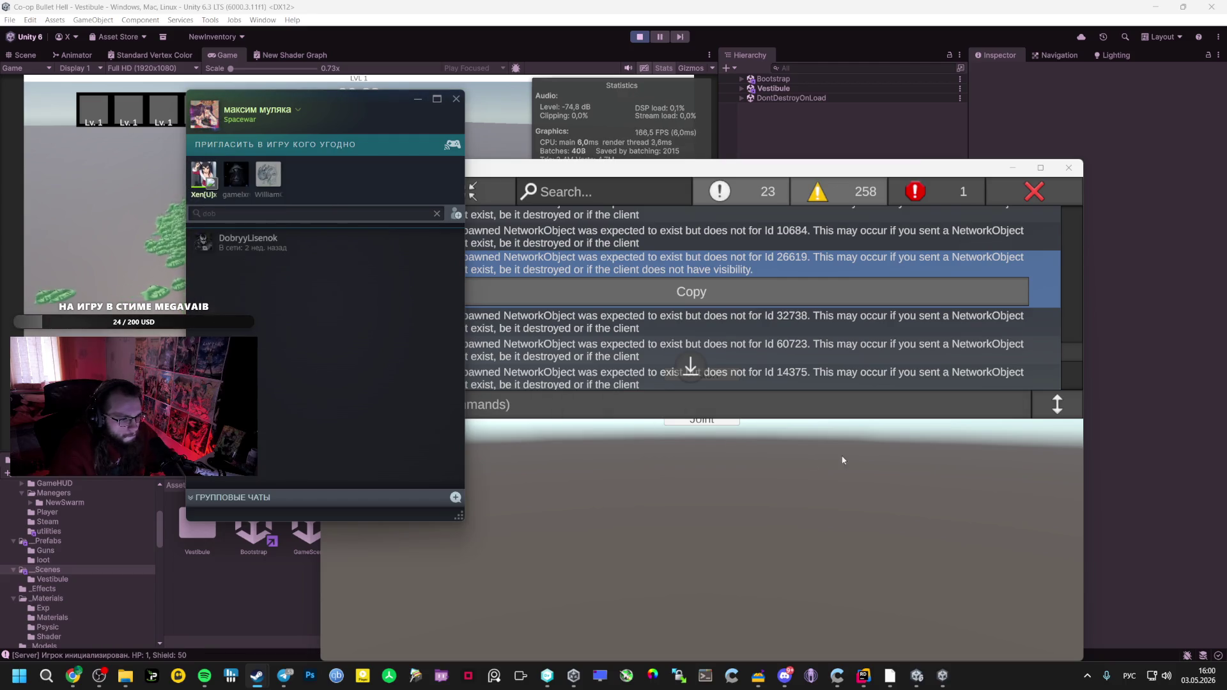
{"action": "mouse_move", "coordinate": [890, 676]}
{"action": "left_click", "coordinate": [940, 607]}
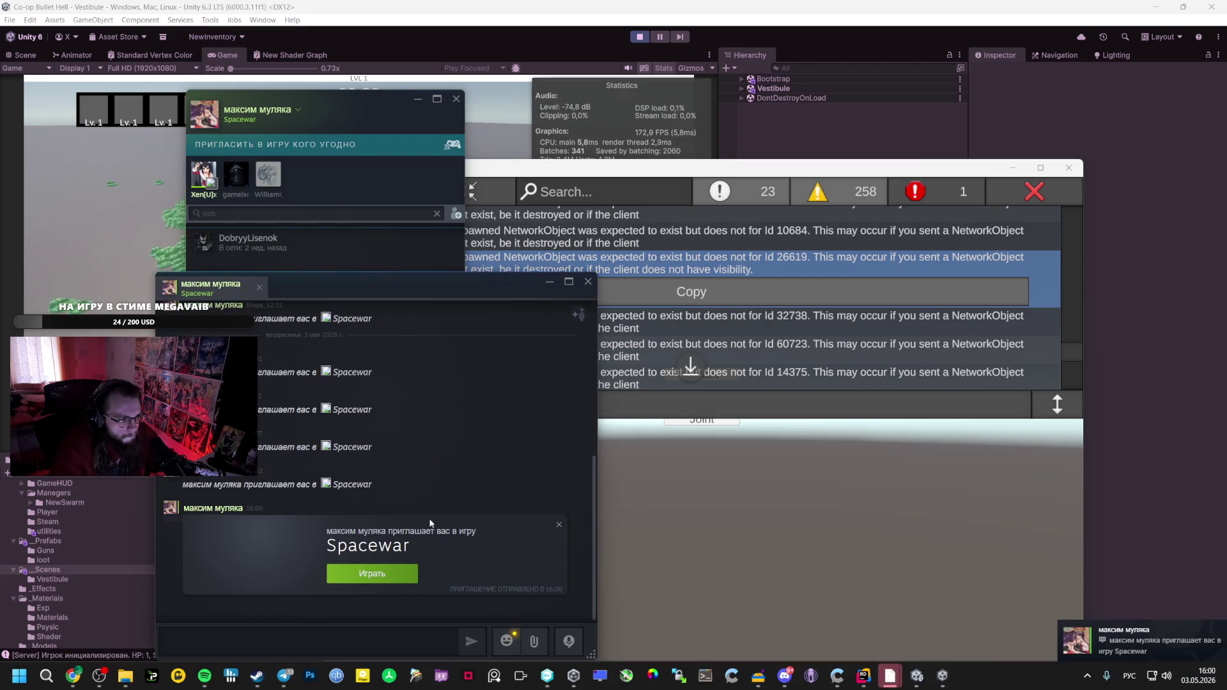
{"action": "left_click", "coordinate": [380, 565]}
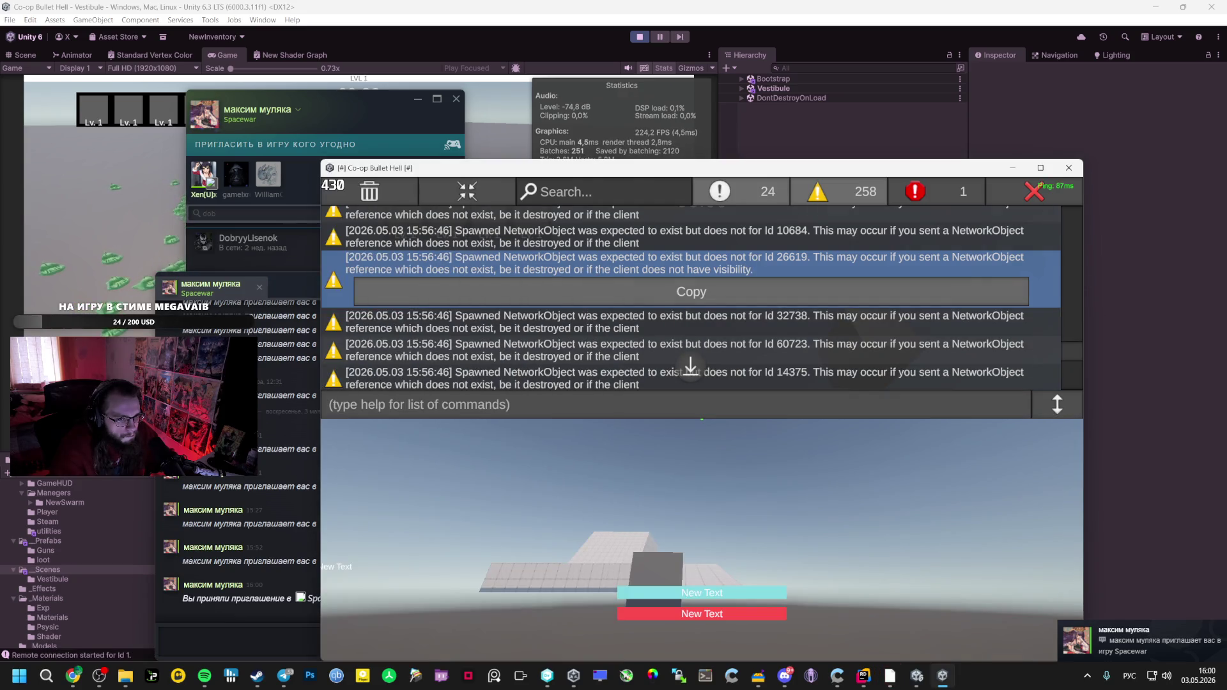
{"action": "key", "text": "grave"}
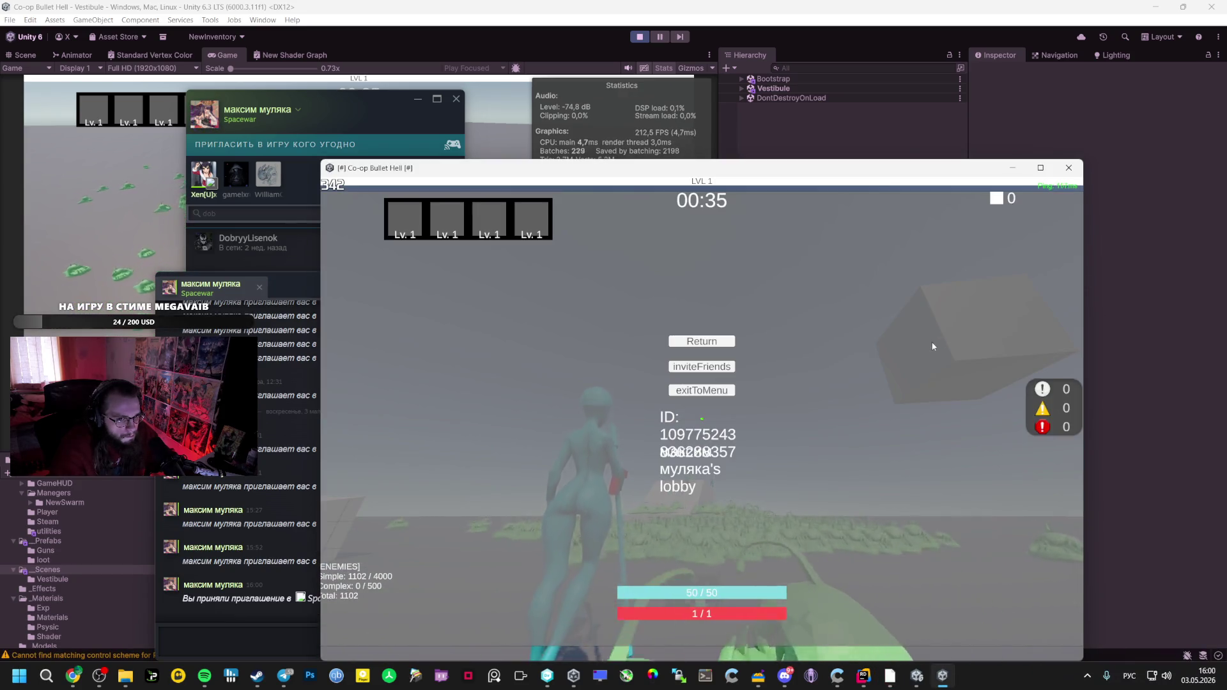
Resume play and run the client character through the swarm along the white platform to the others
{"action": "key", "text": "Escape"}
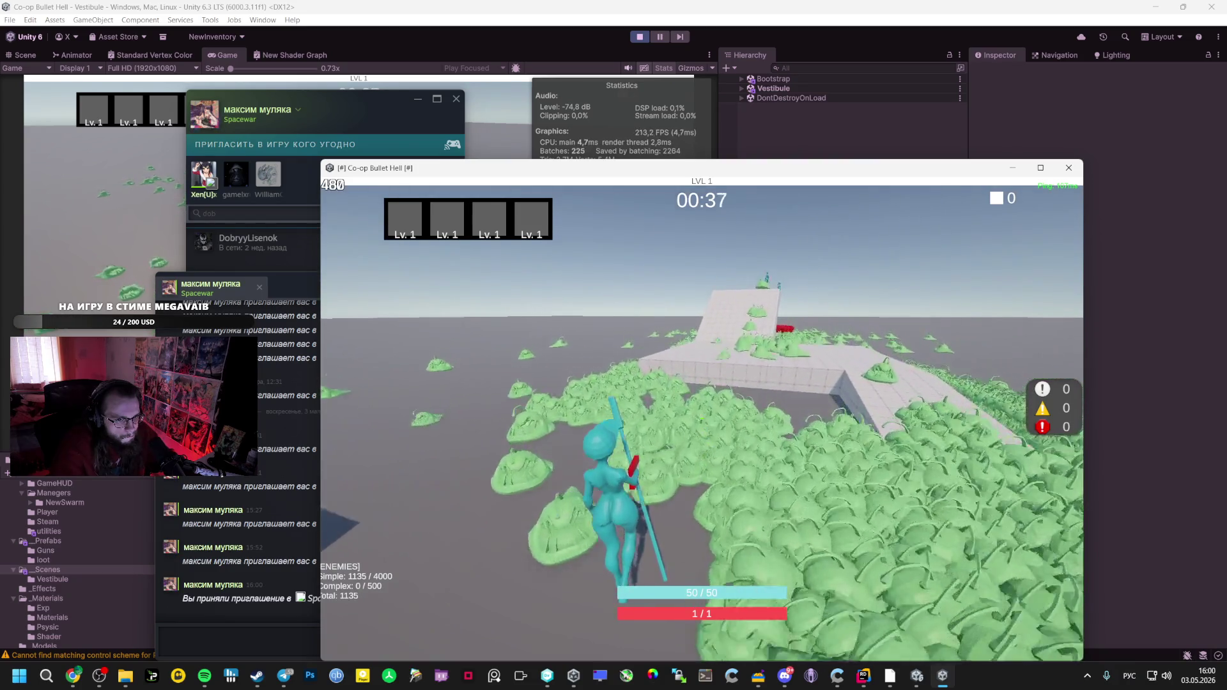
{"action": "key", "text": "w"}
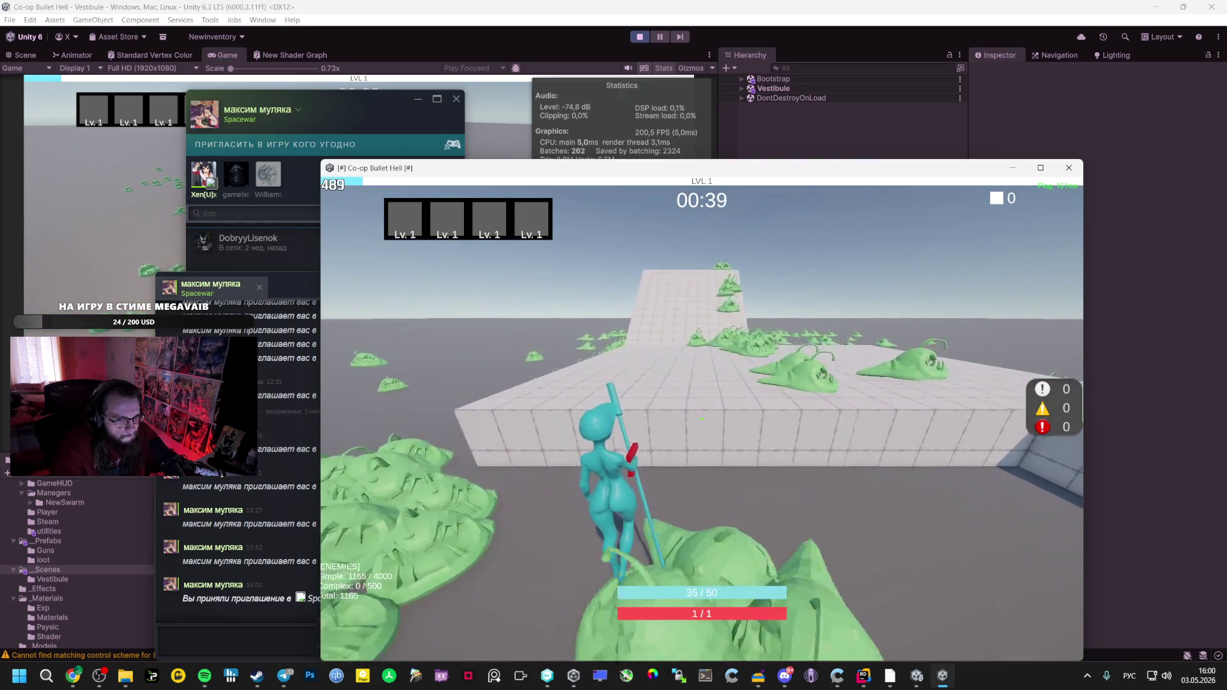
{"action": "key", "text": "w"}
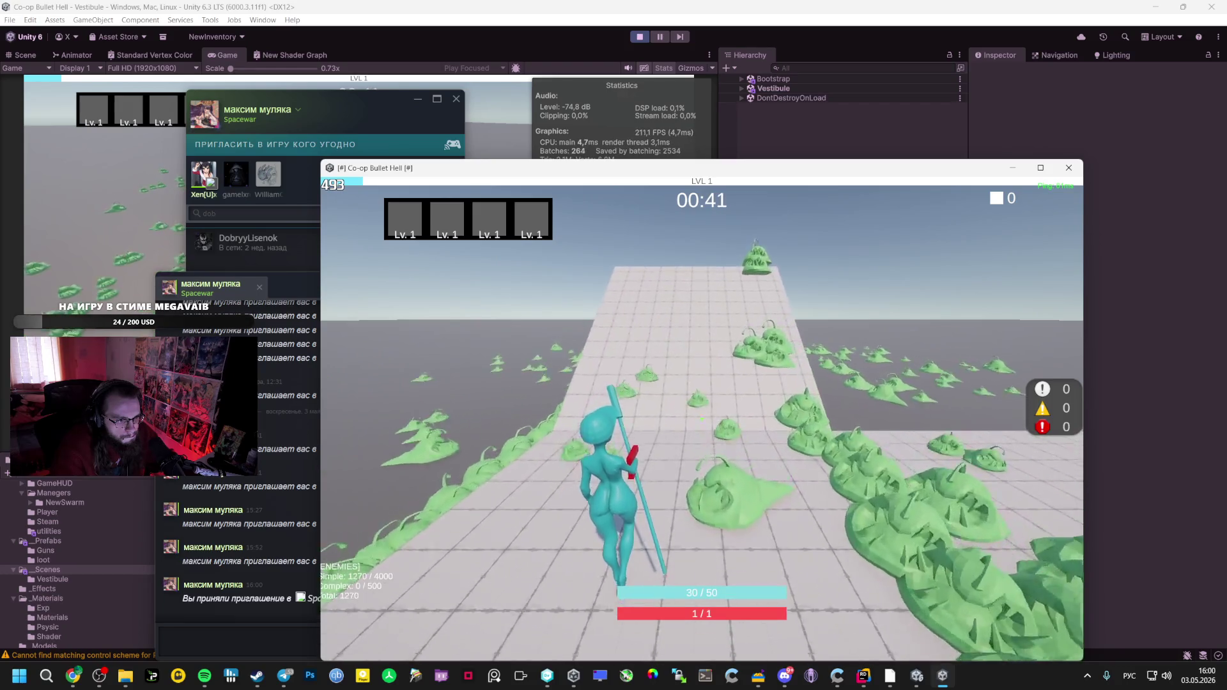
{"action": "key", "text": "w"}
{"action": "key", "text": "w"}
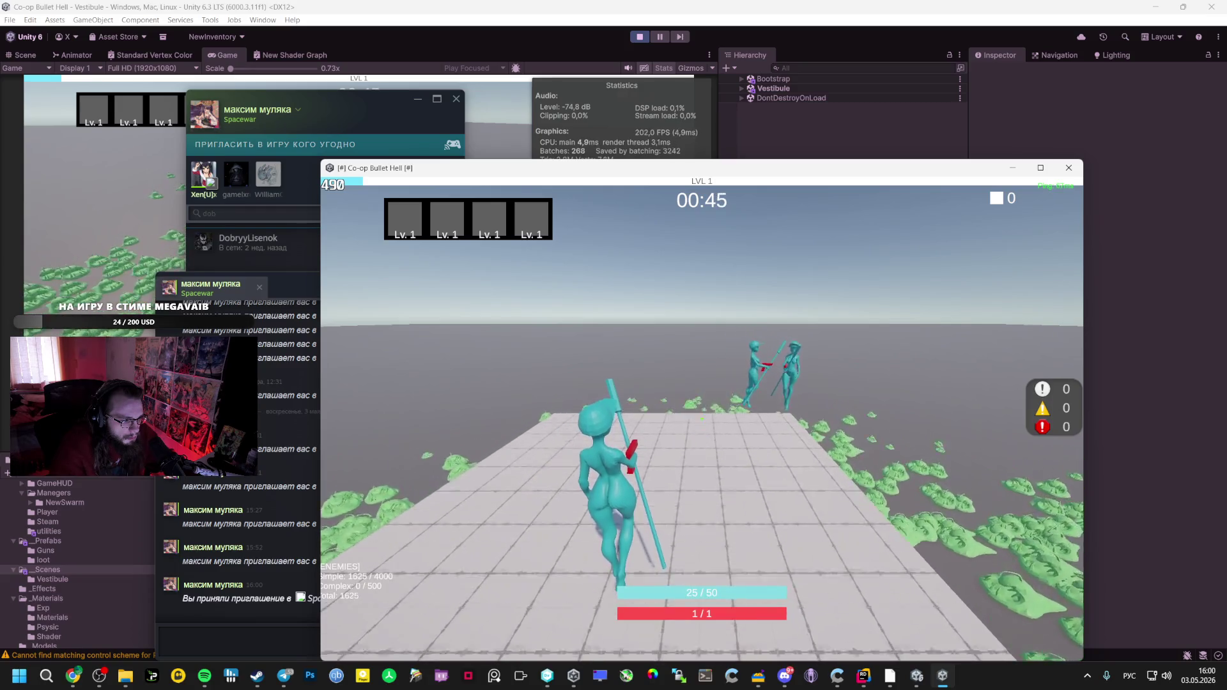
{"action": "key", "text": "w"}
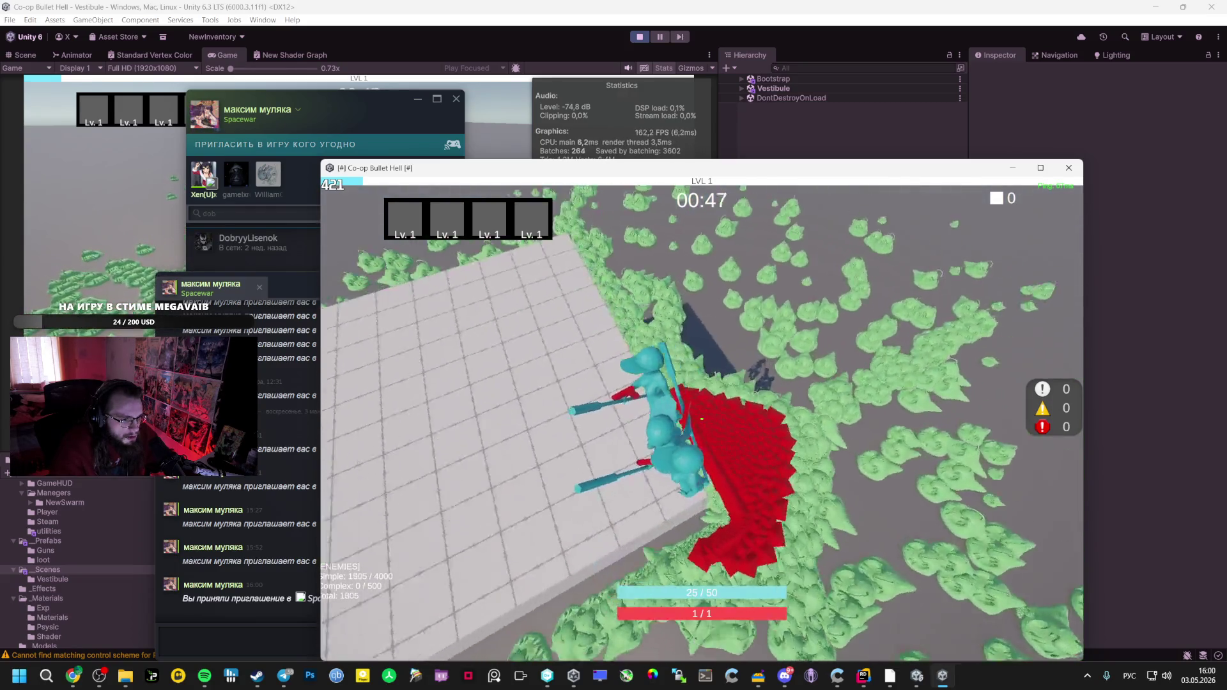
{"action": "key", "text": "w"}
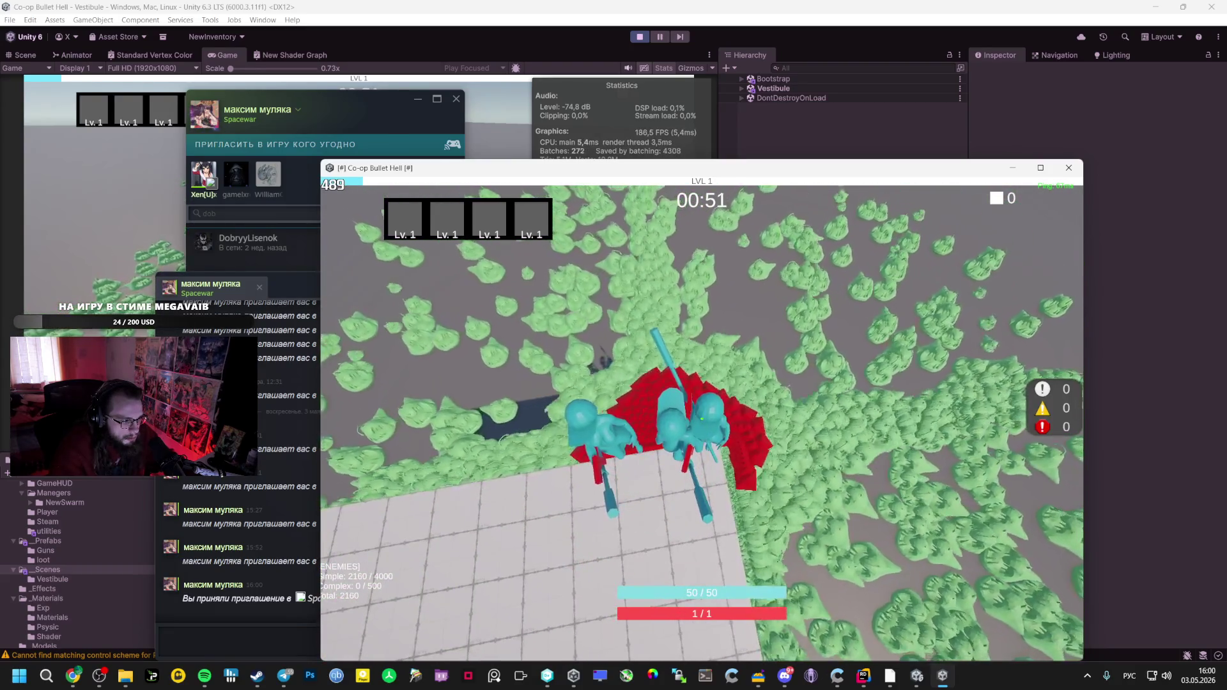
{"action": "key", "text": "alt+Tab"}
{"action": "key", "text": "Tab"}
{"action": "key", "text": "Tab"}
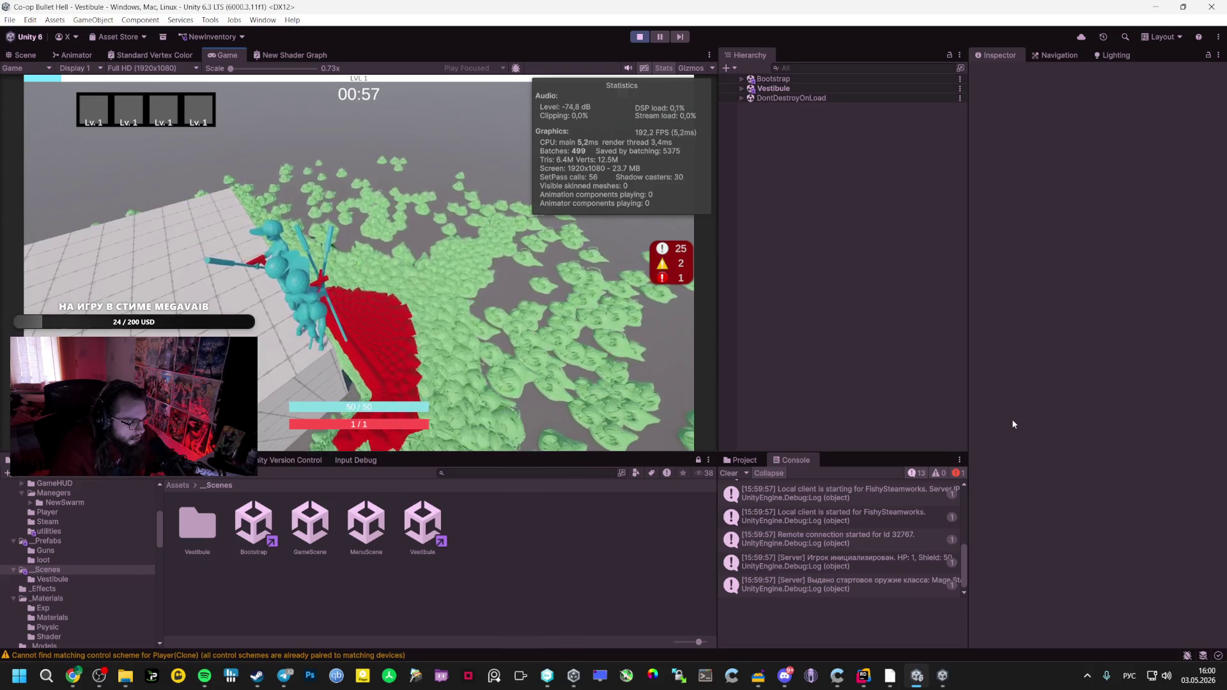
Stop Play mode, select WaveMangager to review its Wave Director enemy limits, and start Play again
{"action": "key", "text": "Escape"}
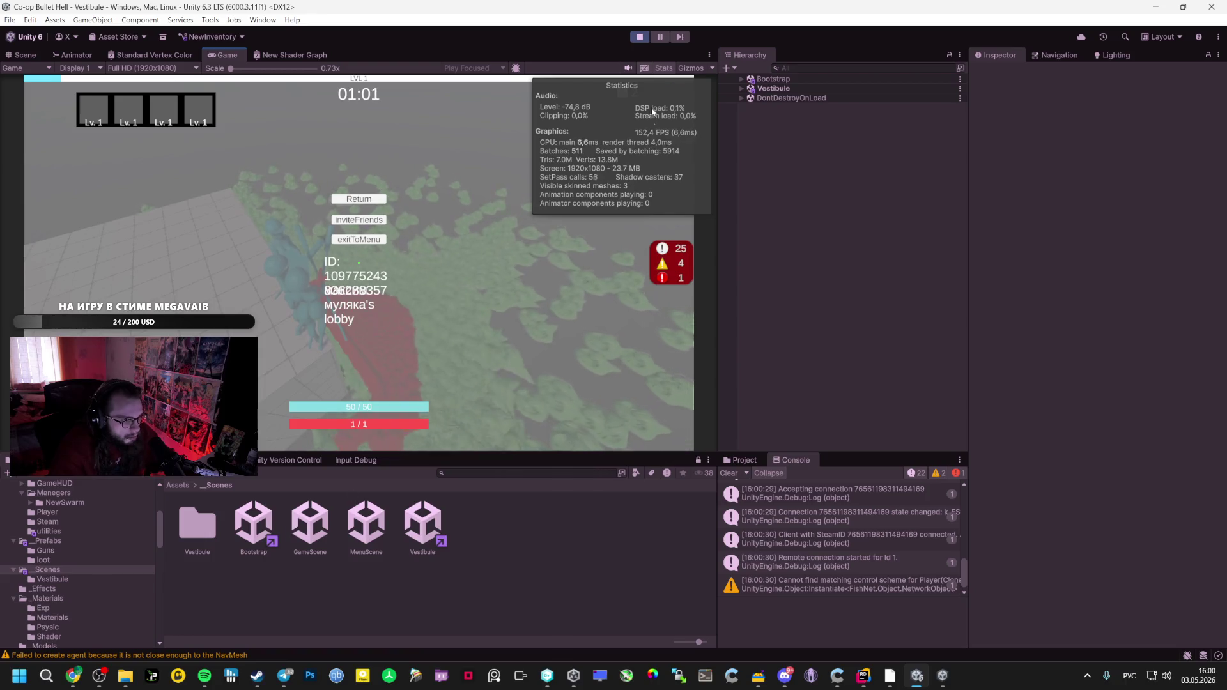
{"action": "key", "text": "ctrl+p"}
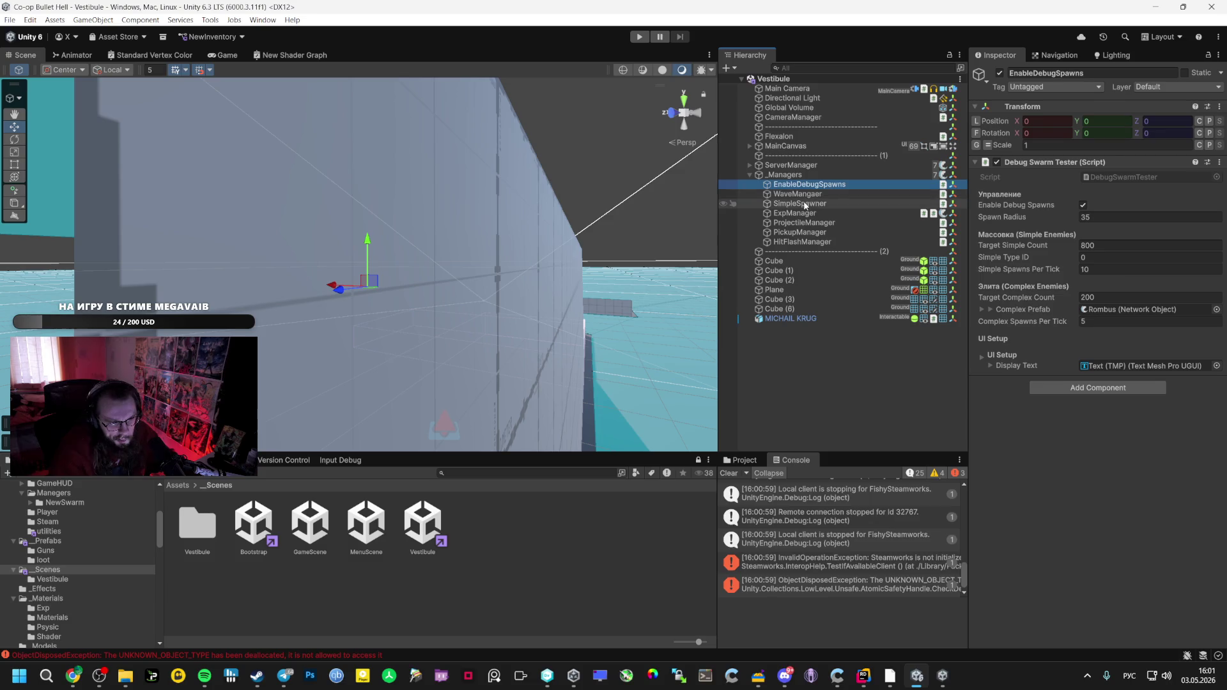
{"action": "key", "text": "Down"}
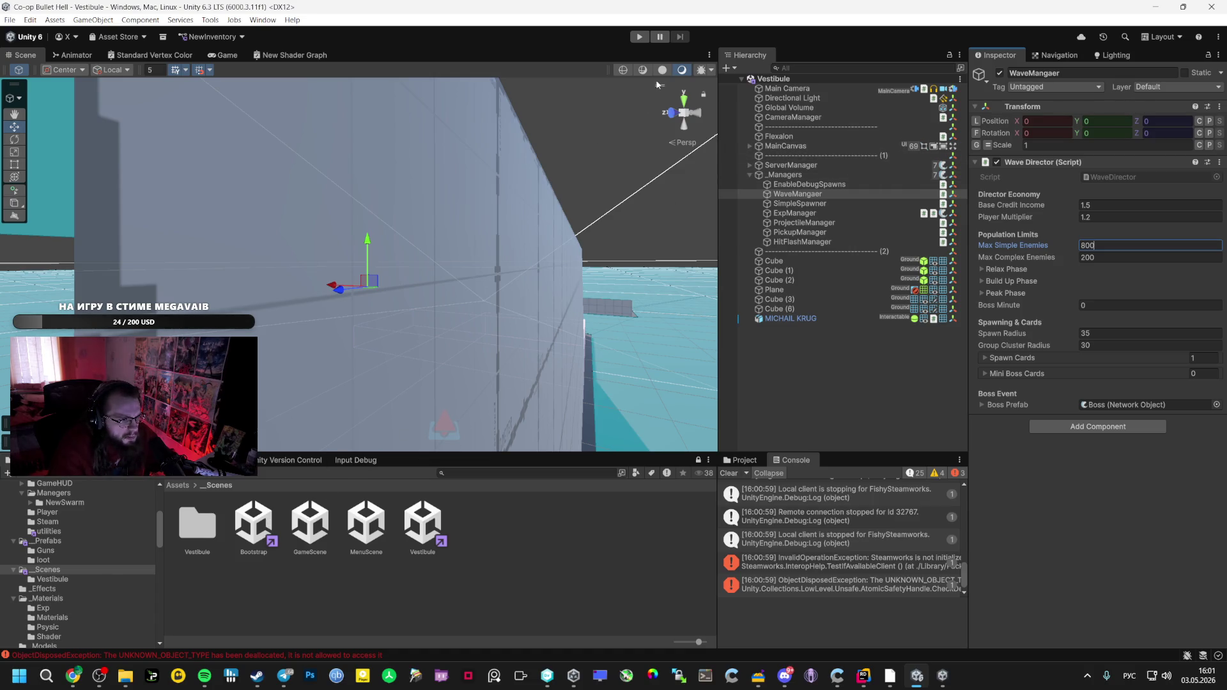
{"action": "left_click", "coordinate": [639, 36]}
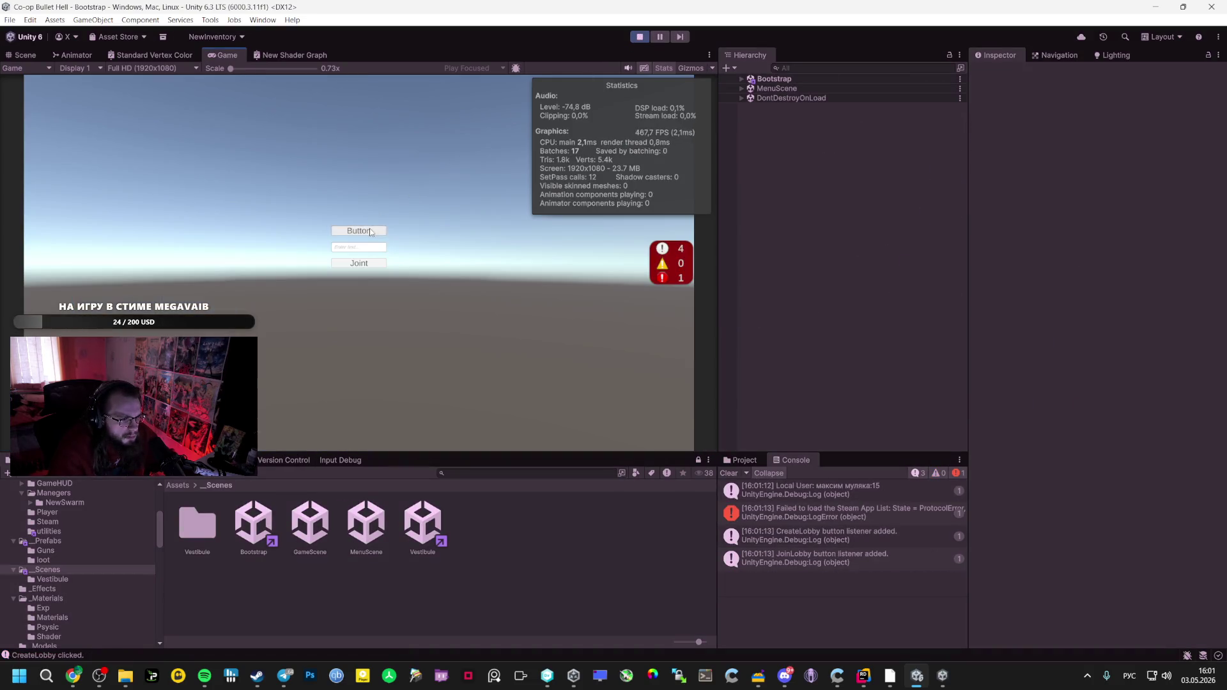
Check the pause menu, inspect the MissingReferenceException error details, and stop the running game
{"action": "key", "text": "Escape"}
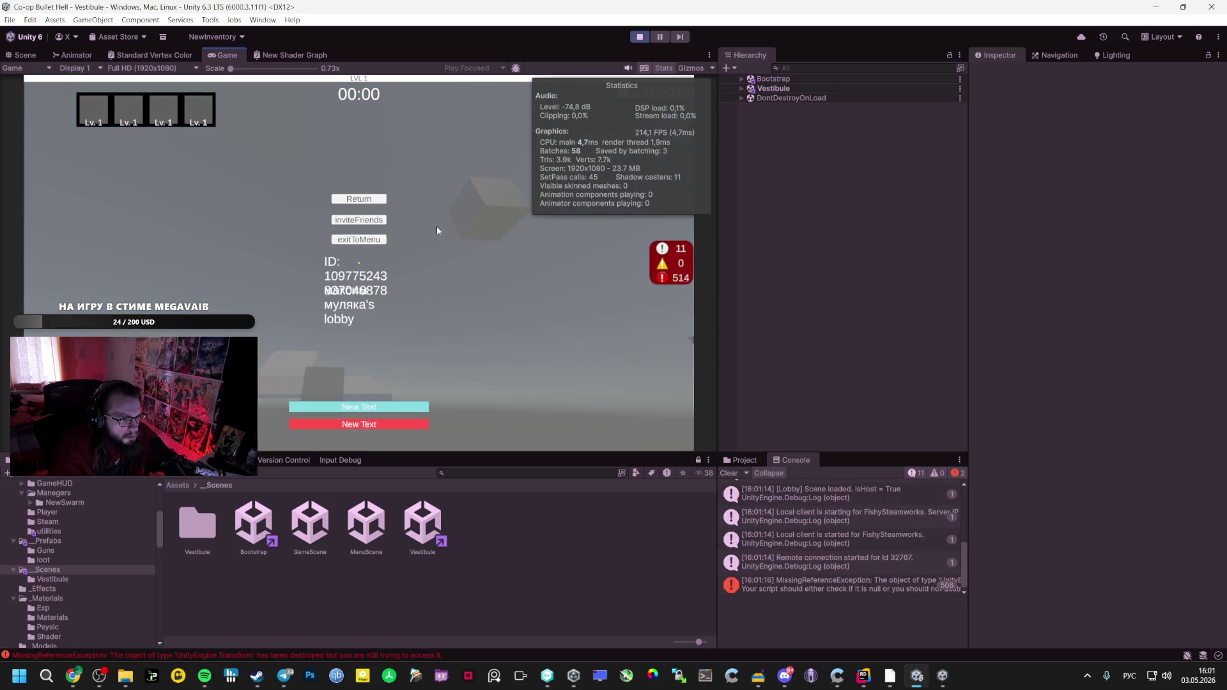
{"action": "left_click", "coordinate": [349, 202]}
{"action": "key", "text": "Escape"}
{"action": "left_click", "coordinate": [791, 584]}
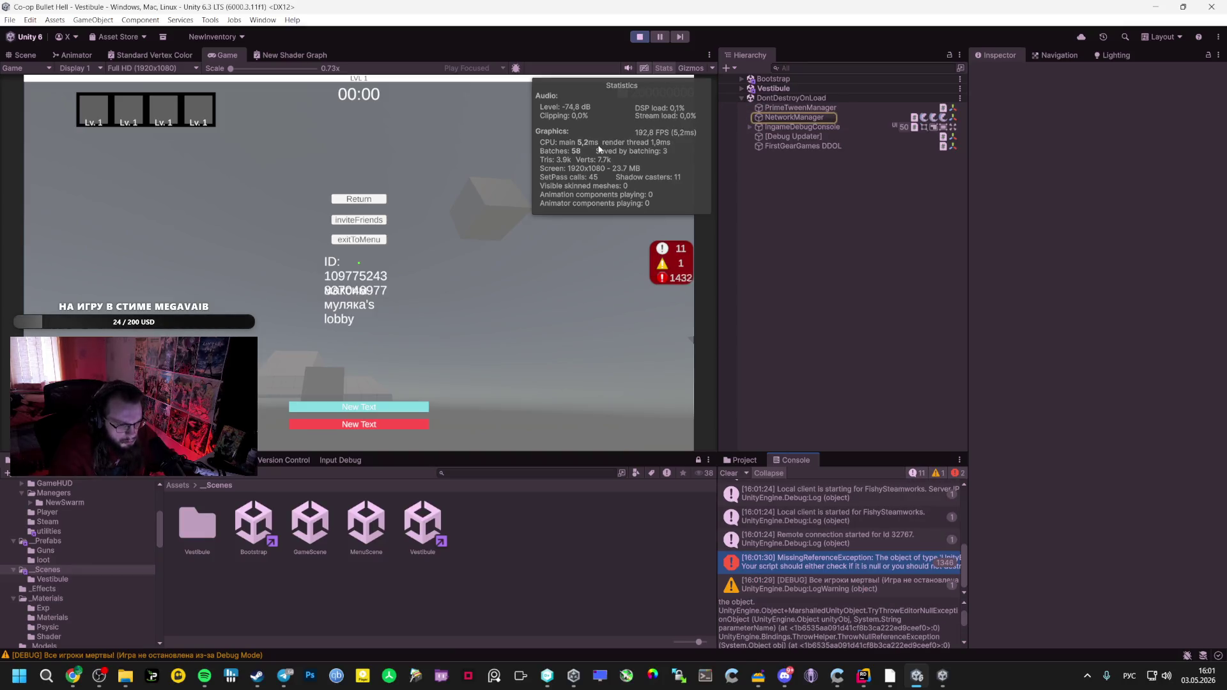
{"action": "left_click", "coordinate": [644, 38]}
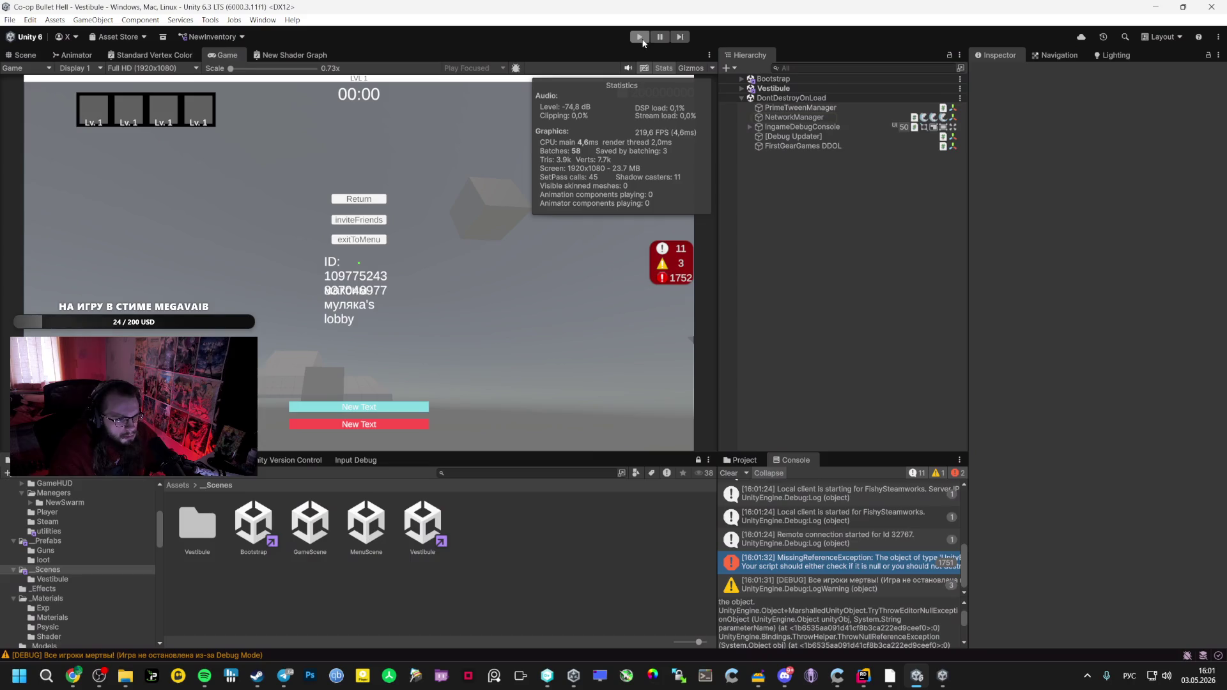
From the Bootstrap scene, play, create a lobby, exit to the main menu, and stop Play
{"action": "double_click", "coordinate": [260, 514]}
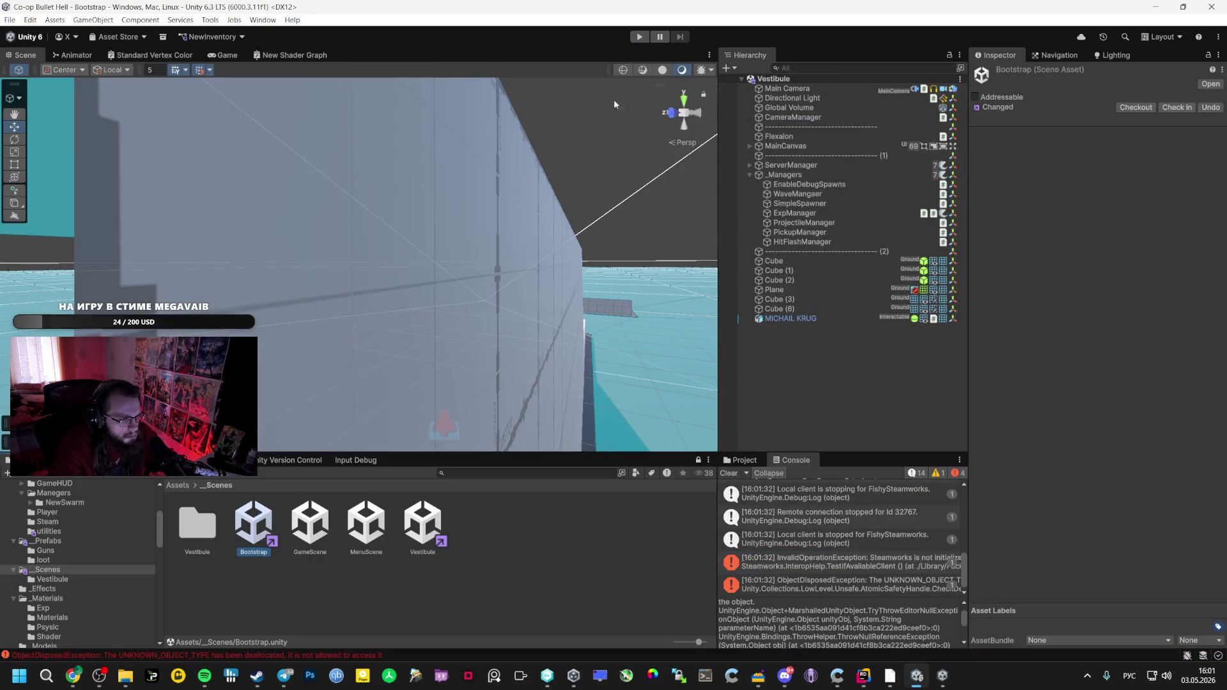
{"action": "key", "text": "ctrl+p"}
{"action": "left_click", "coordinate": [369, 234]}
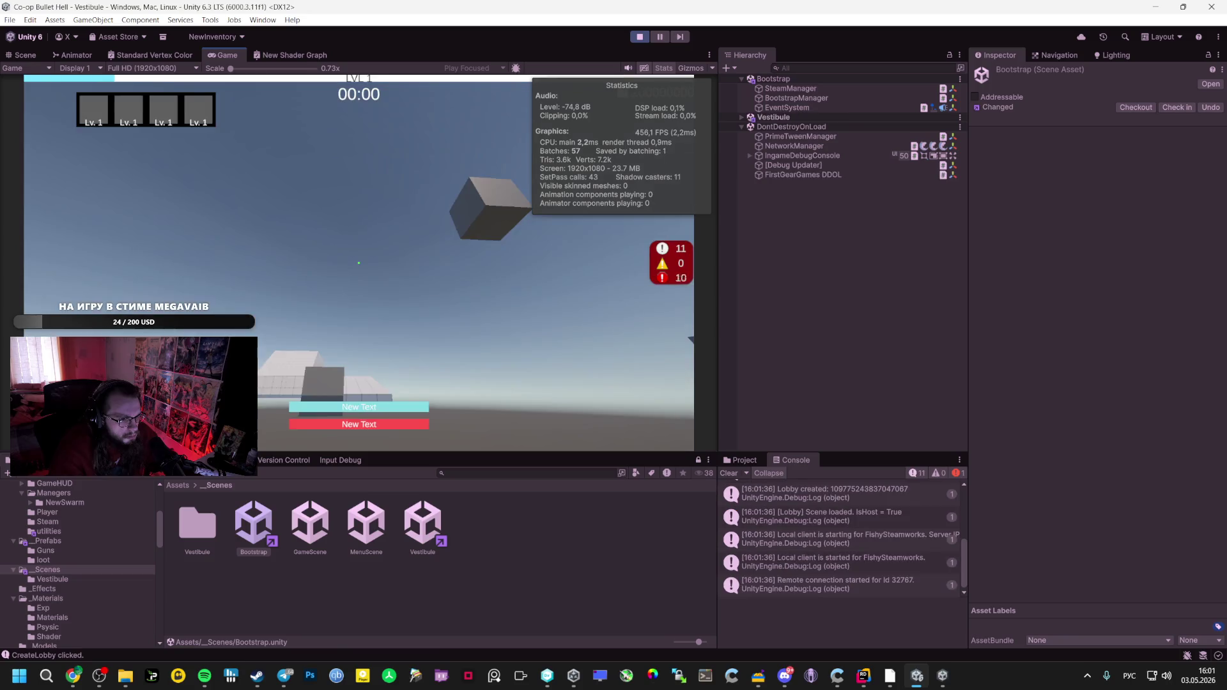
{"action": "key", "text": "Escape"}
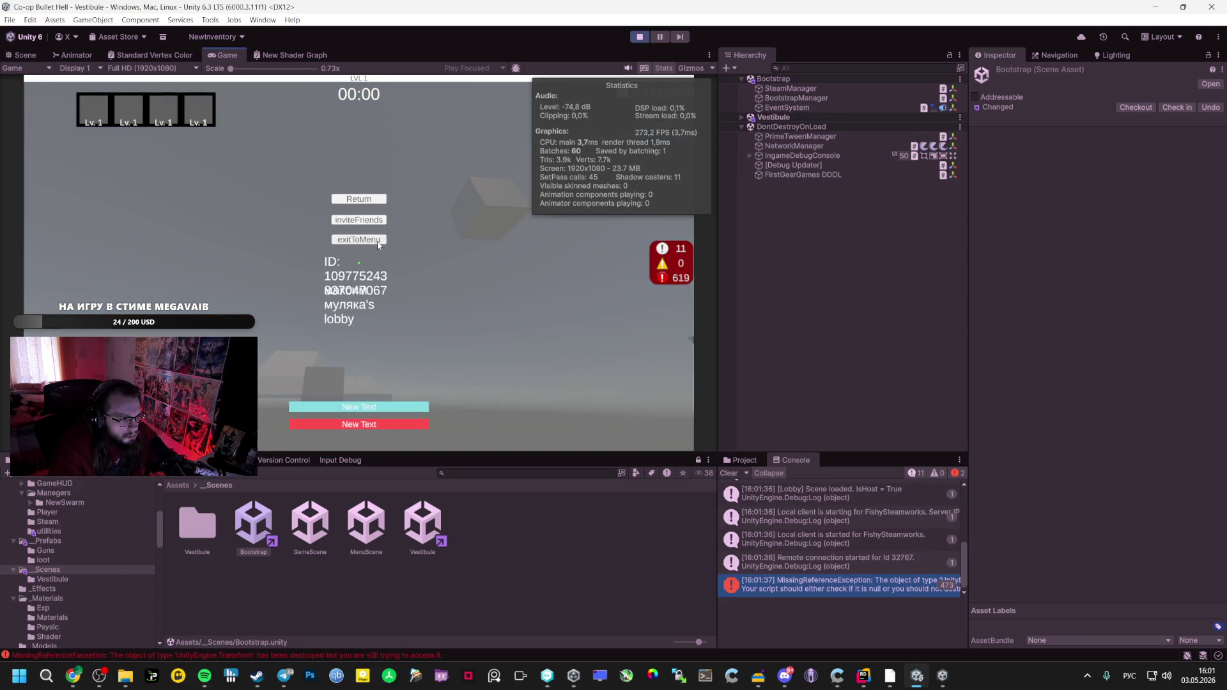
{"action": "left_click", "coordinate": [377, 241]}
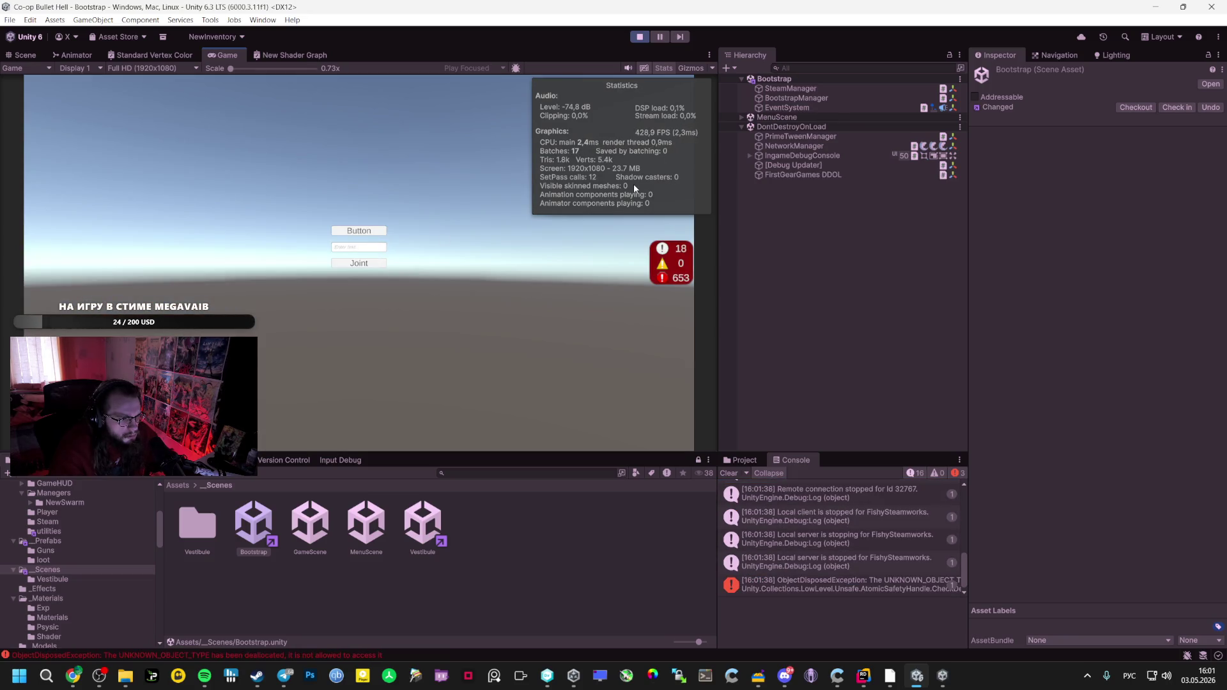
{"action": "left_click", "coordinate": [640, 37]}
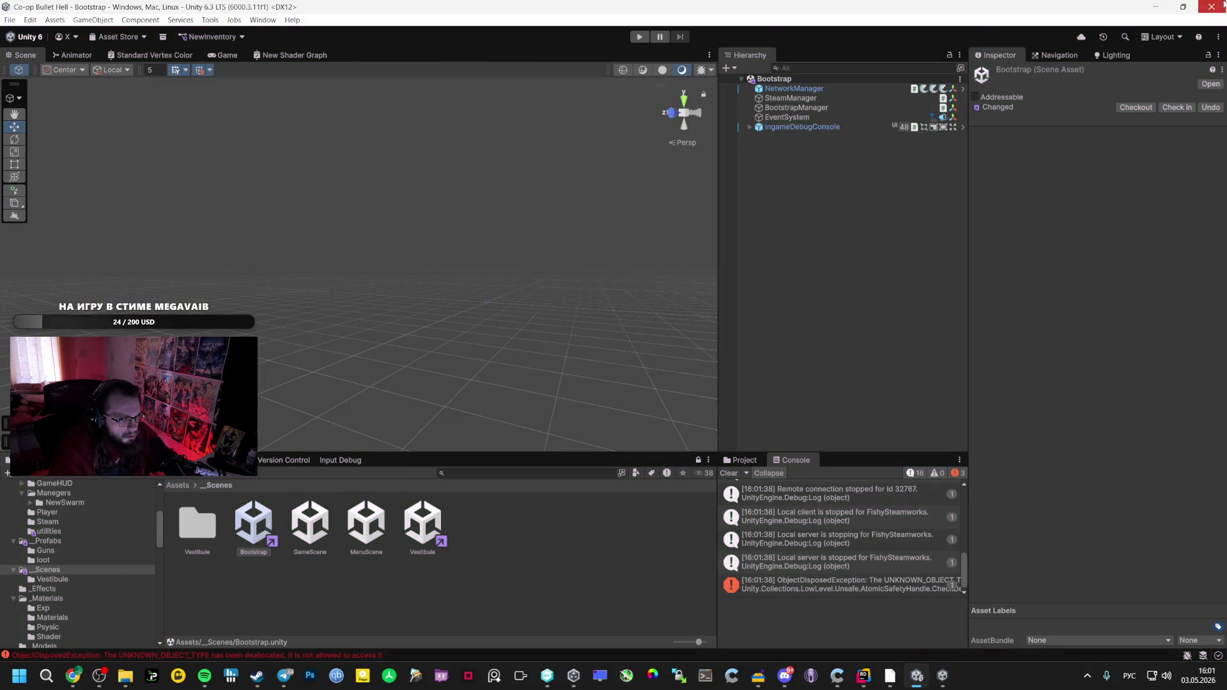
Minimize the editor, view Unity Hub's projects, bring the client game forward, then restart Play in the editor
{"action": "left_click", "coordinate": [1223, 6]}
{"action": "key", "text": "Escape"}
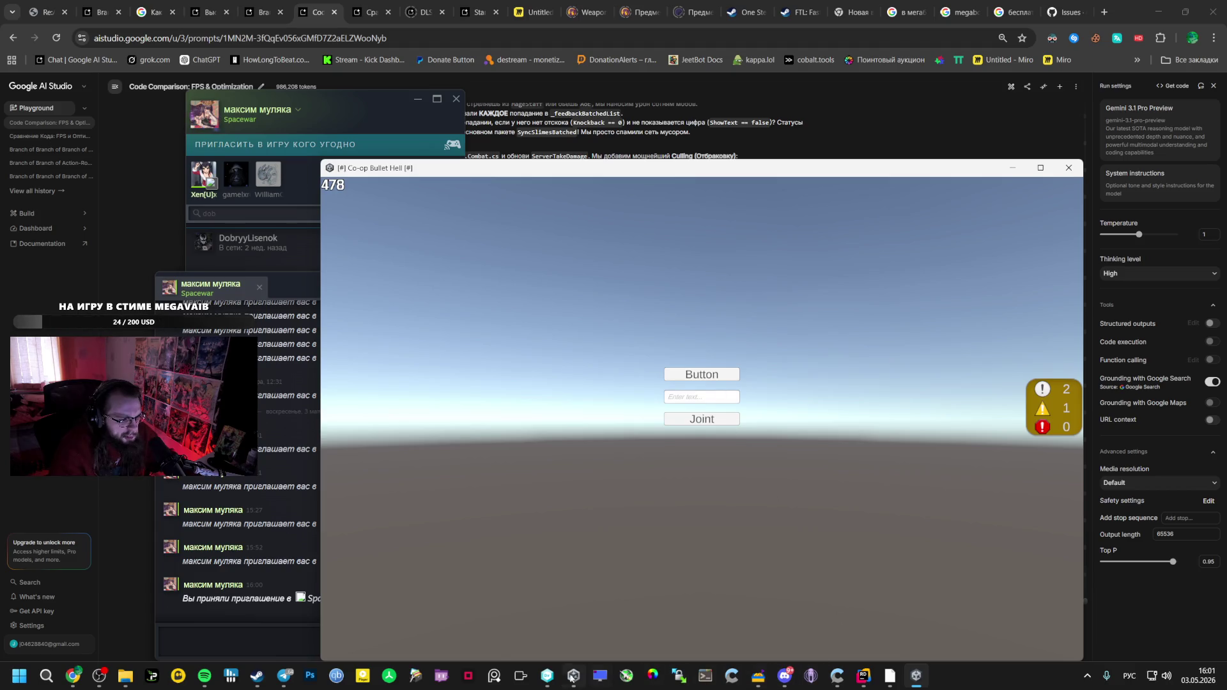
{"action": "mouse_move", "coordinate": [547, 676]}
{"action": "left_click", "coordinate": [554, 612]}
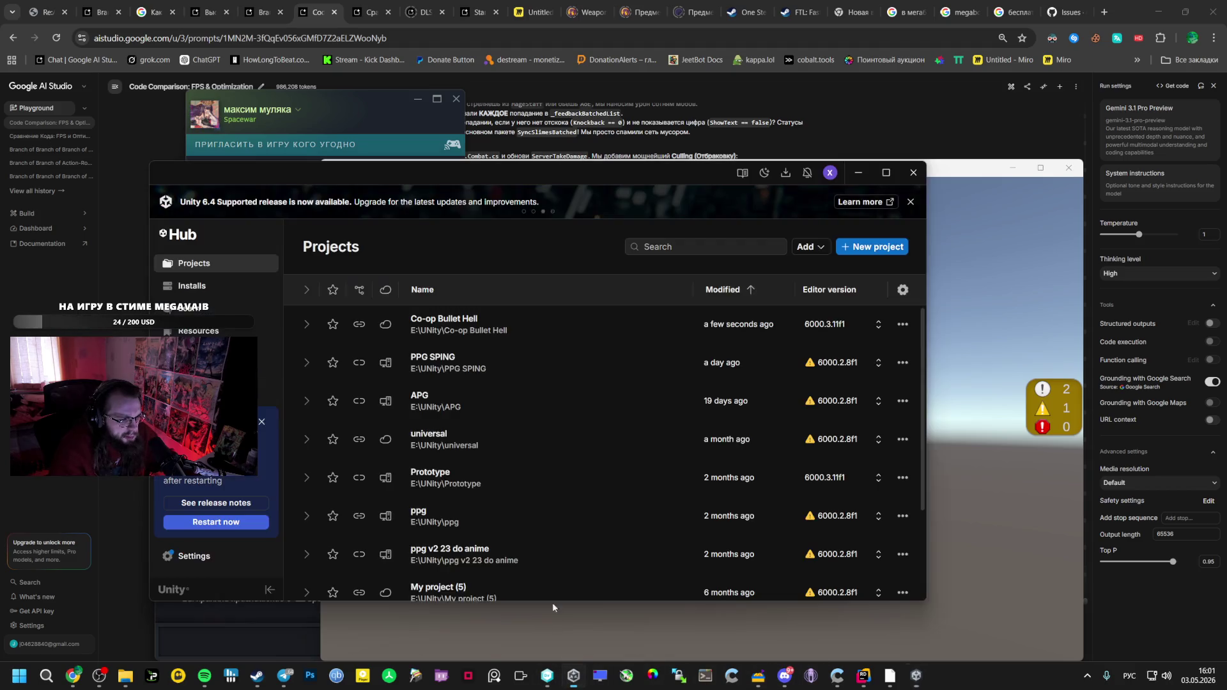
{"action": "left_click", "coordinate": [1022, 240]}
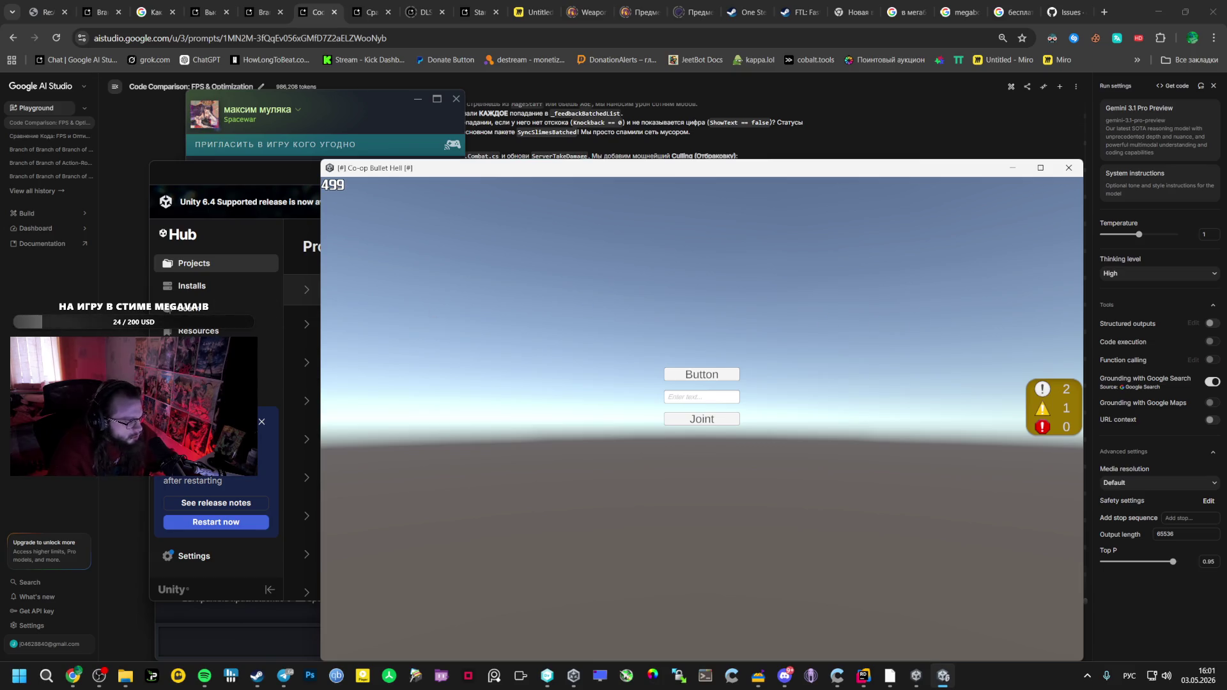
{"action": "mouse_move", "coordinate": [943, 675]}
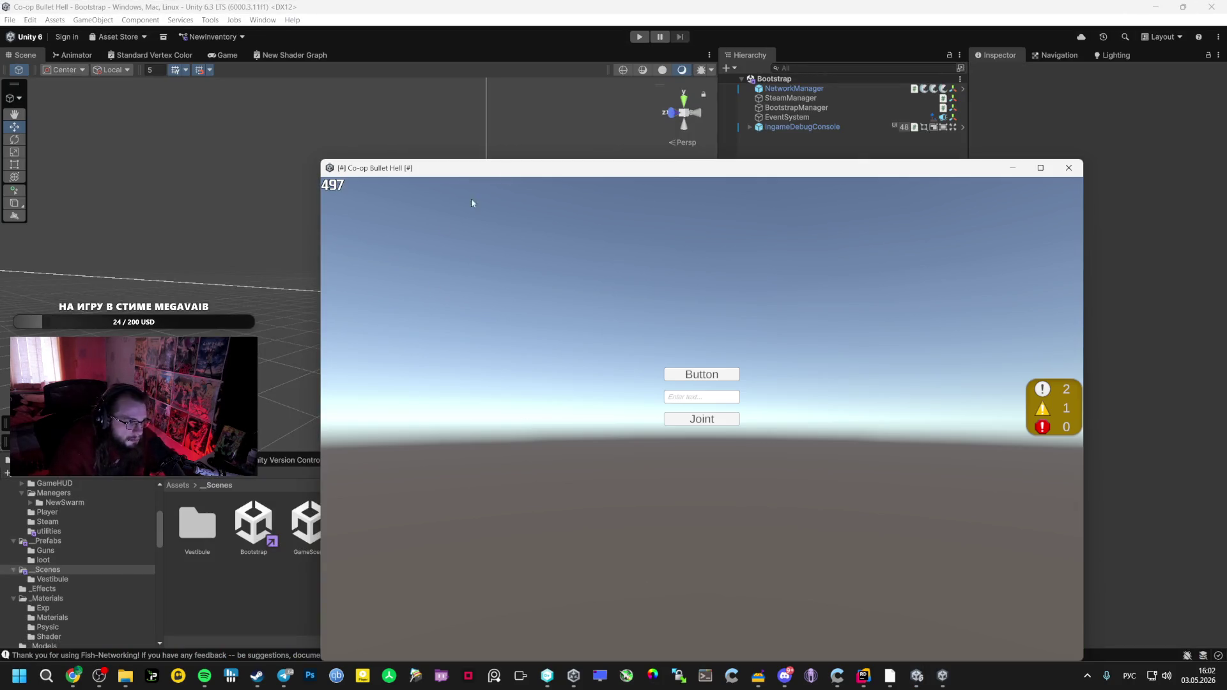
{"action": "left_click", "coordinate": [647, 37]}
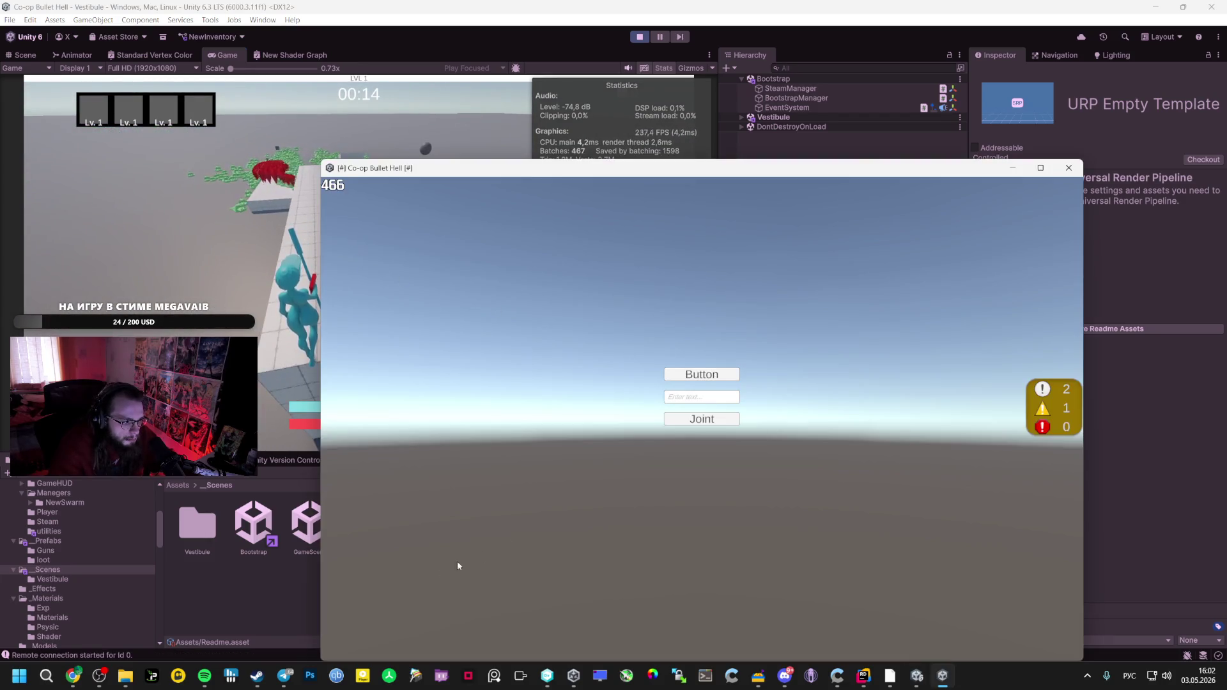
From the Steam friends list, invite the friend to Spacewar and accept the invite in the chat
{"action": "mouse_move", "coordinate": [257, 676]}
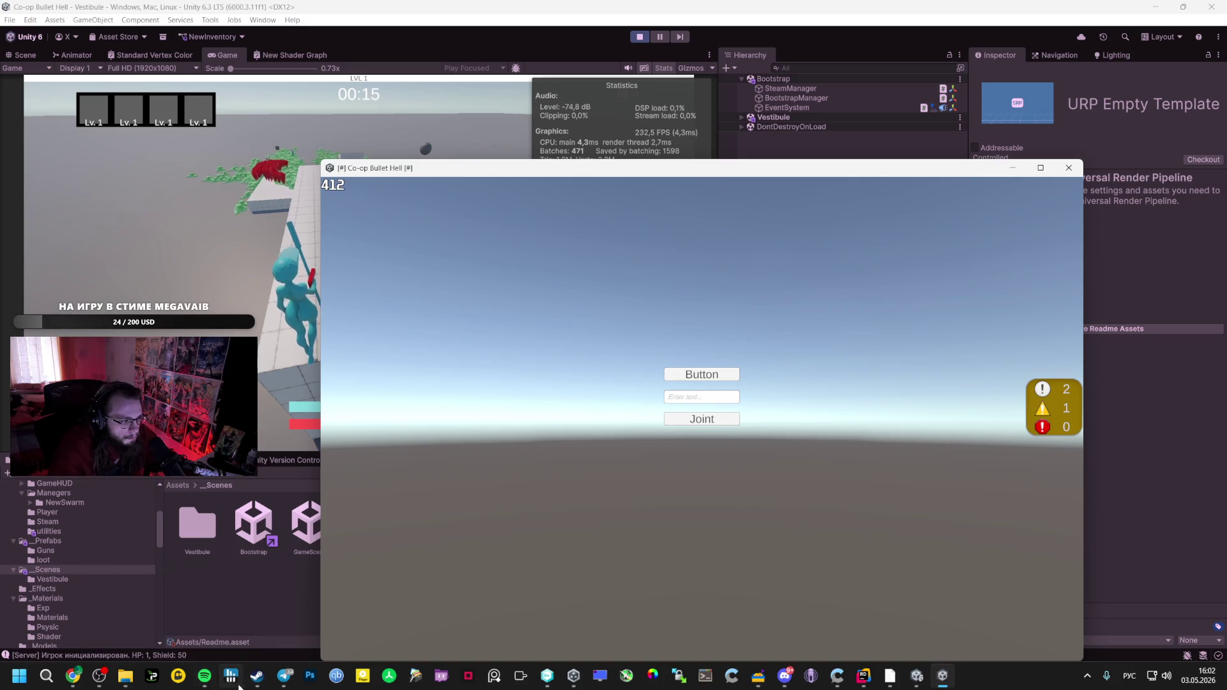
{"action": "left_click", "coordinate": [328, 562]}
{"action": "right_click", "coordinate": [209, 181]}
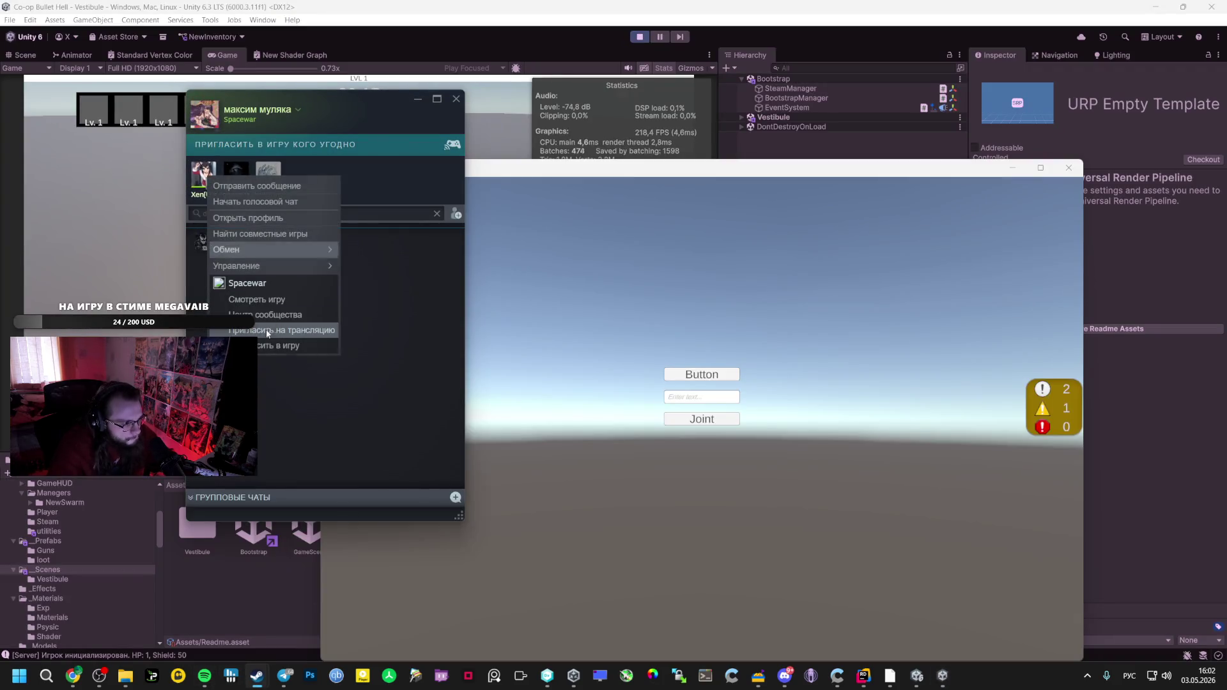
{"action": "left_click", "coordinate": [269, 347]}
{"action": "mouse_move", "coordinate": [890, 676]}
{"action": "left_click", "coordinate": [831, 607]}
{"action": "left_click", "coordinate": [383, 572]}
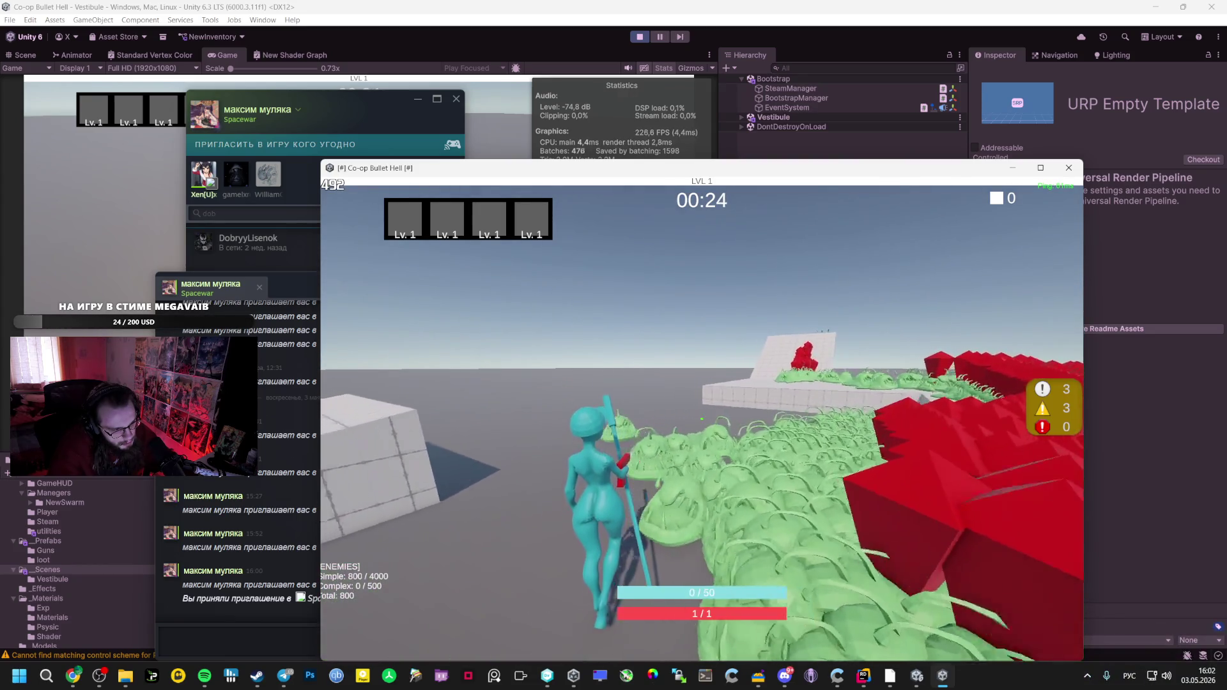
Run the client character along the white platforms collecting XP until 50/50, then pause
{"action": "key", "text": "w"}
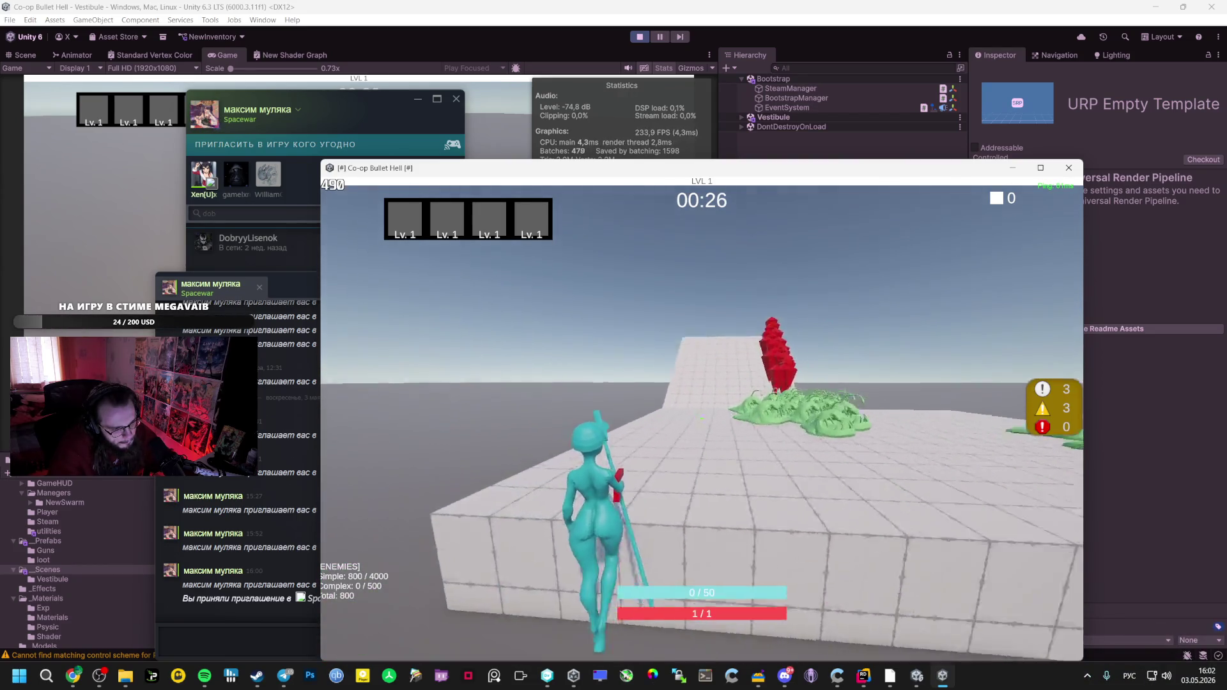
{"action": "key", "text": "w"}
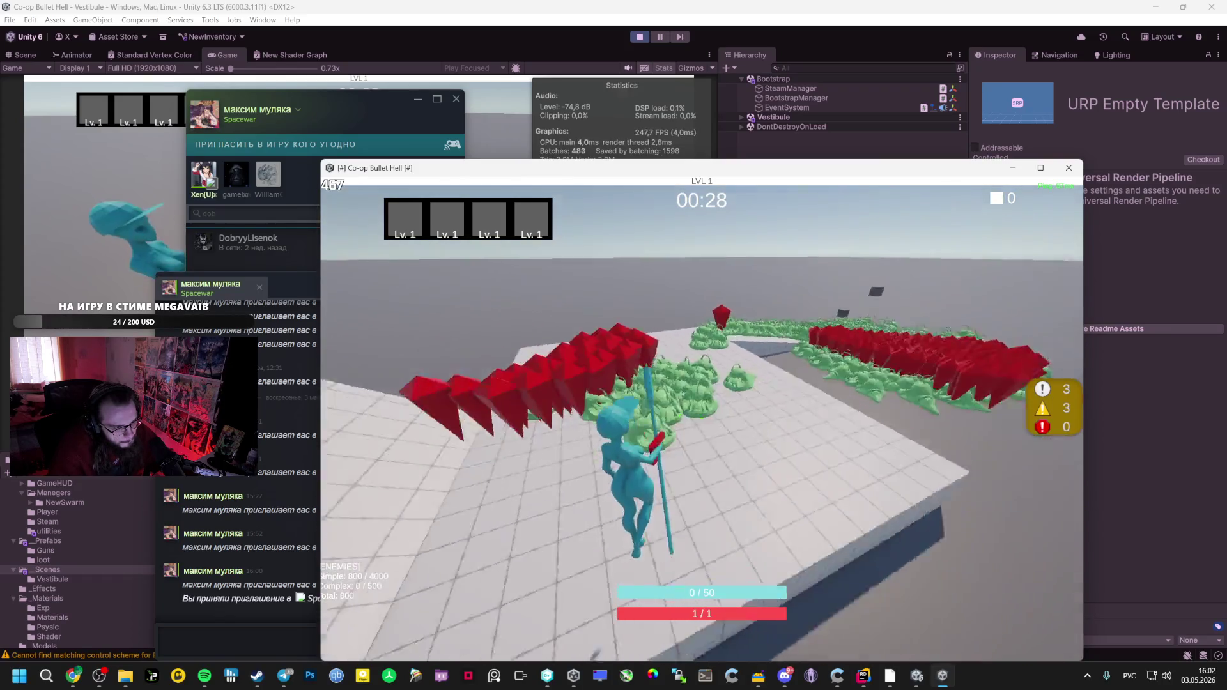
{"action": "key", "text": "w"}
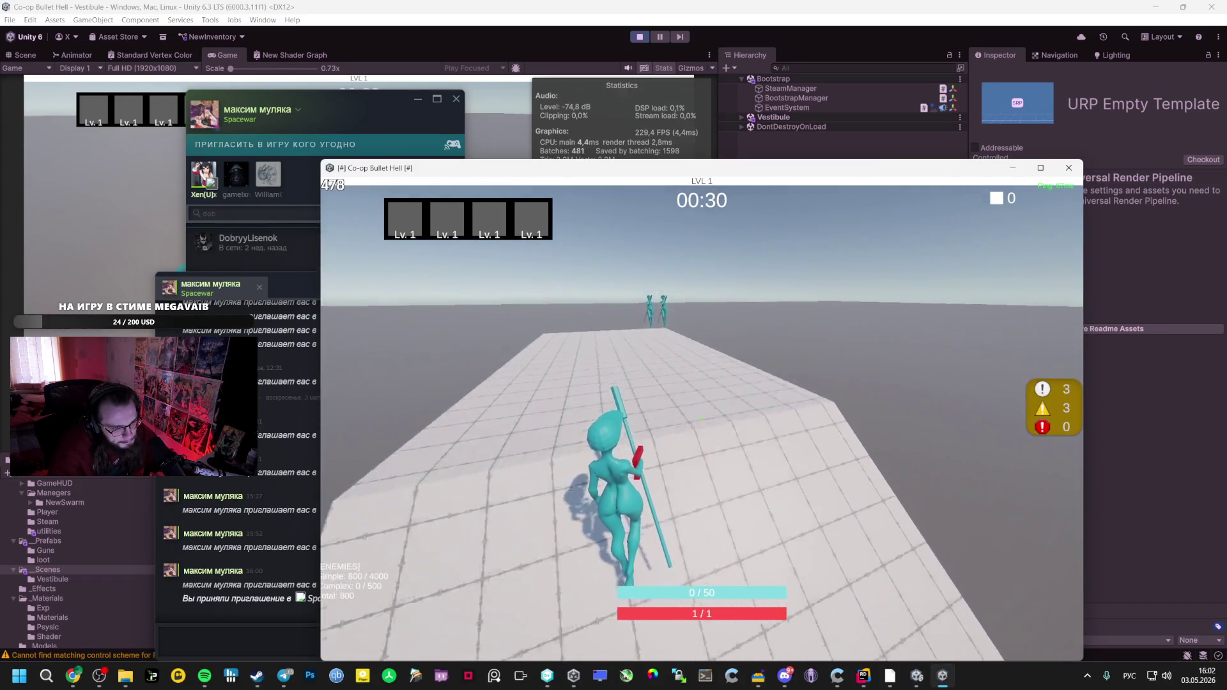
{"action": "key", "text": "w"}
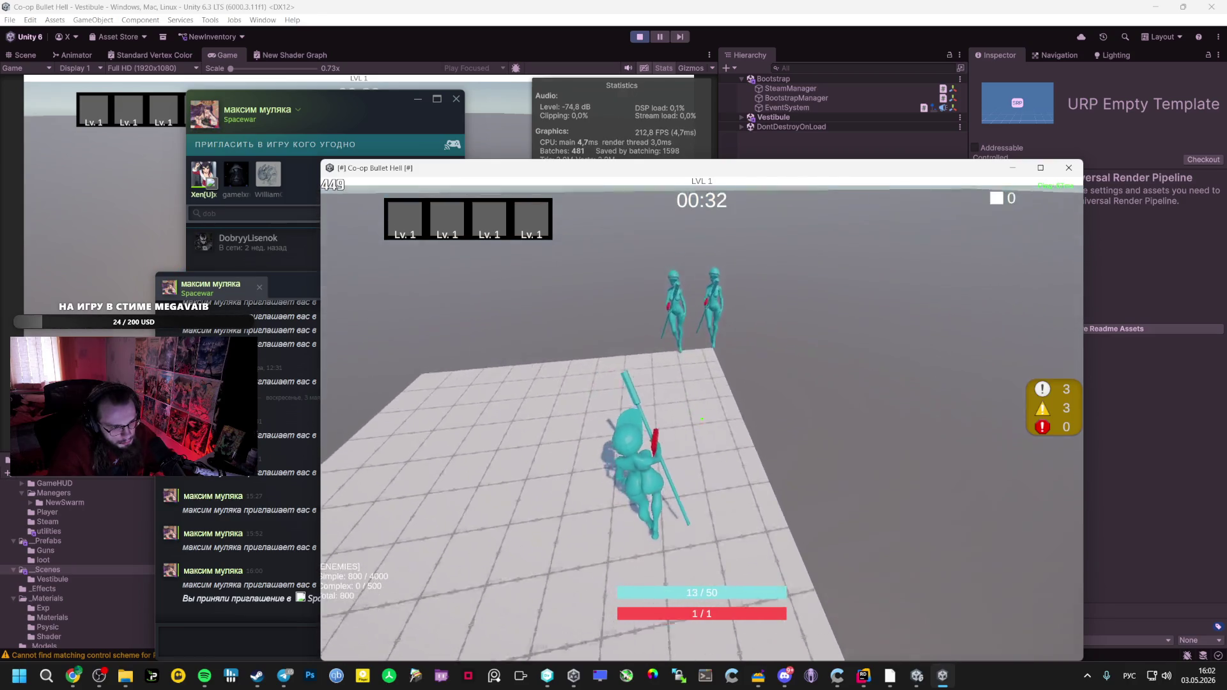
{"action": "key", "text": "w"}
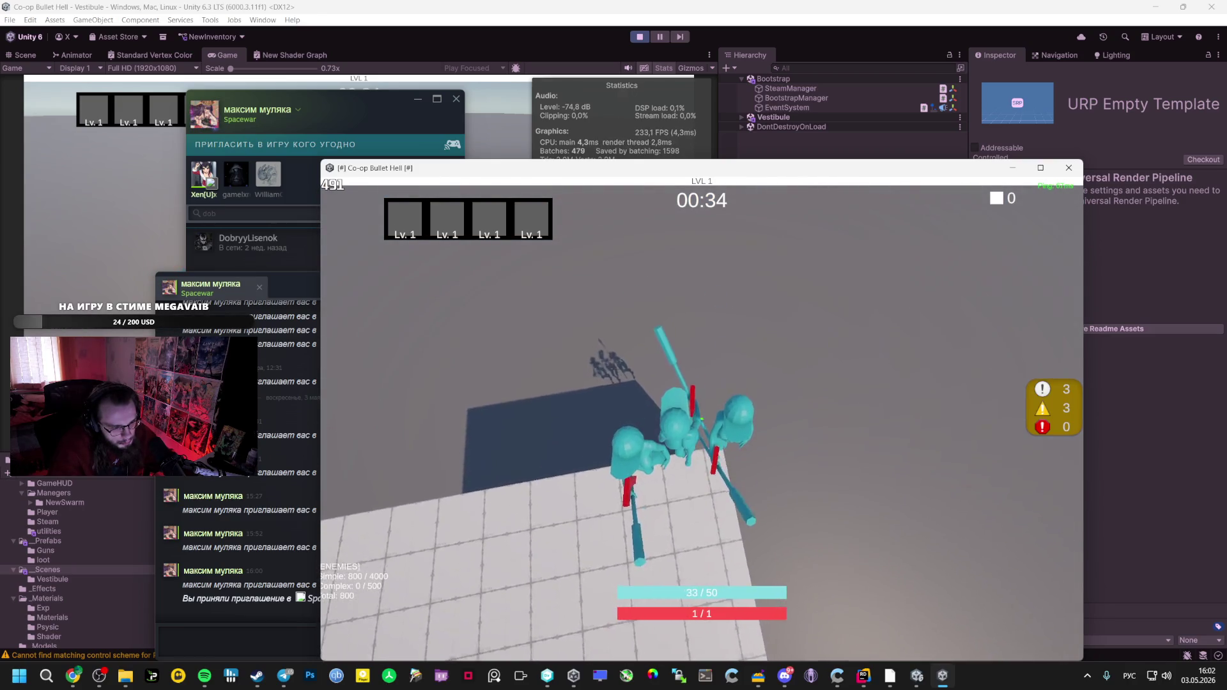
{"action": "key", "text": "w"}
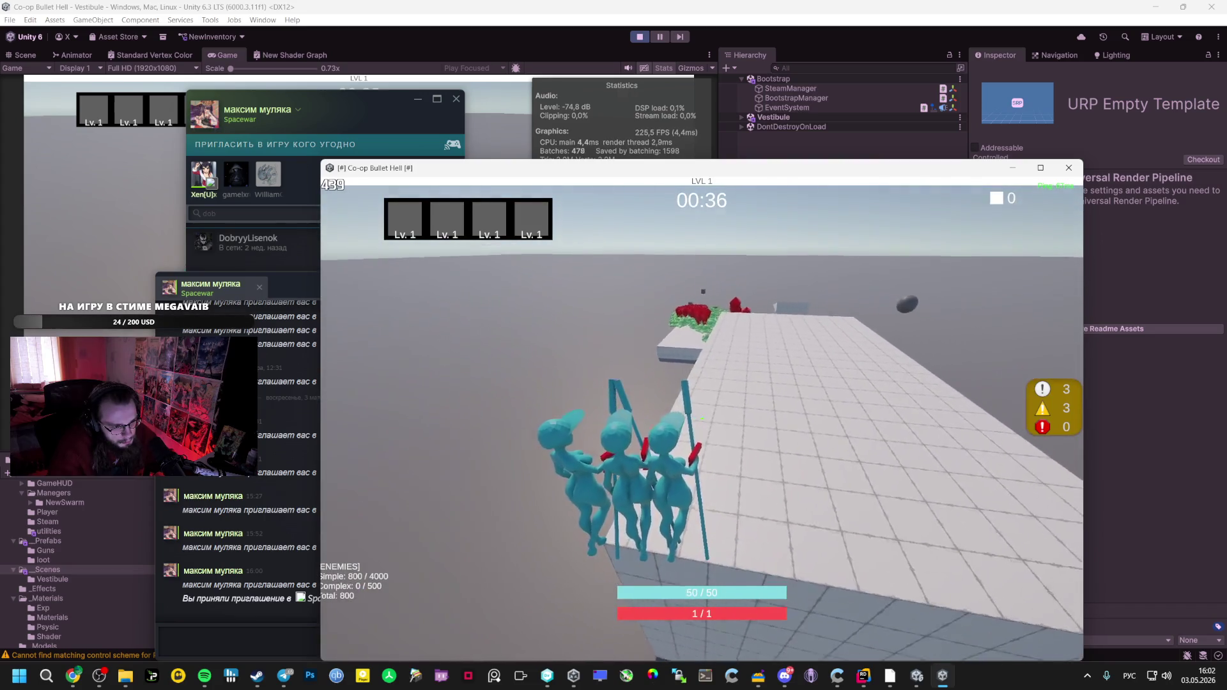
{"action": "key", "text": "w"}
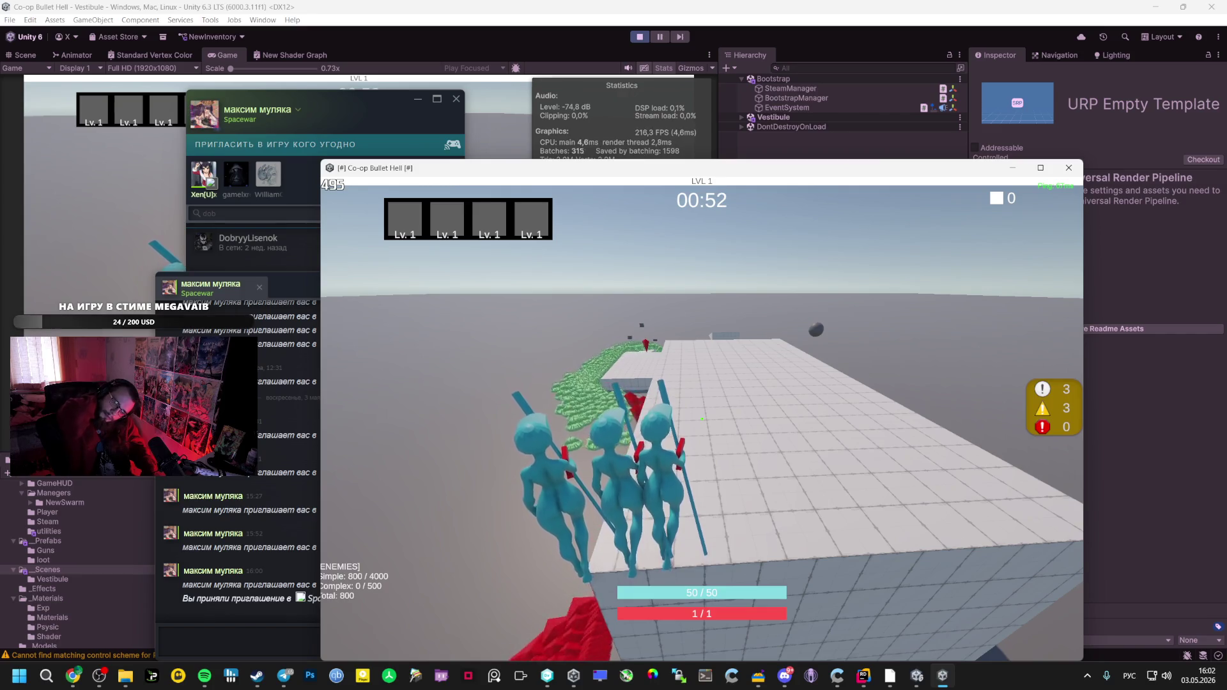
{"action": "key", "text": "Escape"}
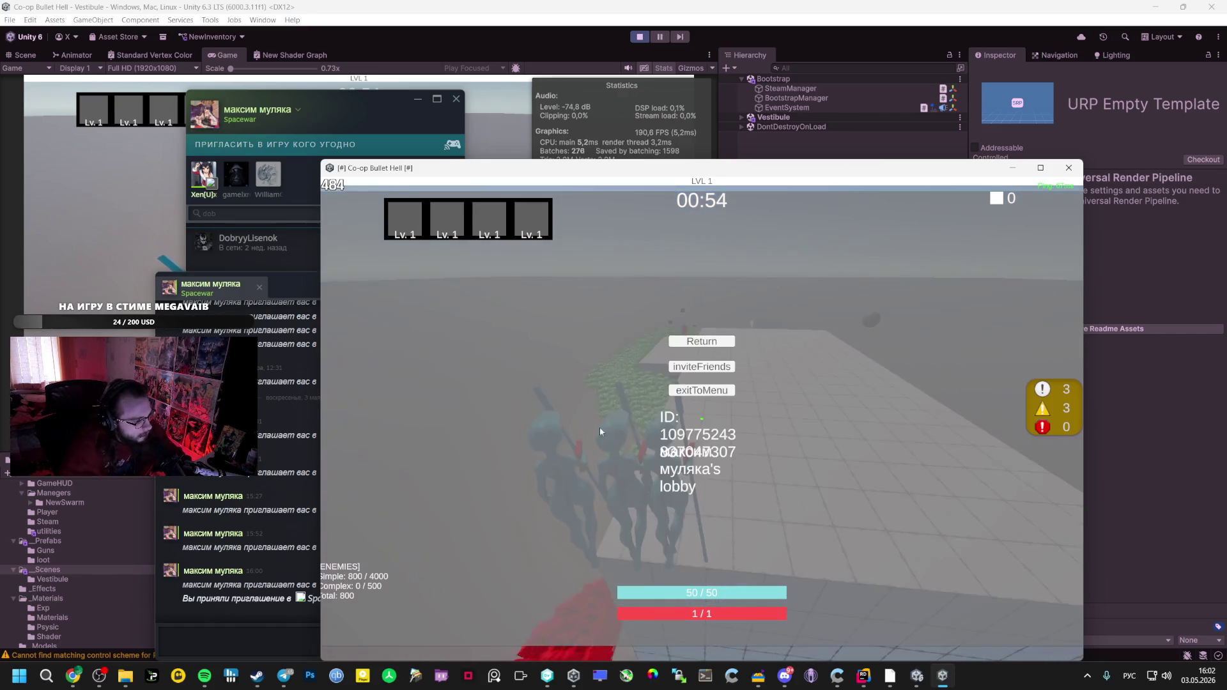
In Chrome, open a fresh Google AI Studio chat in a new tab
{"action": "mouse_move", "coordinate": [77, 678]}
{"action": "left_click", "coordinate": [74, 608]}
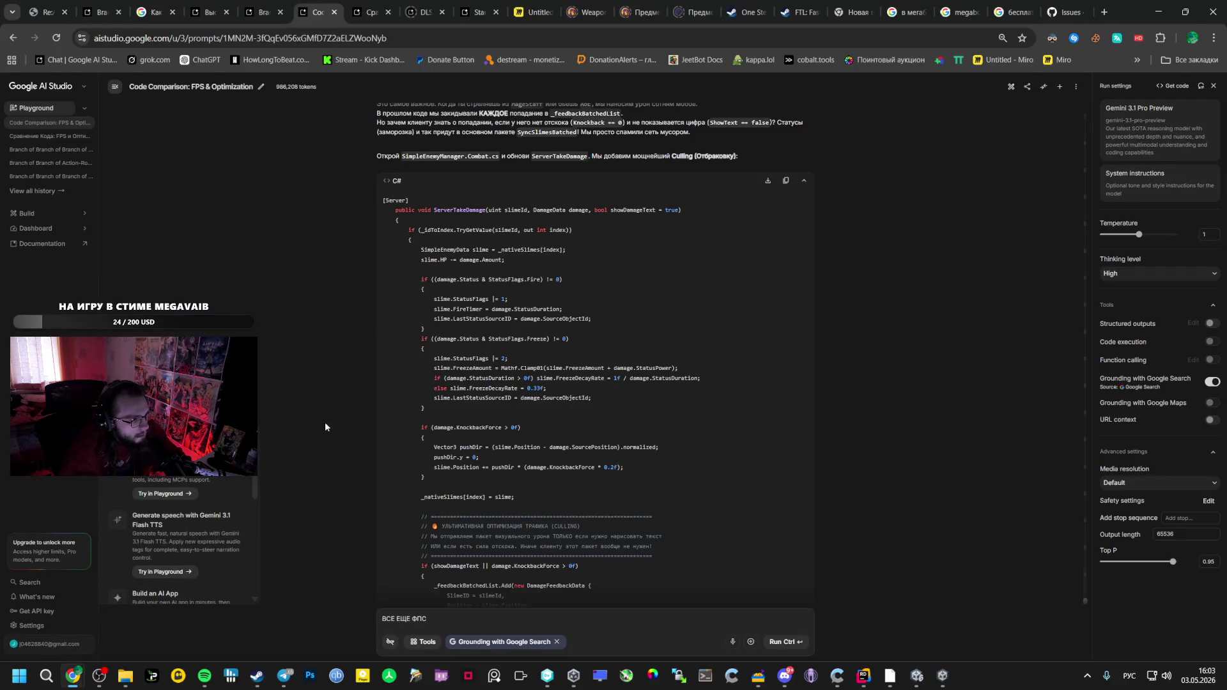
{"action": "left_click", "coordinate": [95, 8]}
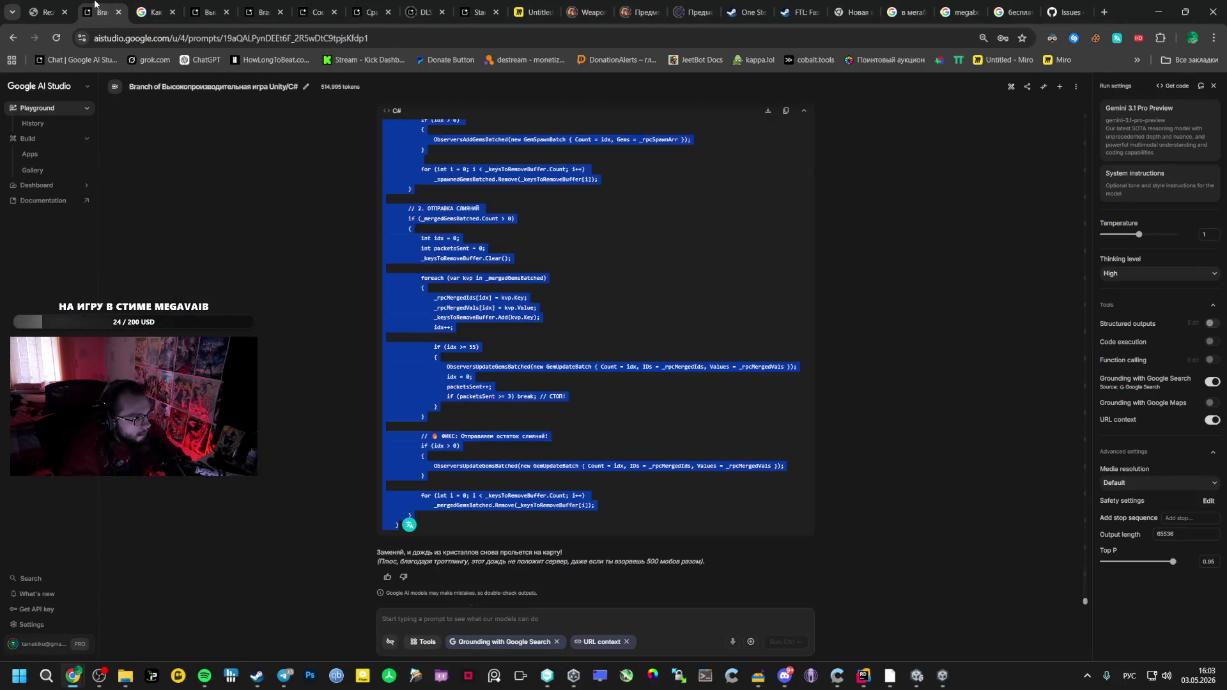
{"action": "middle_click", "coordinate": [74, 60]}
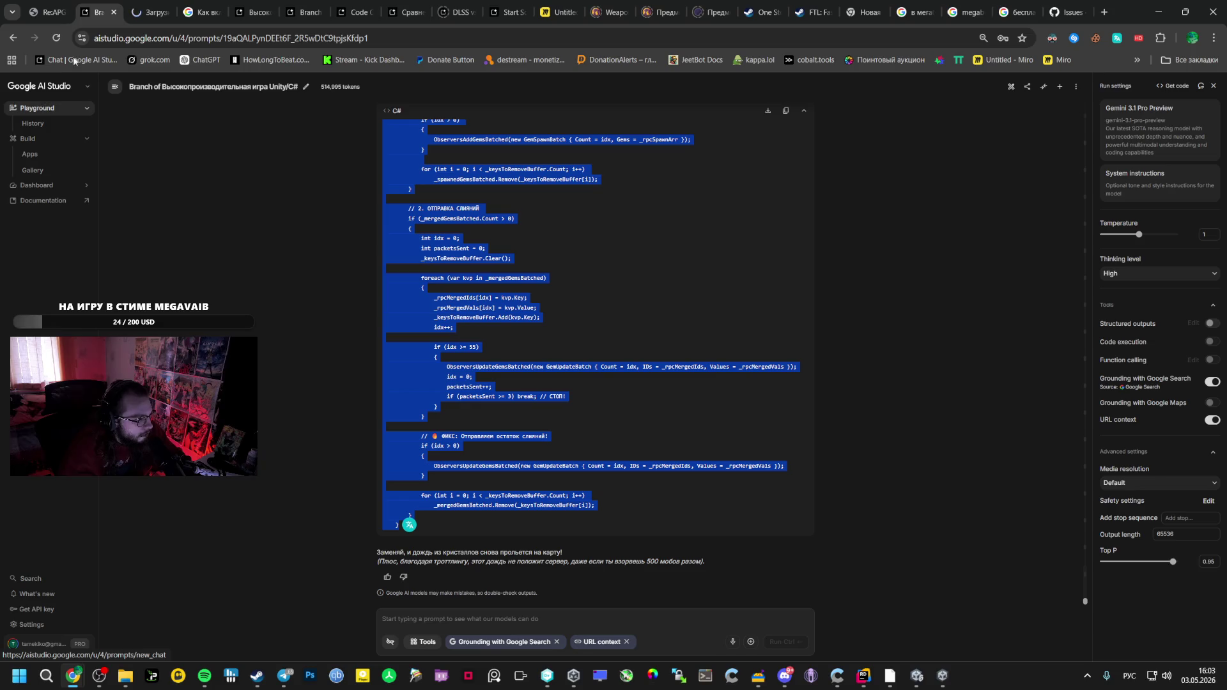
{"action": "left_click", "coordinate": [146, 4]}
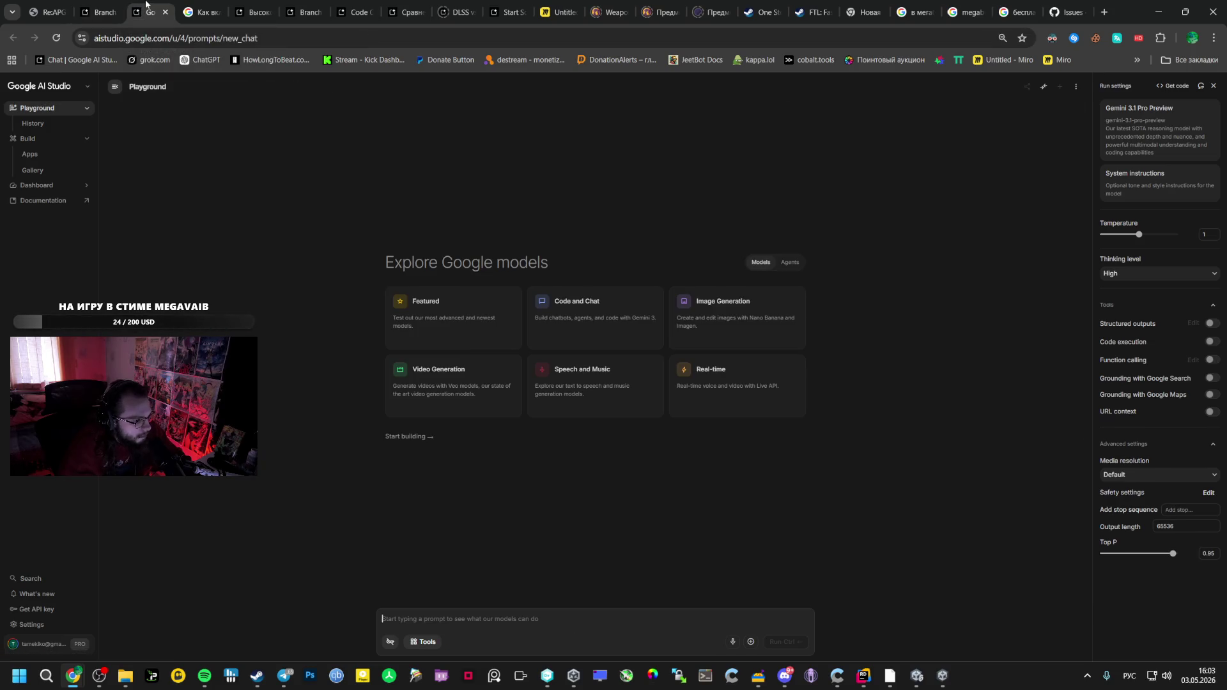
Return to the Unity editor and pick the host's first upgrade card
{"action": "left_click", "coordinate": [917, 677]}
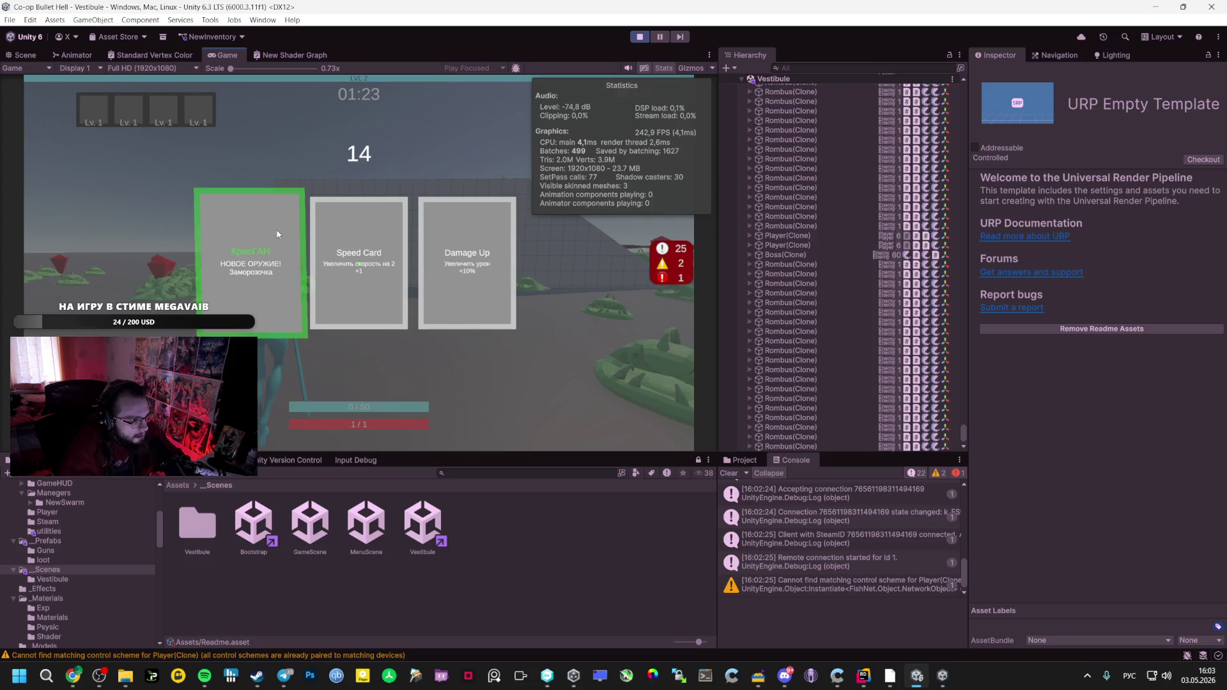
{"action": "left_click", "coordinate": [277, 234]}
Pick the client's first upgrade and damage cards, and give the host КриоГАН and Mage Staff
{"action": "key", "text": "alt+Tab"}
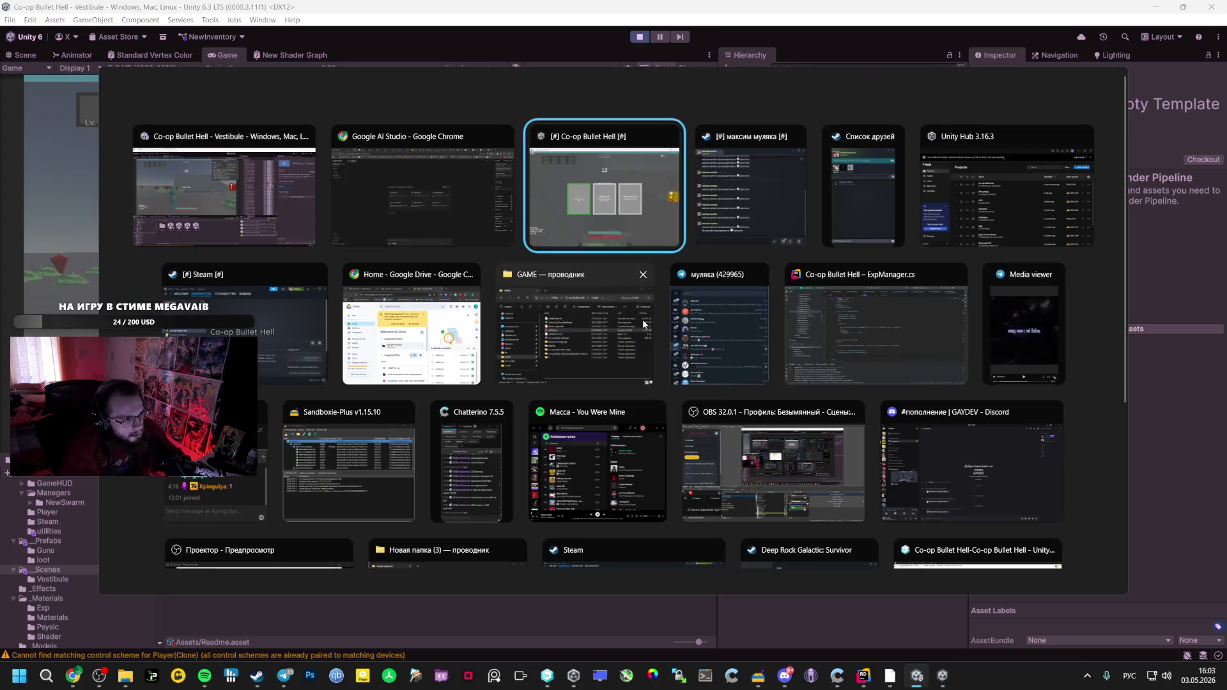
{"action": "left_click", "coordinate": [704, 416]}
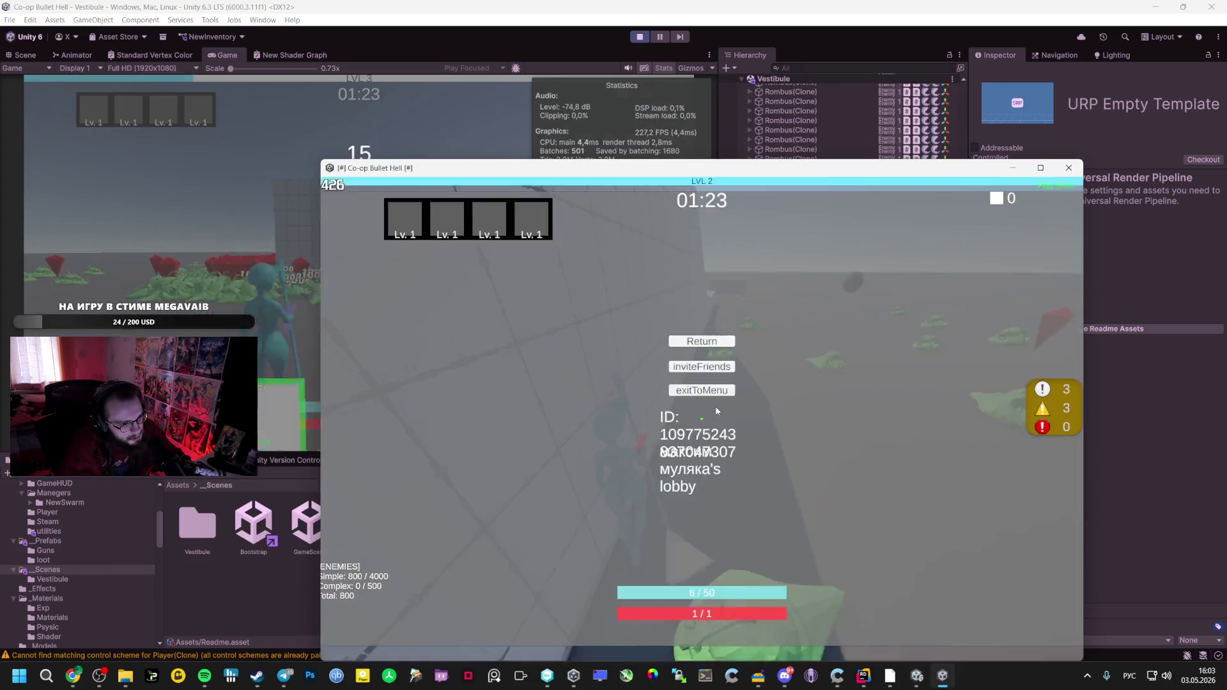
{"action": "left_click", "coordinate": [856, 405]}
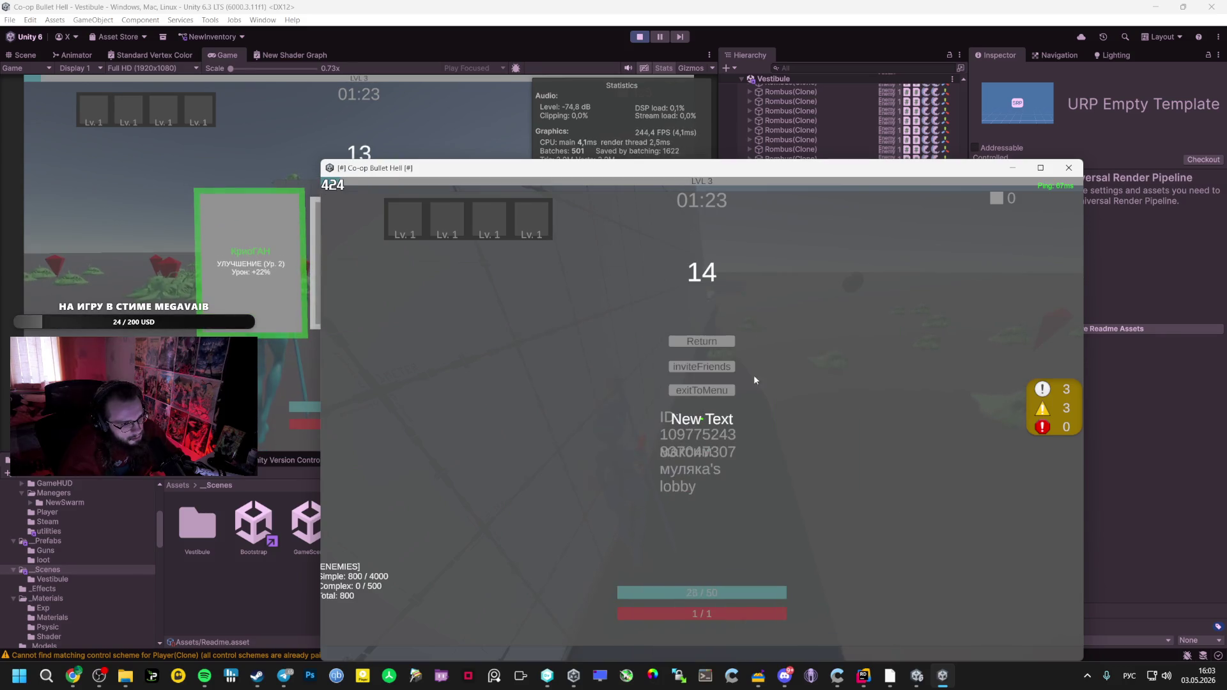
{"action": "key", "text": "alt+Tab"}
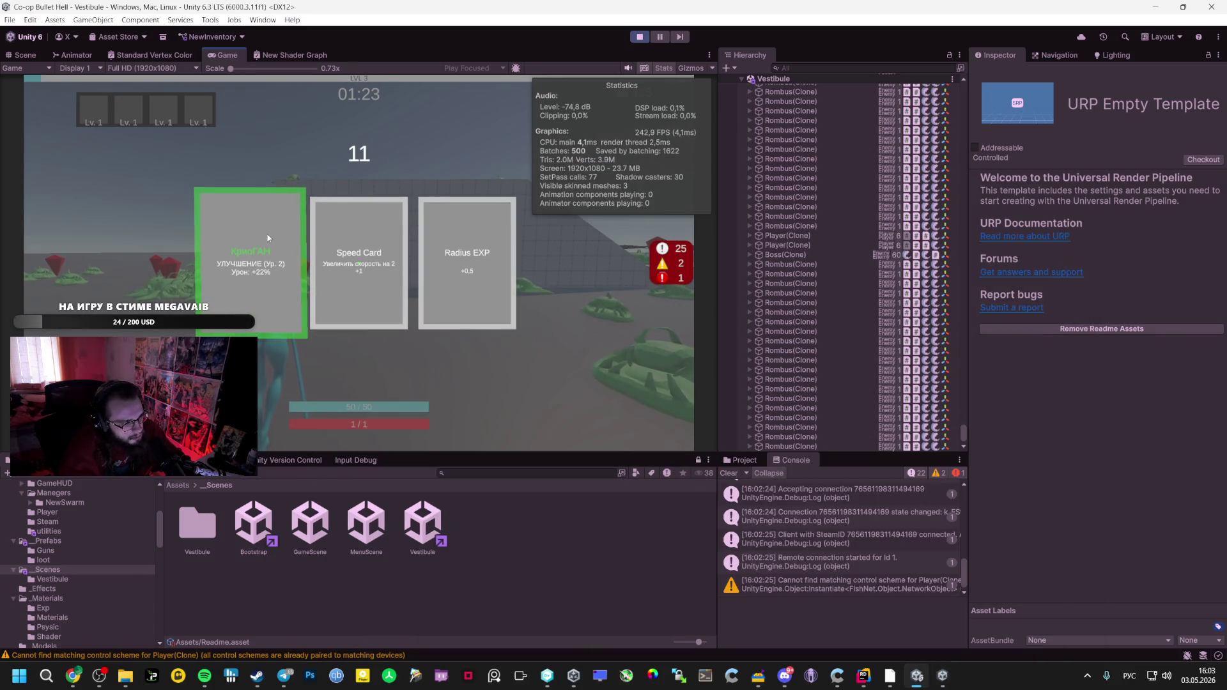
{"action": "left_click", "coordinate": [268, 238]}
{"action": "key", "text": "alt+Tab"}
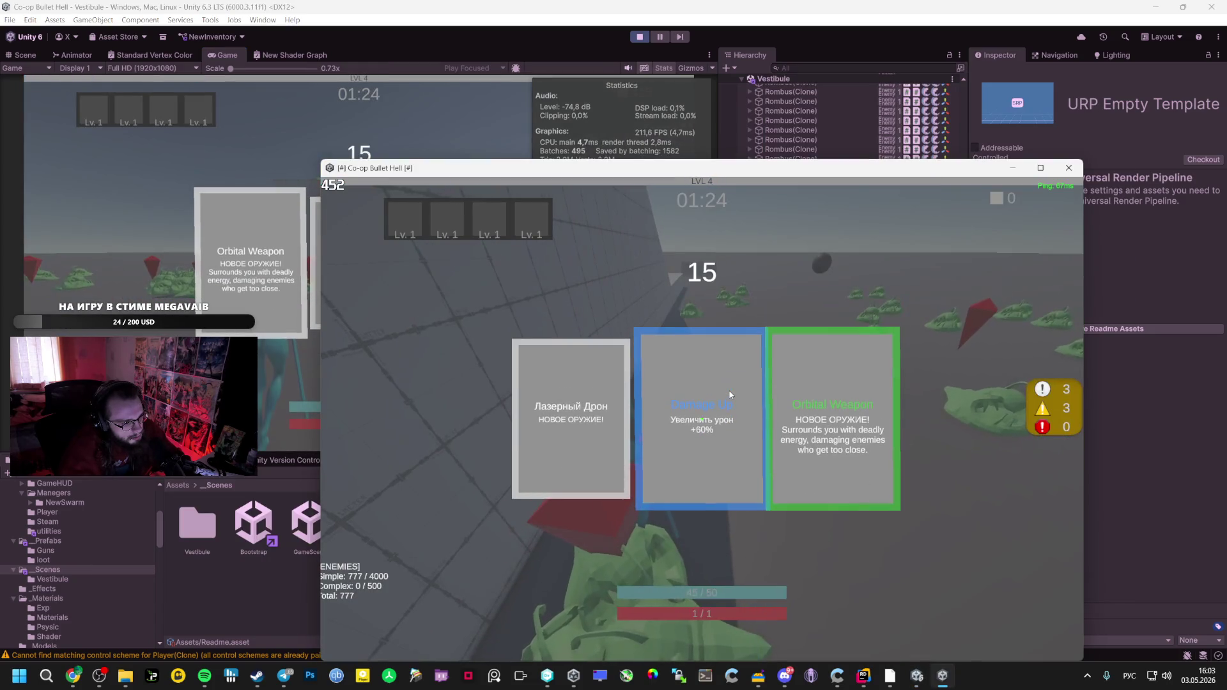
{"action": "left_click", "coordinate": [652, 359]}
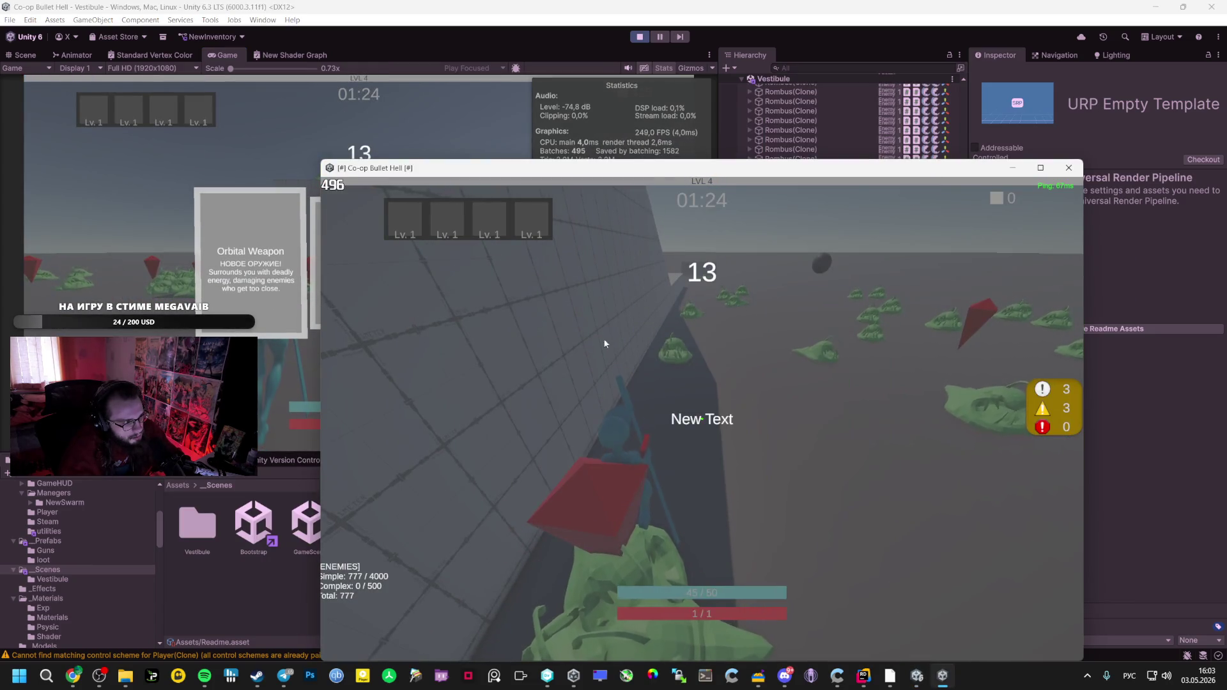
{"action": "left_click", "coordinate": [284, 160]}
{"action": "left_click", "coordinate": [491, 225]}
Pick the client's next card and Speed Card, and the host's next card and Orbital Weapon
{"action": "key", "text": "alt+Tab"}
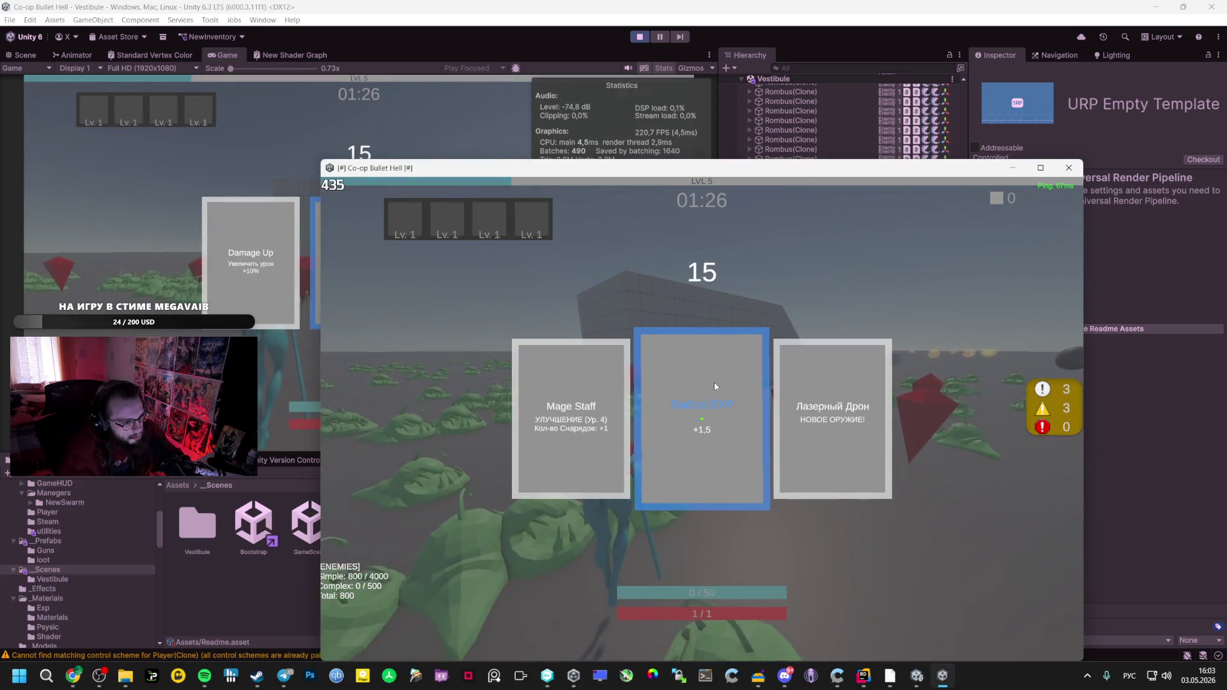
{"action": "left_click", "coordinate": [556, 396]}
{"action": "left_click", "coordinate": [237, 177]}
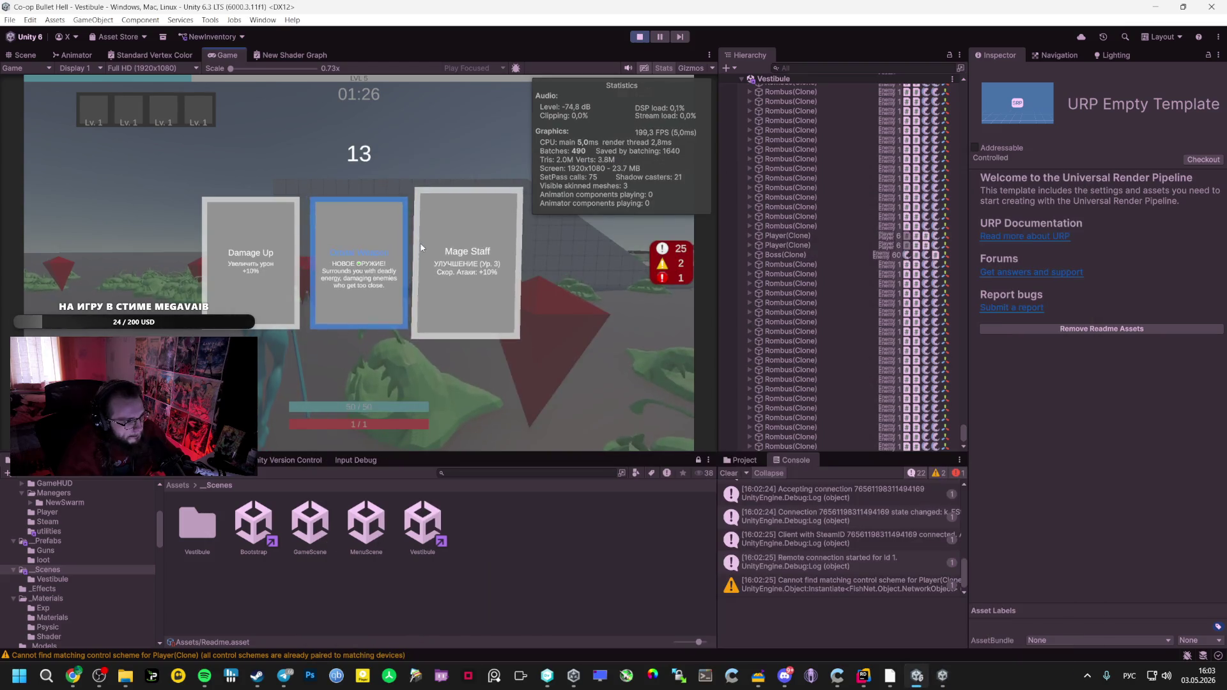
{"action": "left_click", "coordinate": [473, 255]}
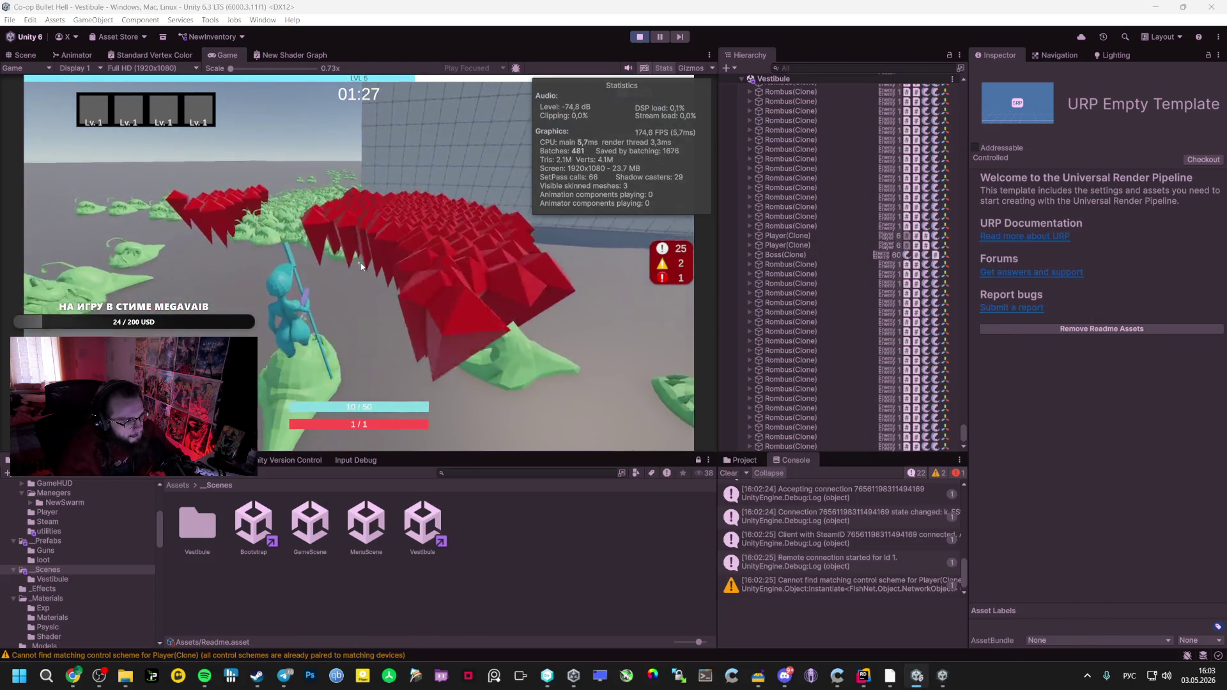
{"action": "key", "text": "alt+Tab"}
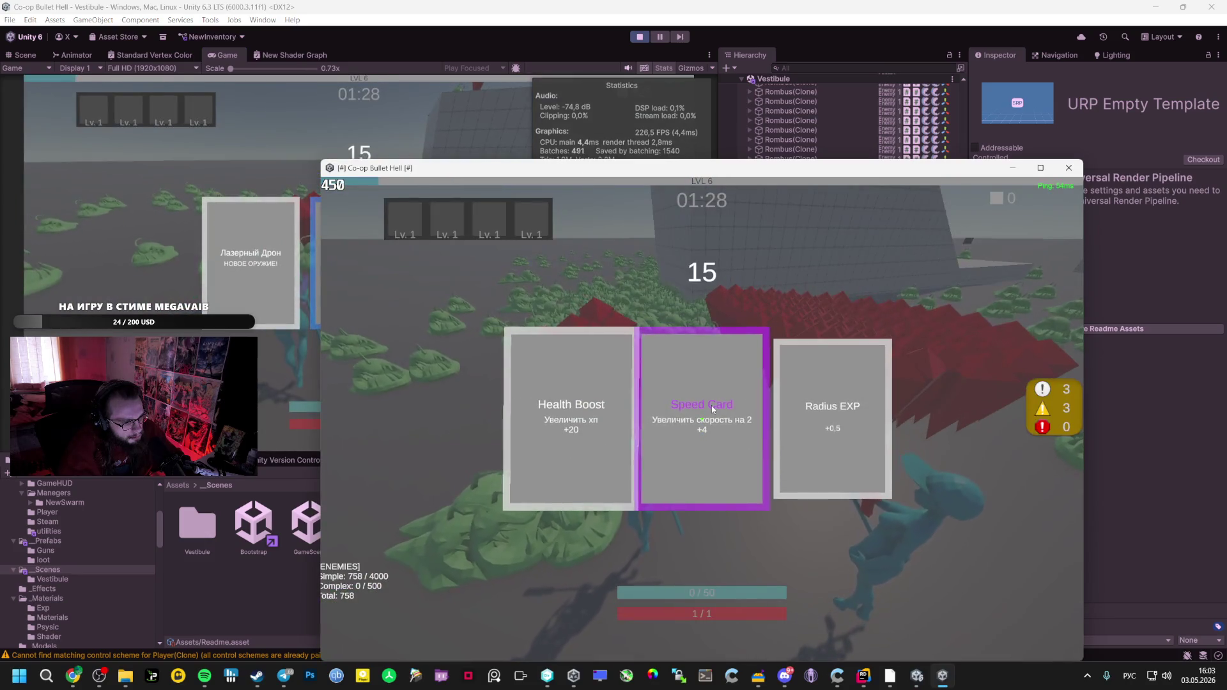
{"action": "left_click", "coordinate": [712, 409]}
{"action": "left_click", "coordinate": [277, 126]}
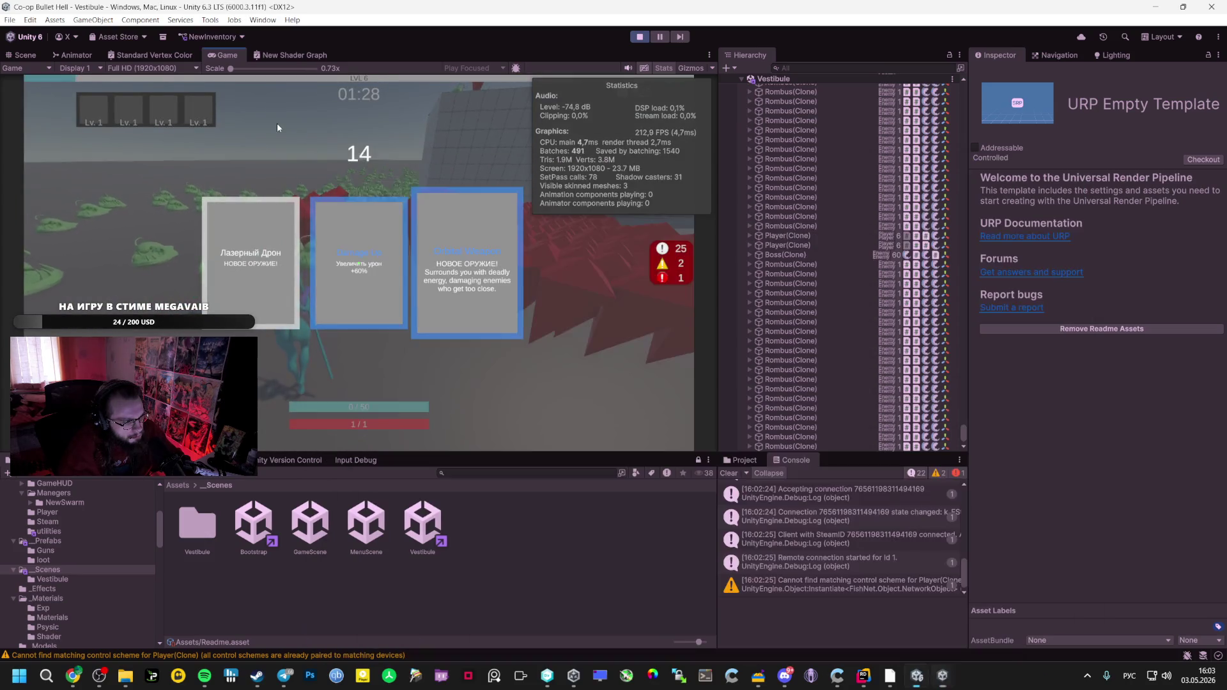
{"action": "left_click", "coordinate": [456, 263]}
Give the client КриоГАН and Orbital Weapon, and the host another card plus КриоГАН
{"action": "key", "text": "alt+Tab"}
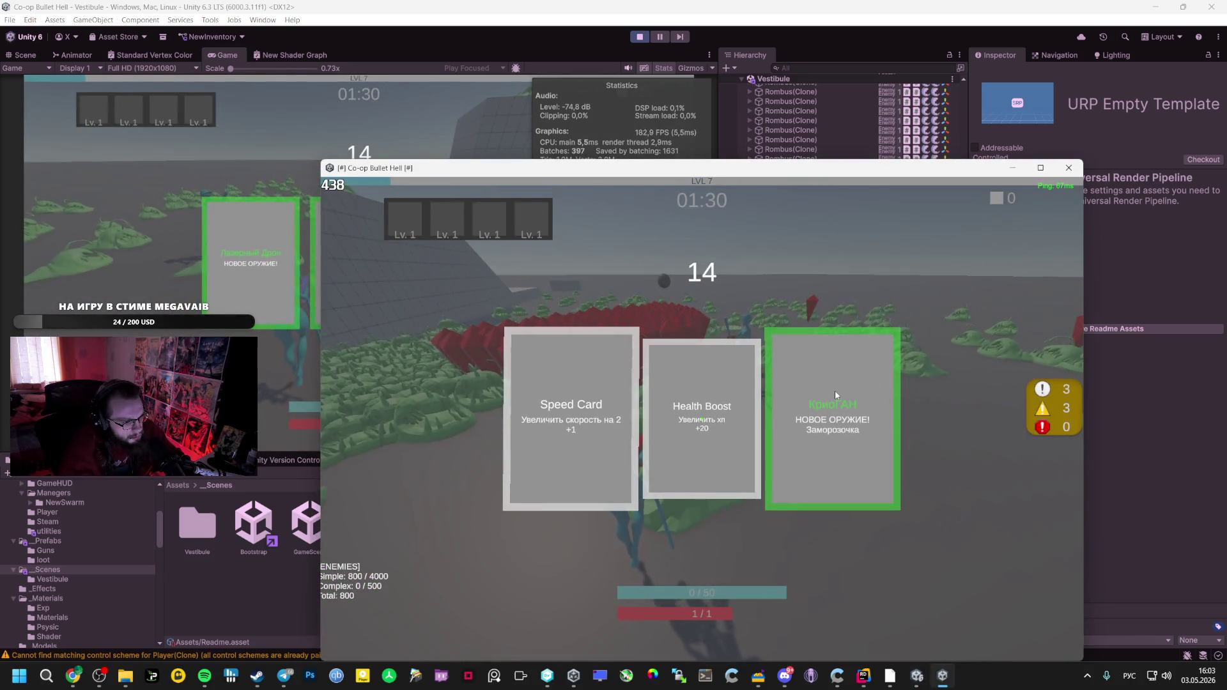
{"action": "left_click", "coordinate": [835, 392]}
{"action": "left_click", "coordinate": [278, 174]}
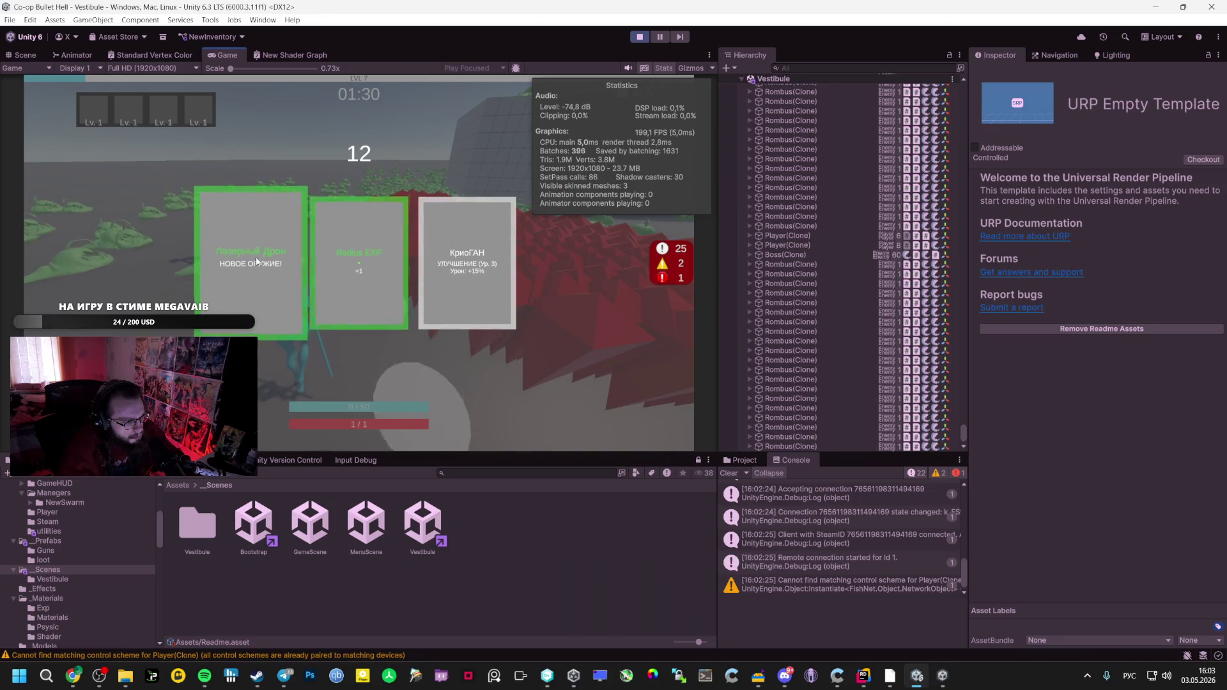
{"action": "left_click", "coordinate": [505, 269]}
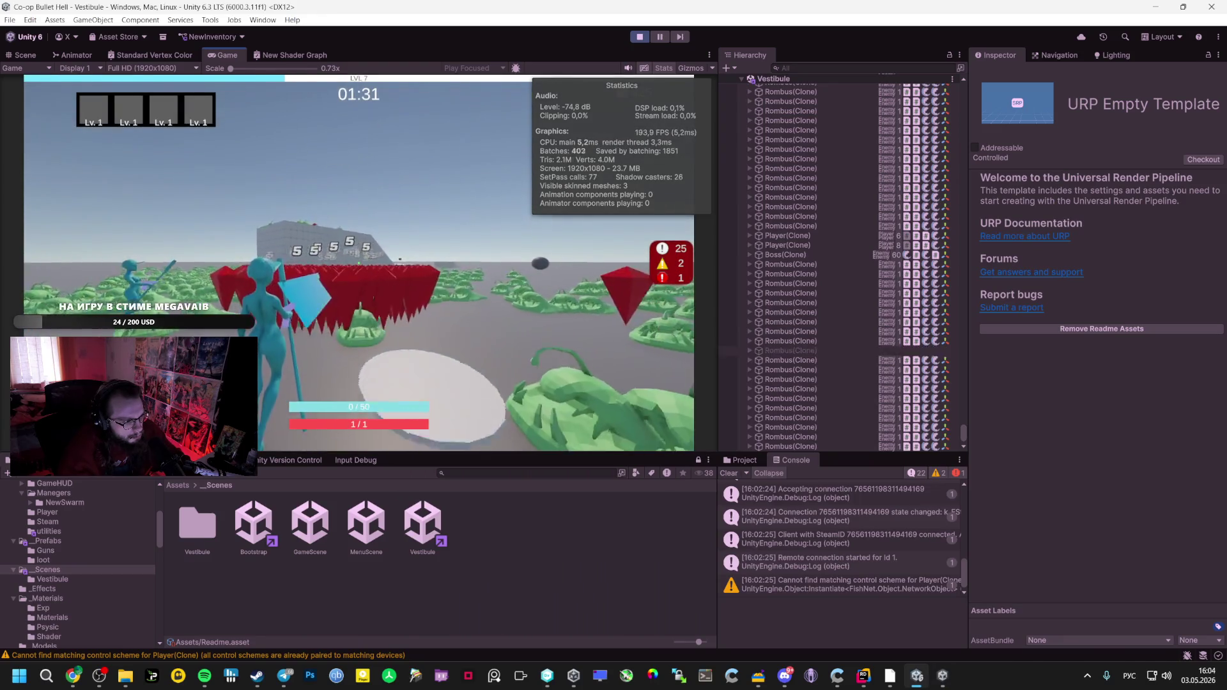
{"action": "key", "text": "alt+Tab"}
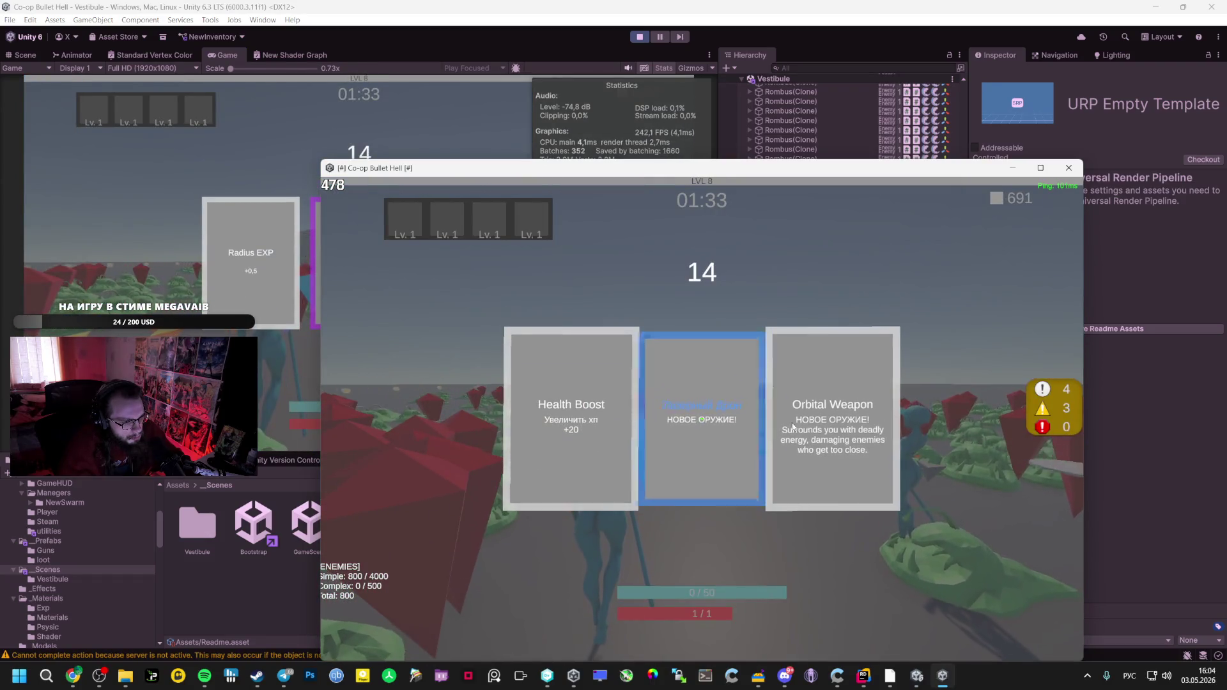
{"action": "left_click", "coordinate": [826, 429]}
{"action": "key", "text": "alt+Tab"}
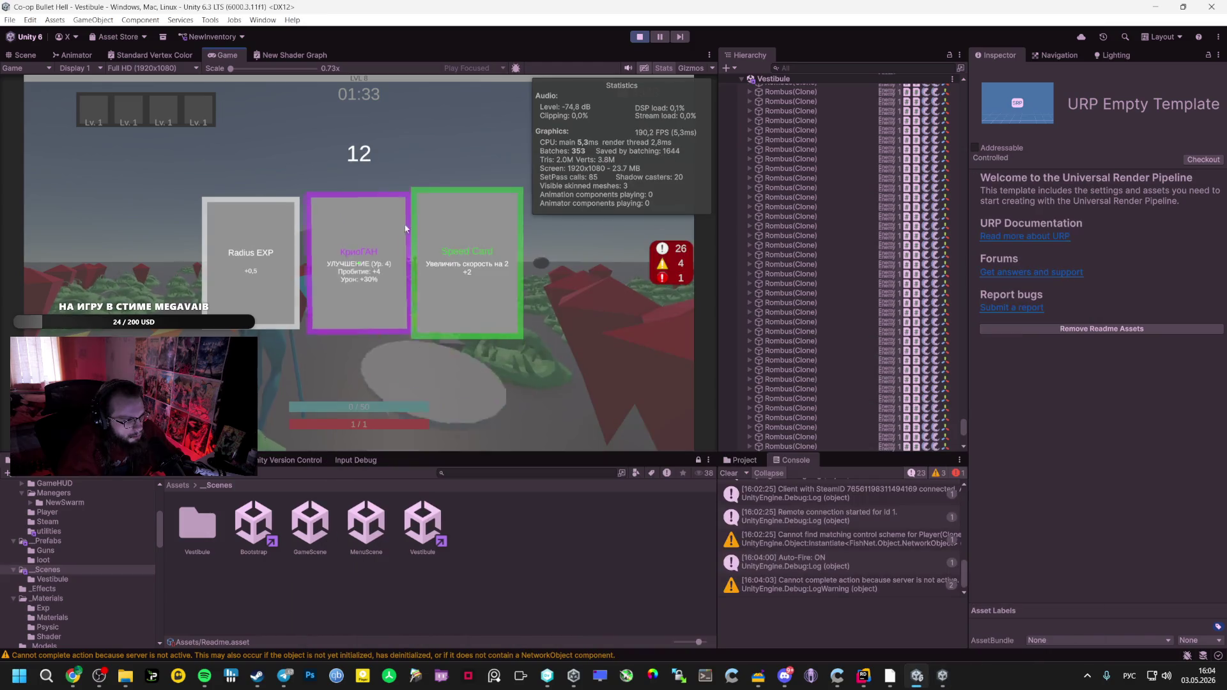
{"action": "left_click", "coordinate": [388, 265]}
{"action": "key", "text": "alt+Tab"}
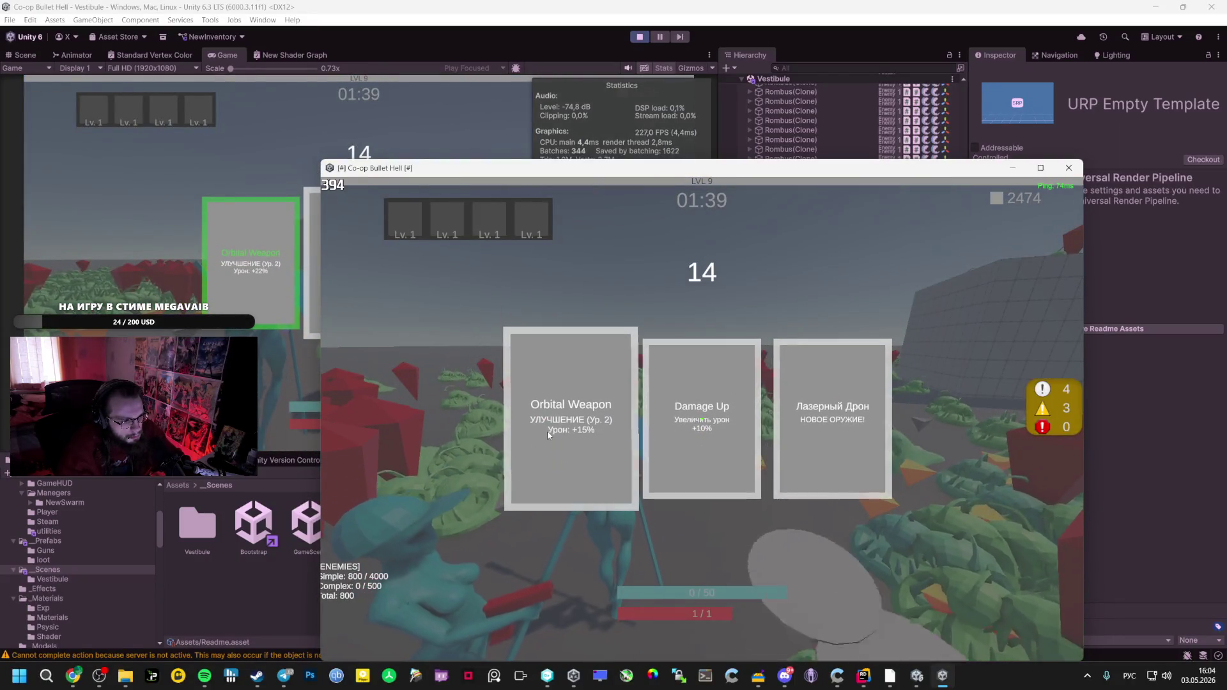
Take upgrades in turn: client Orbital Weapon, Mage Staff, Damage Up; host Orbital Weapon, Лазерный Дрон, КриоГАН
{"action": "left_click", "coordinate": [547, 435]}
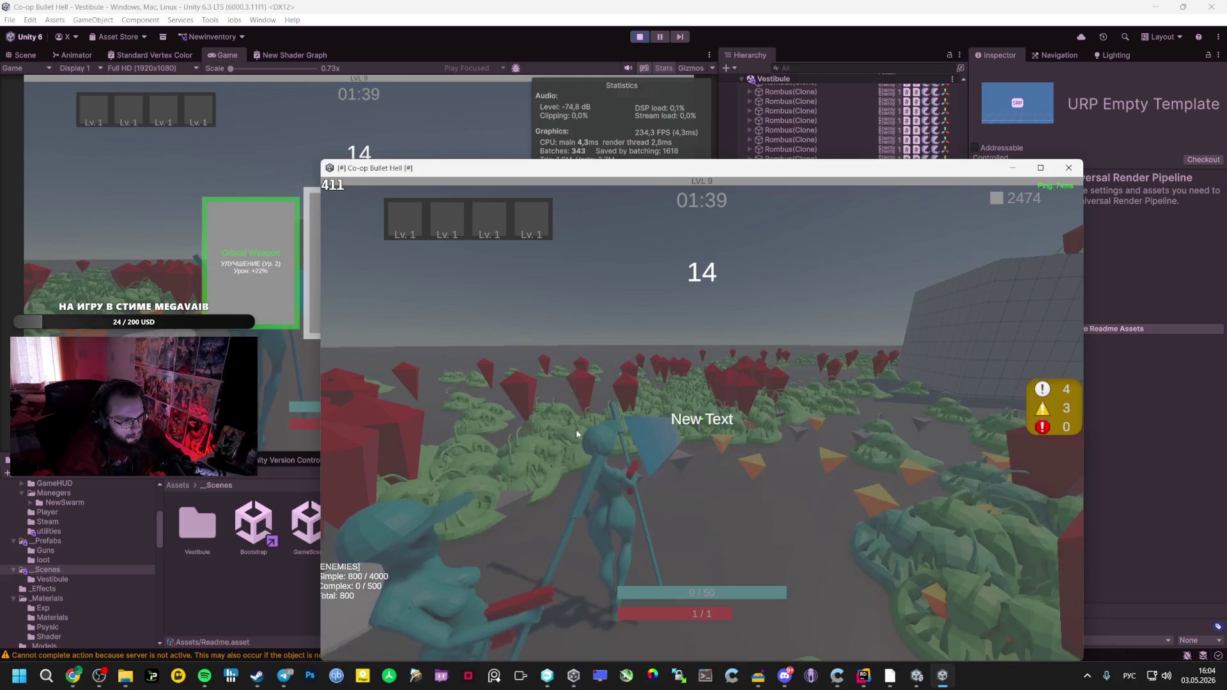
{"action": "key", "text": "alt+Tab"}
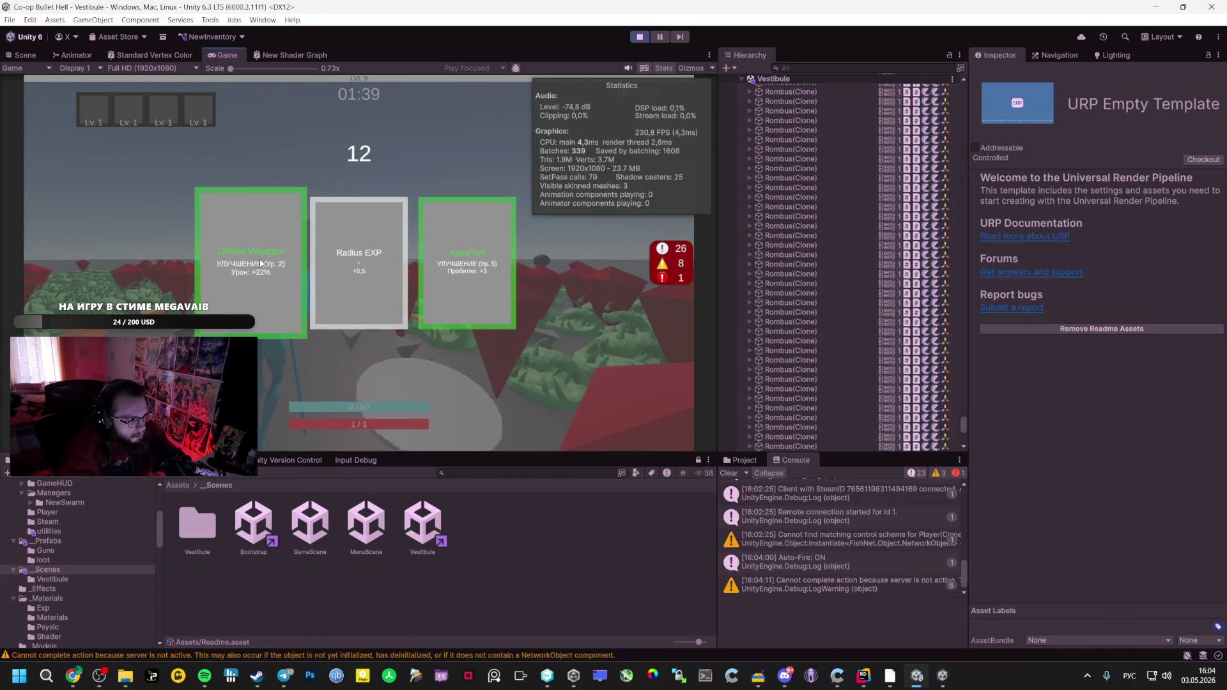
{"action": "left_click", "coordinate": [260, 263]}
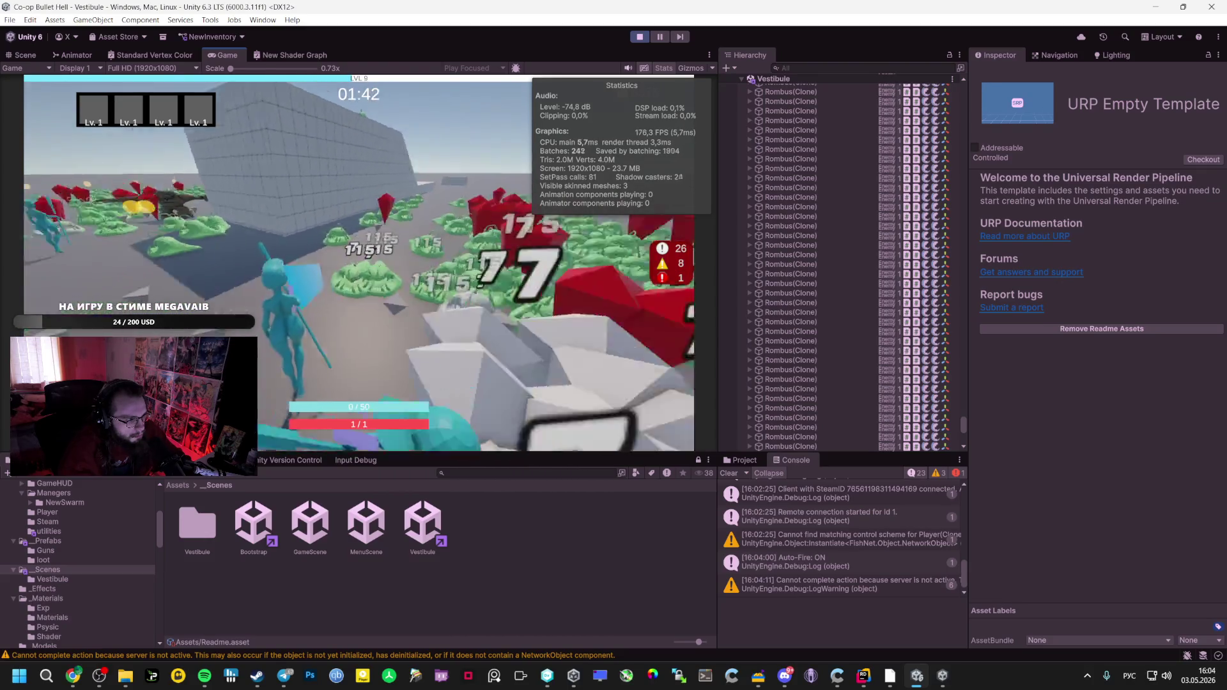
{"action": "key", "text": "alt+Tab"}
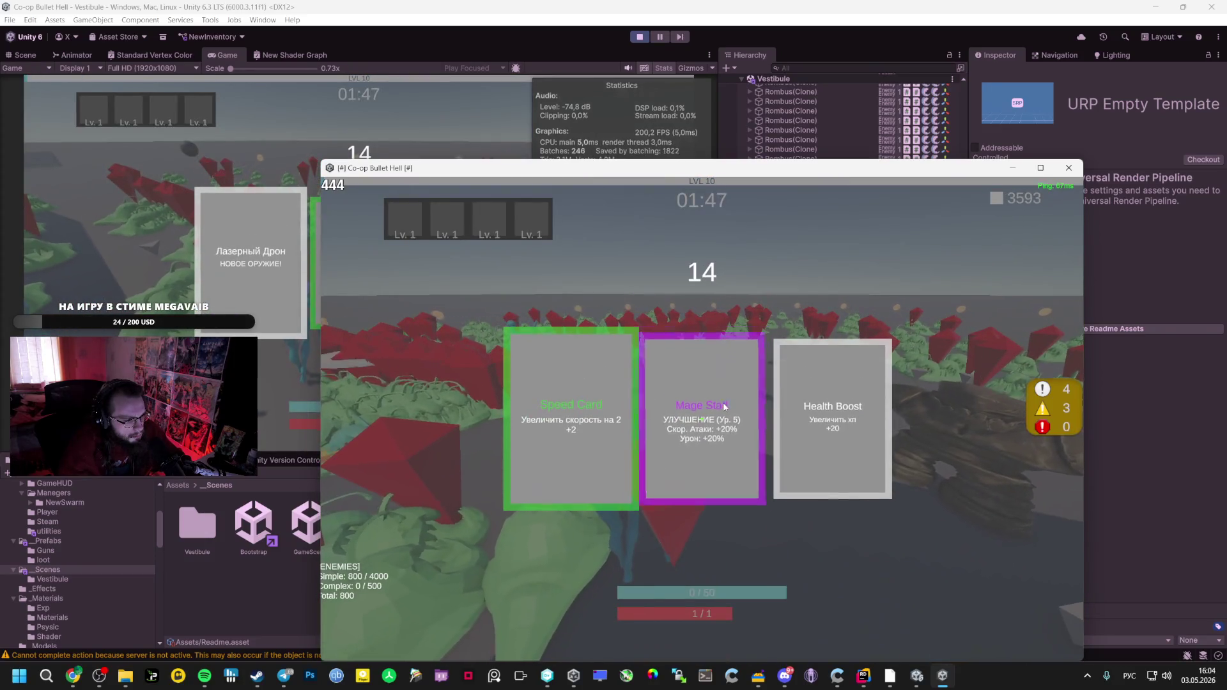
{"action": "left_click", "coordinate": [724, 406]}
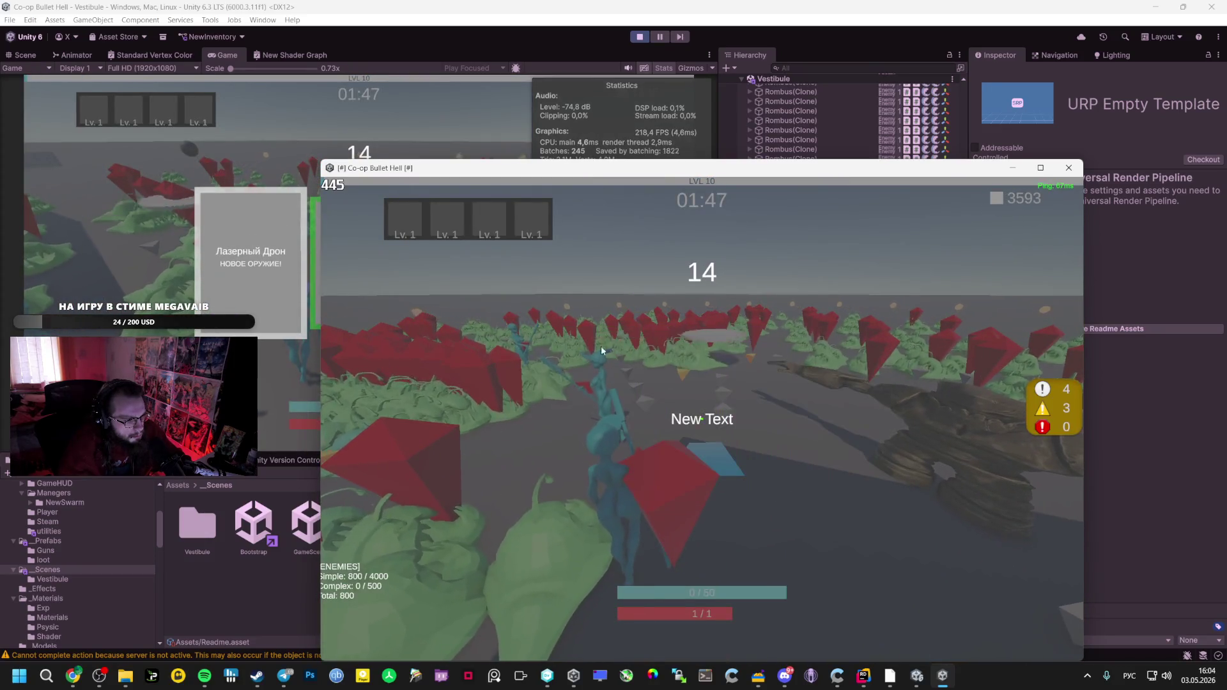
{"action": "key", "text": "alt+Tab"}
{"action": "left_click", "coordinate": [270, 249]}
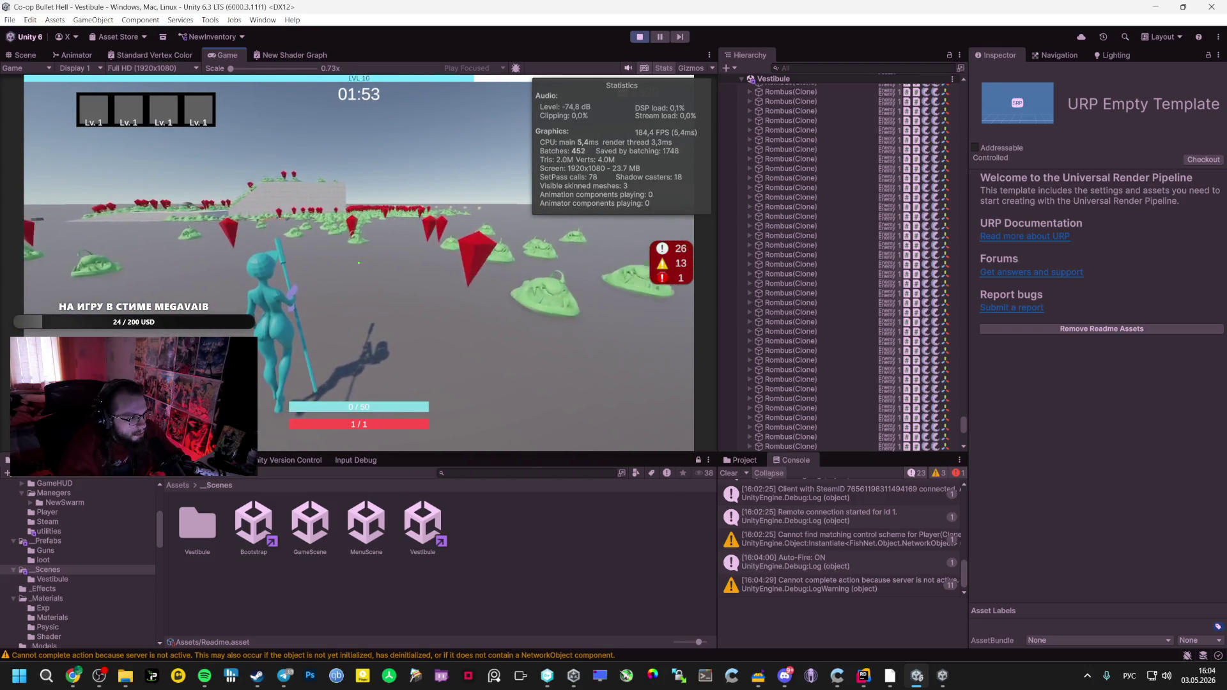
{"action": "key", "text": "alt+Tab"}
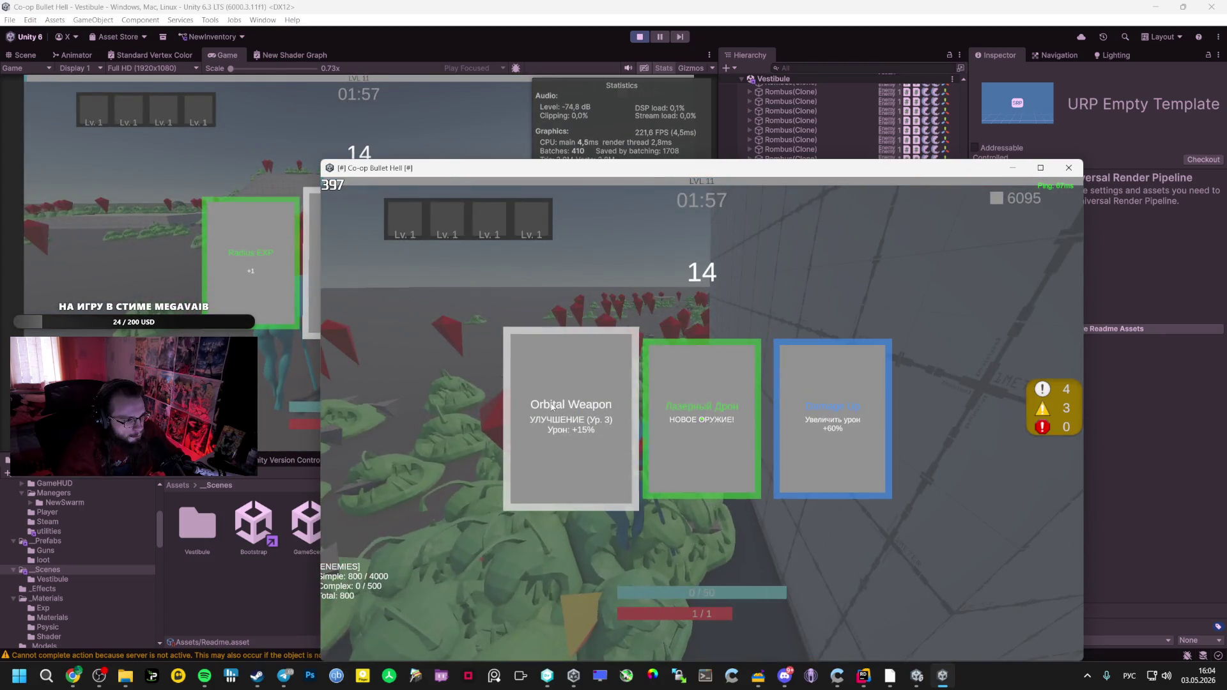
{"action": "left_click", "coordinate": [845, 419]}
{"action": "key", "text": "alt+Tab"}
{"action": "left_click", "coordinate": [431, 239]}
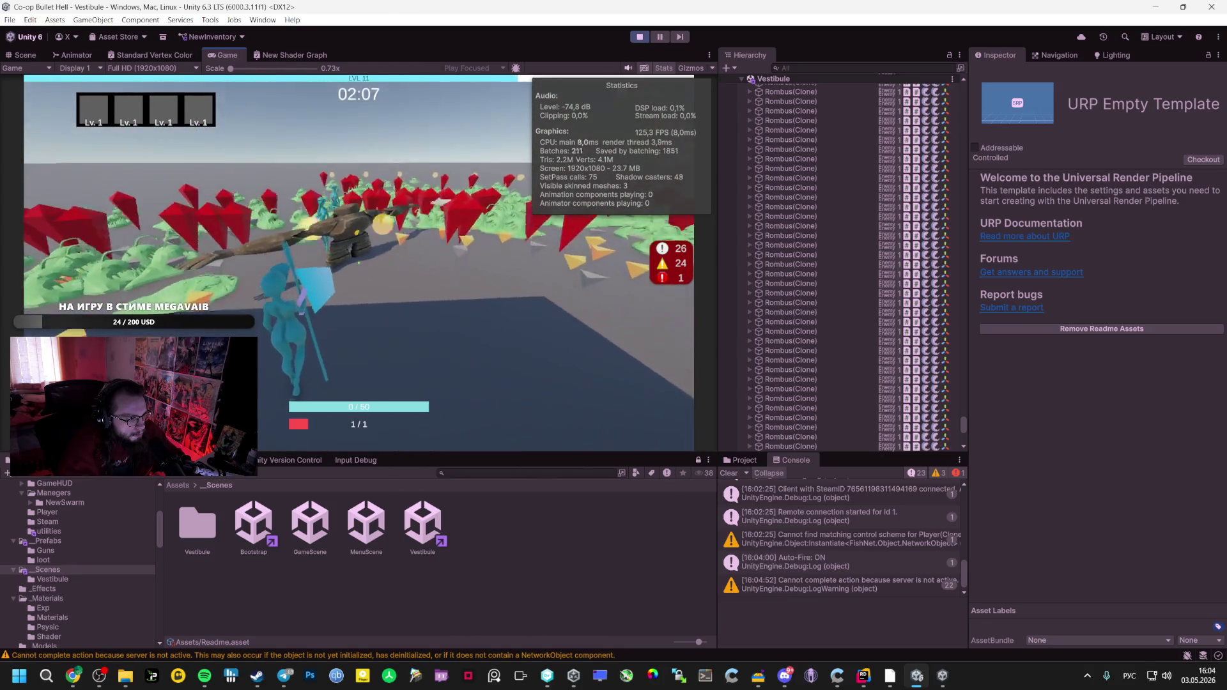
{"action": "key", "text": "alt+Tab"}
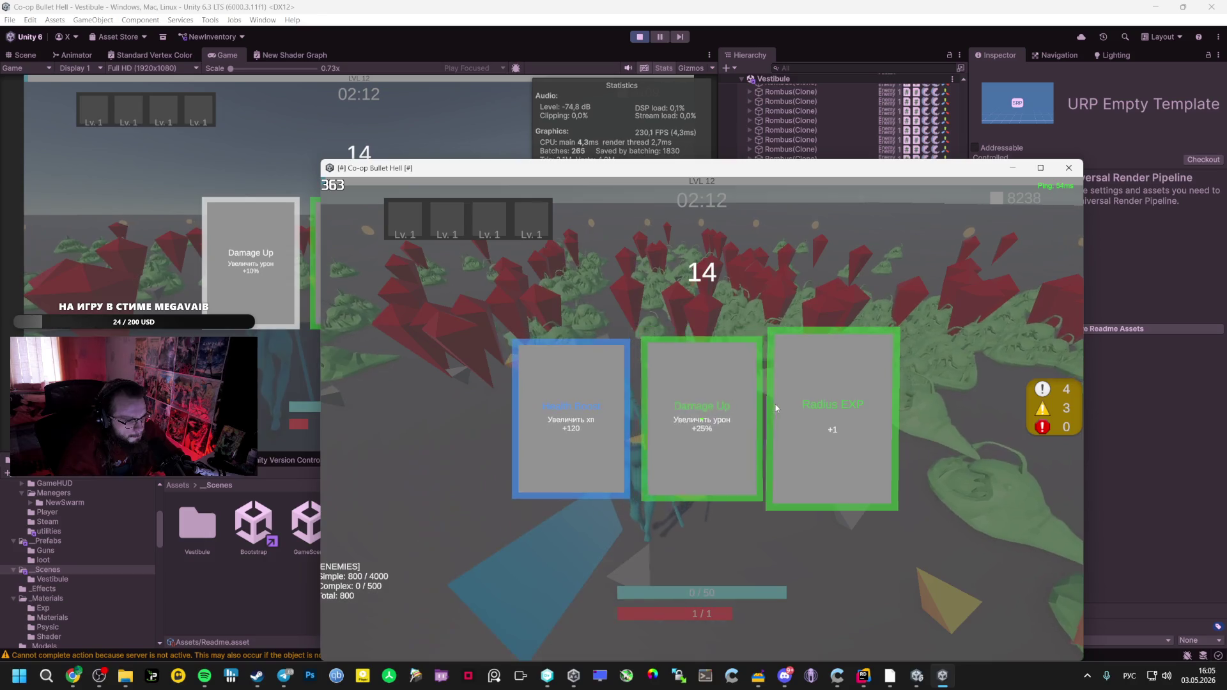
Choose an upgrade card for the client, then the КриоГАН upgrade for the host
{"action": "left_click", "coordinate": [715, 398]}
{"action": "left_click", "coordinate": [243, 165]}
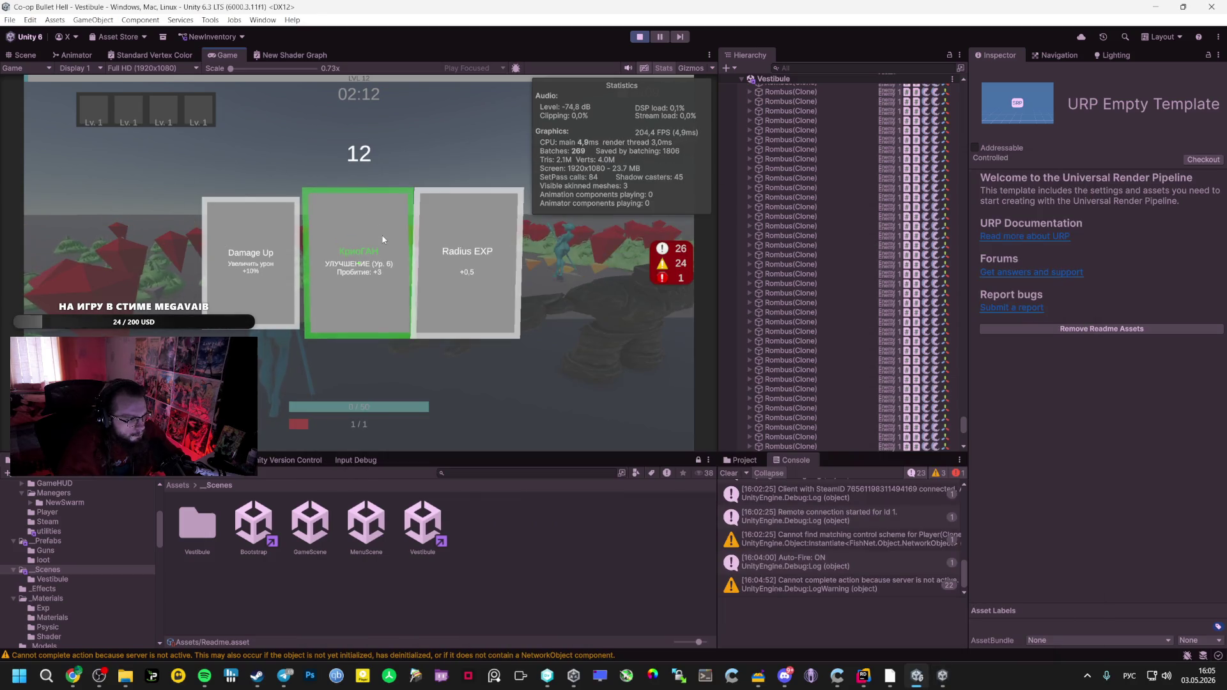
{"action": "left_click", "coordinate": [383, 239]}
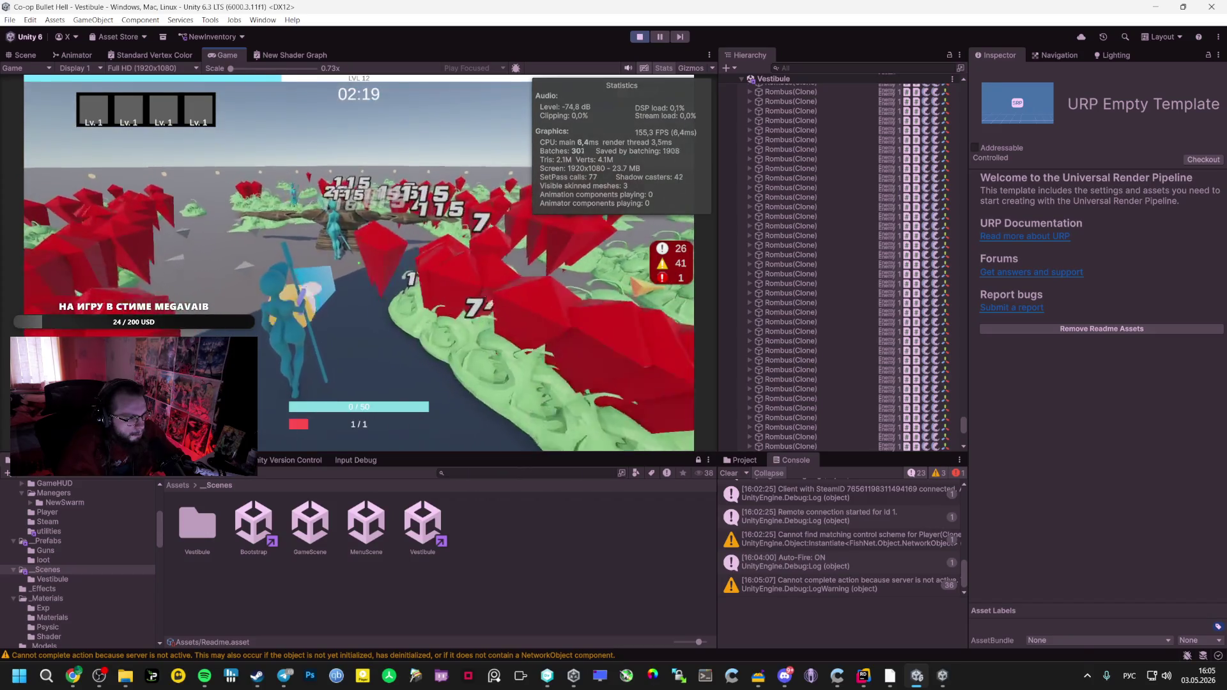
{"action": "key", "text": "alt+Tab"}
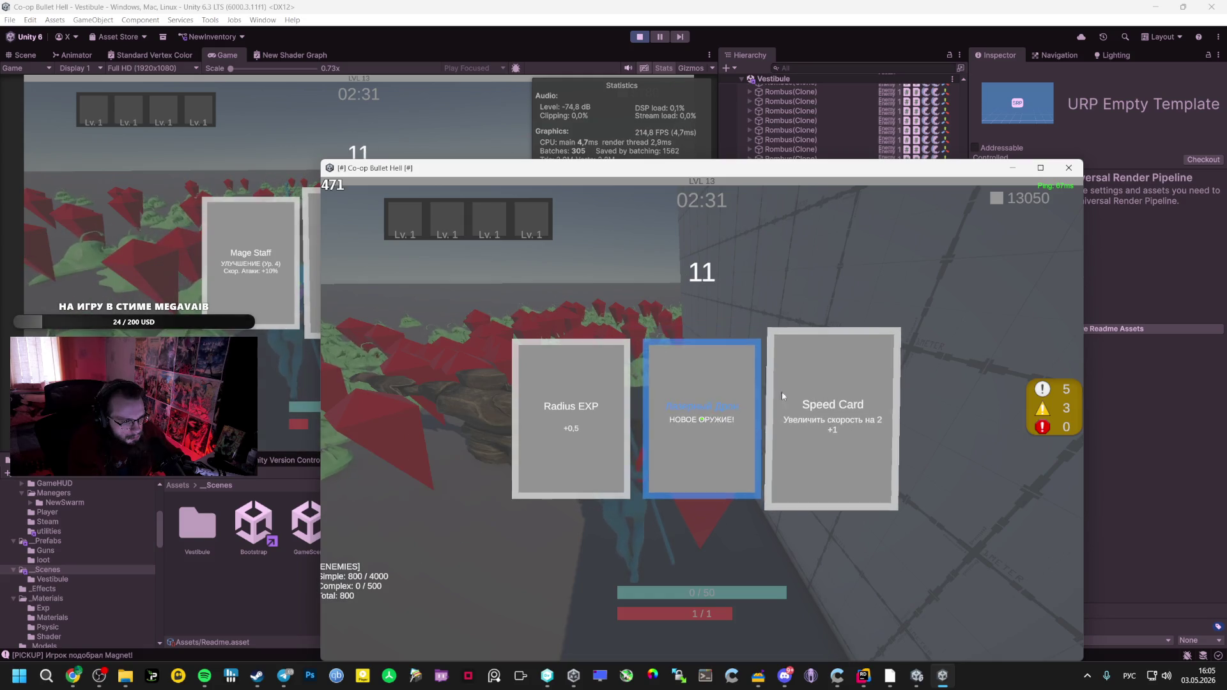
Give the client the new-weapon card and the host the Mage Staff upgrade, then keep playing
{"action": "left_click", "coordinate": [732, 407]}
{"action": "left_click", "coordinate": [274, 145]}
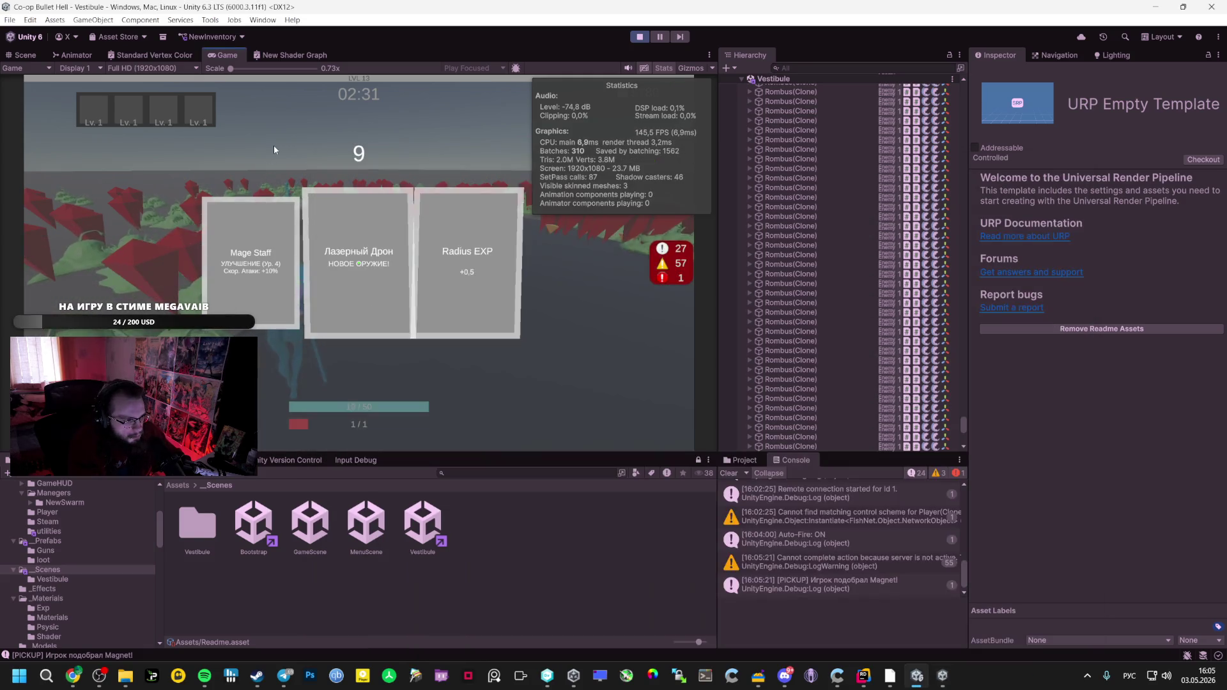
{"action": "left_click", "coordinate": [232, 239]}
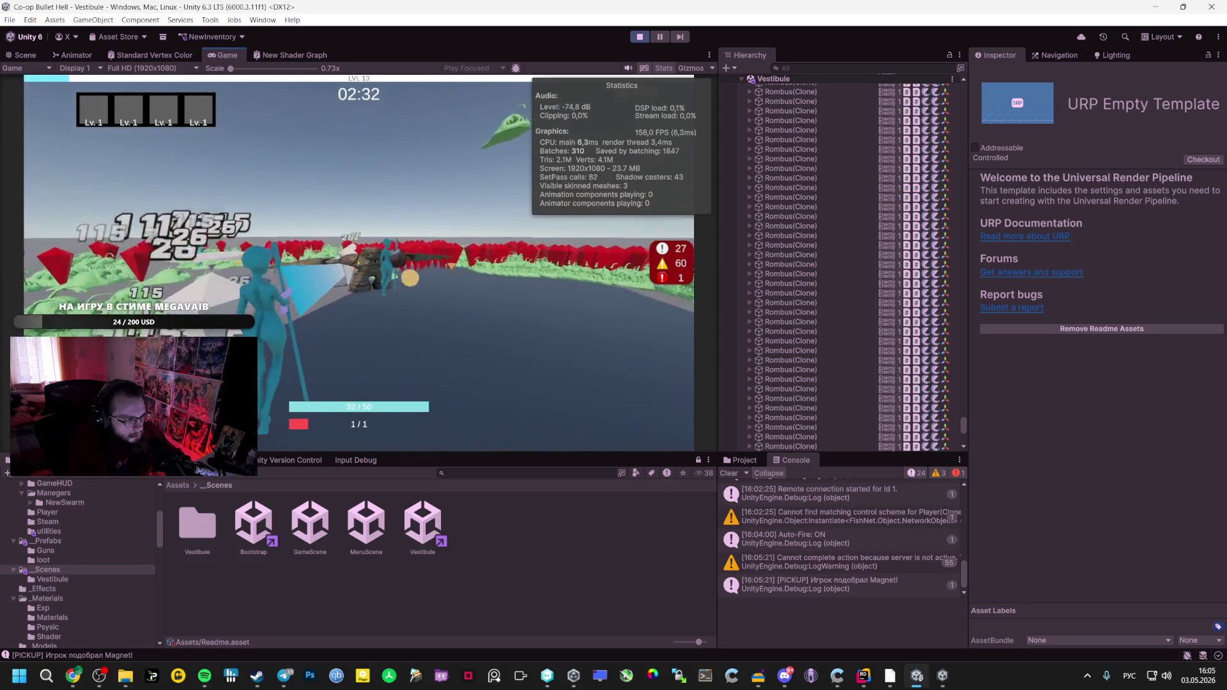
{"action": "key", "text": "alt+Tab"}
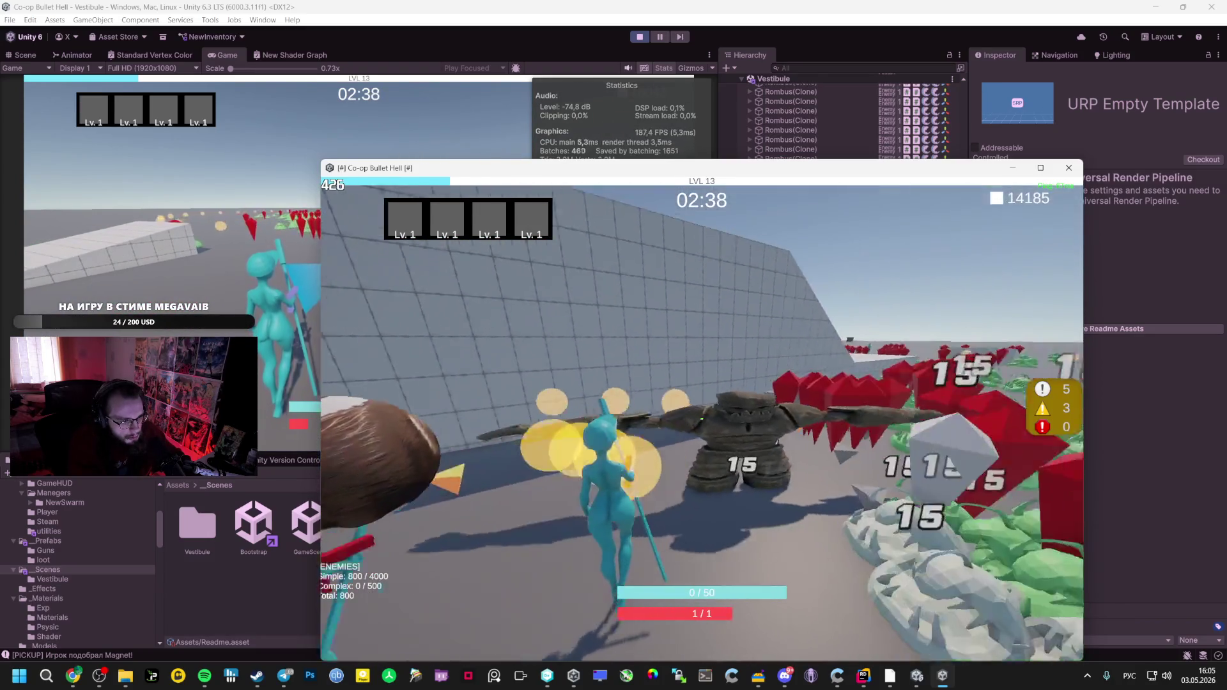
{"action": "key", "text": "alt+Tab"}
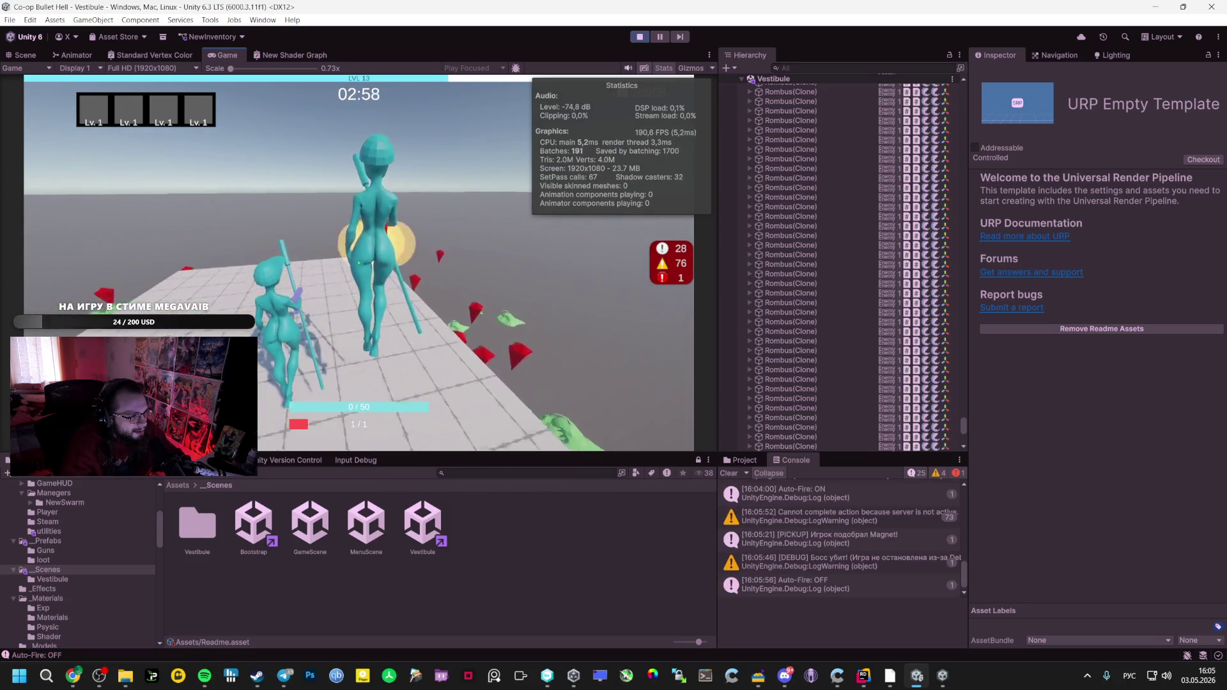
Keep playing the run, alternating between the client's build and the host's editor game
{"action": "key", "text": "alt+Tab"}
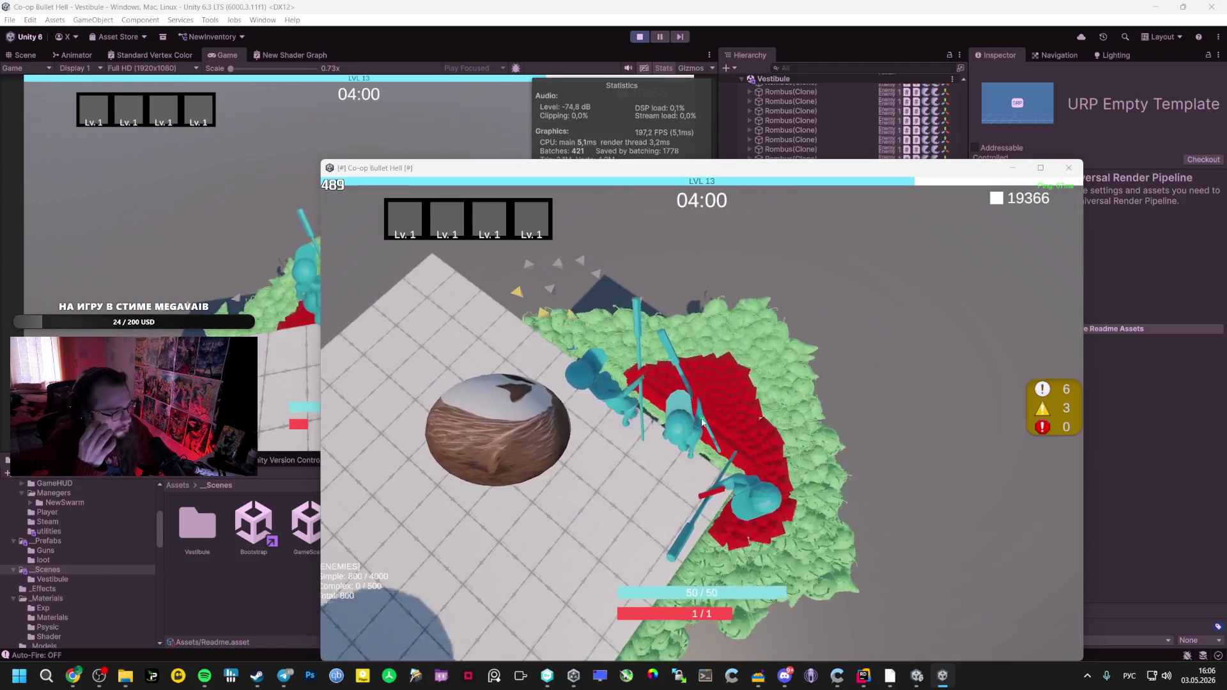
{"action": "key", "text": "alt+Tab"}
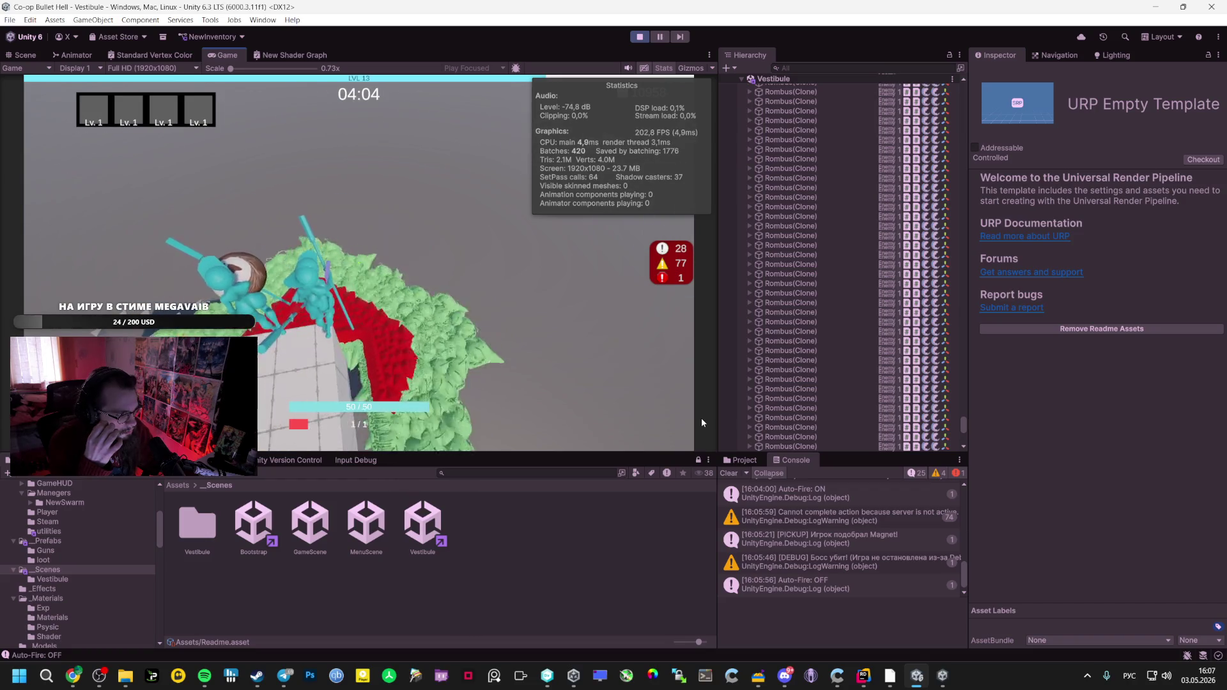
{"action": "key", "text": "alt+Tab"}
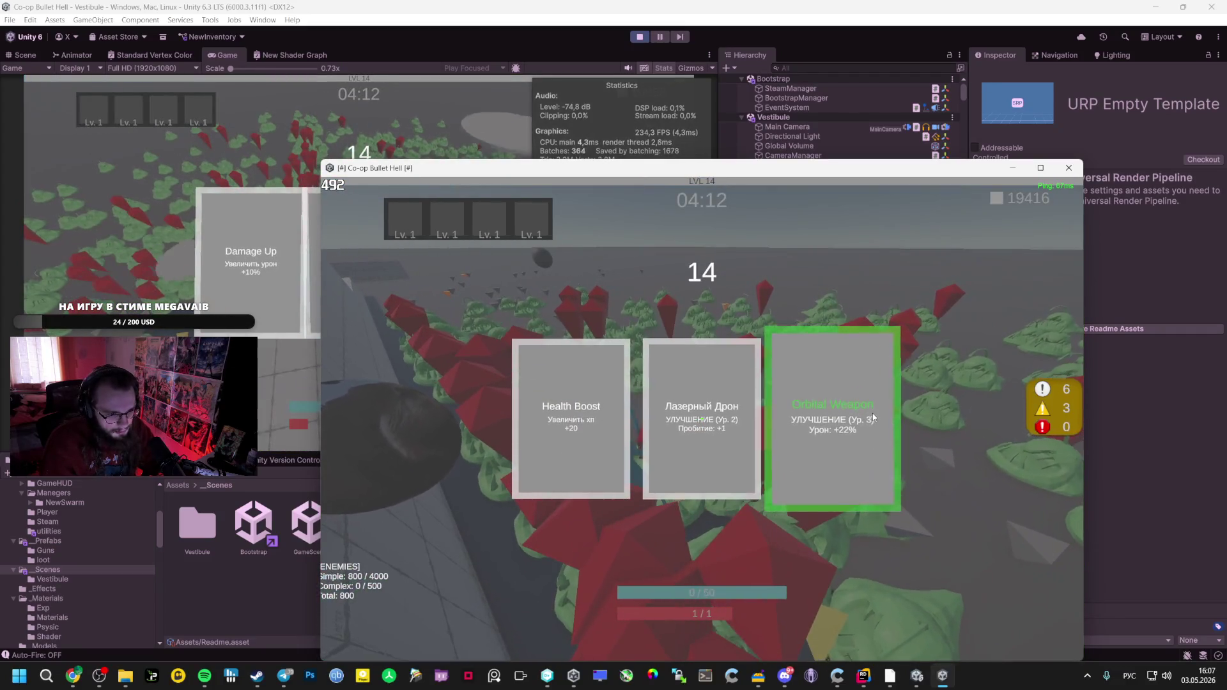
Take the right-hand level 14 card for the client and a card for the host, then resume the client
{"action": "left_click", "coordinate": [873, 416]}
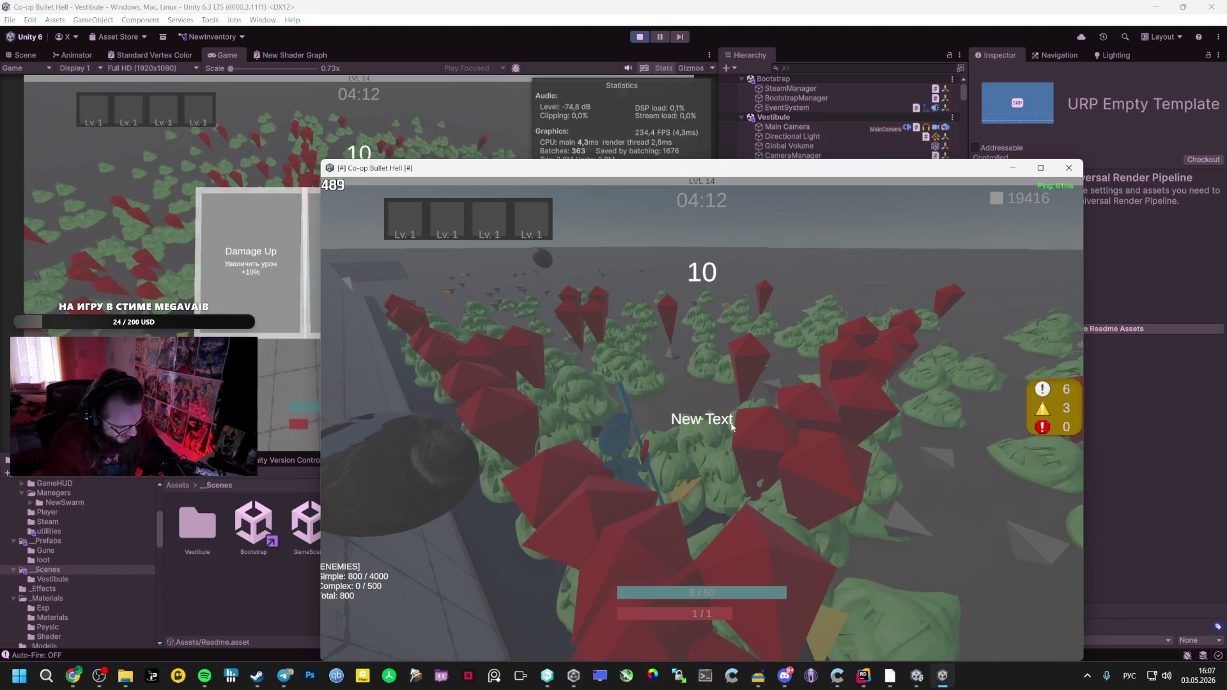
{"action": "left_click", "coordinate": [271, 240]}
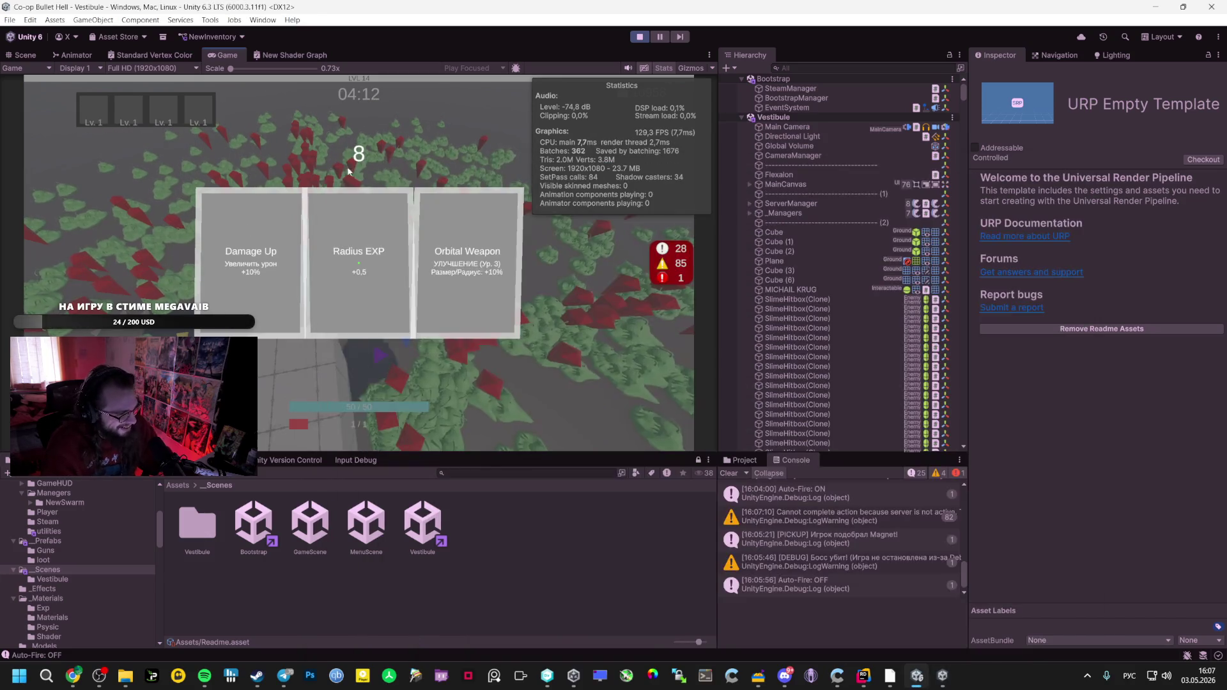
{"action": "key", "text": "alt+Tab"}
{"action": "left_click", "coordinate": [205, 246]}
{"action": "key", "text": "alt+Tab"}
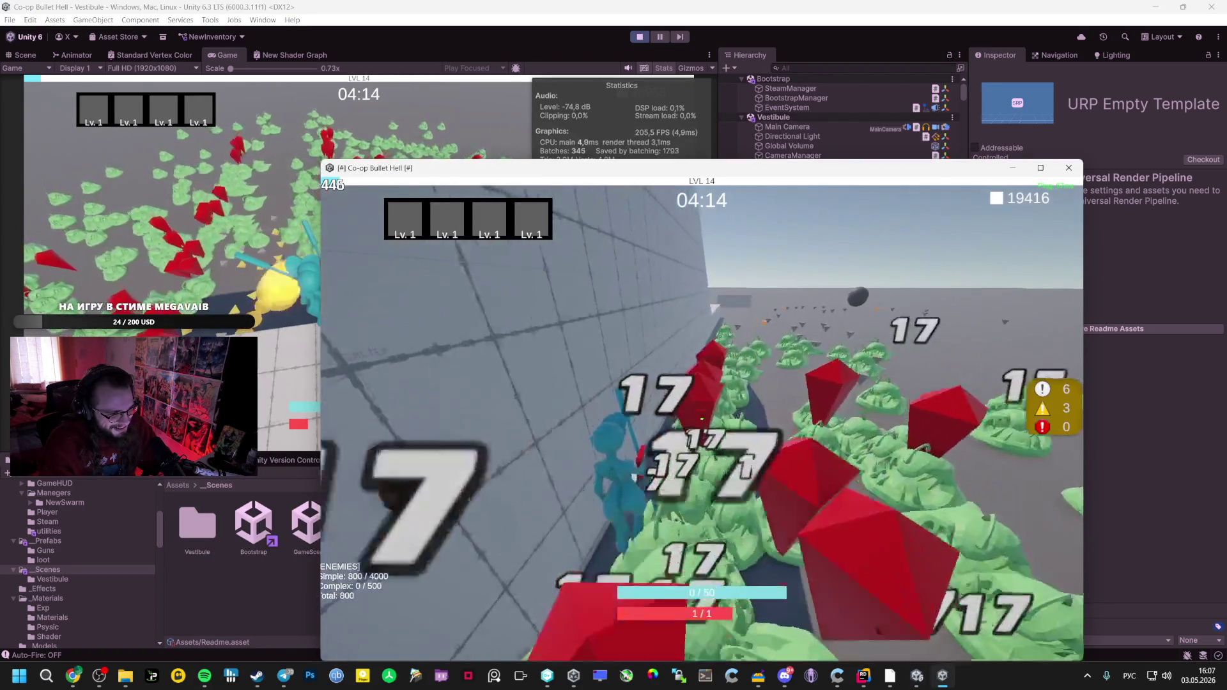
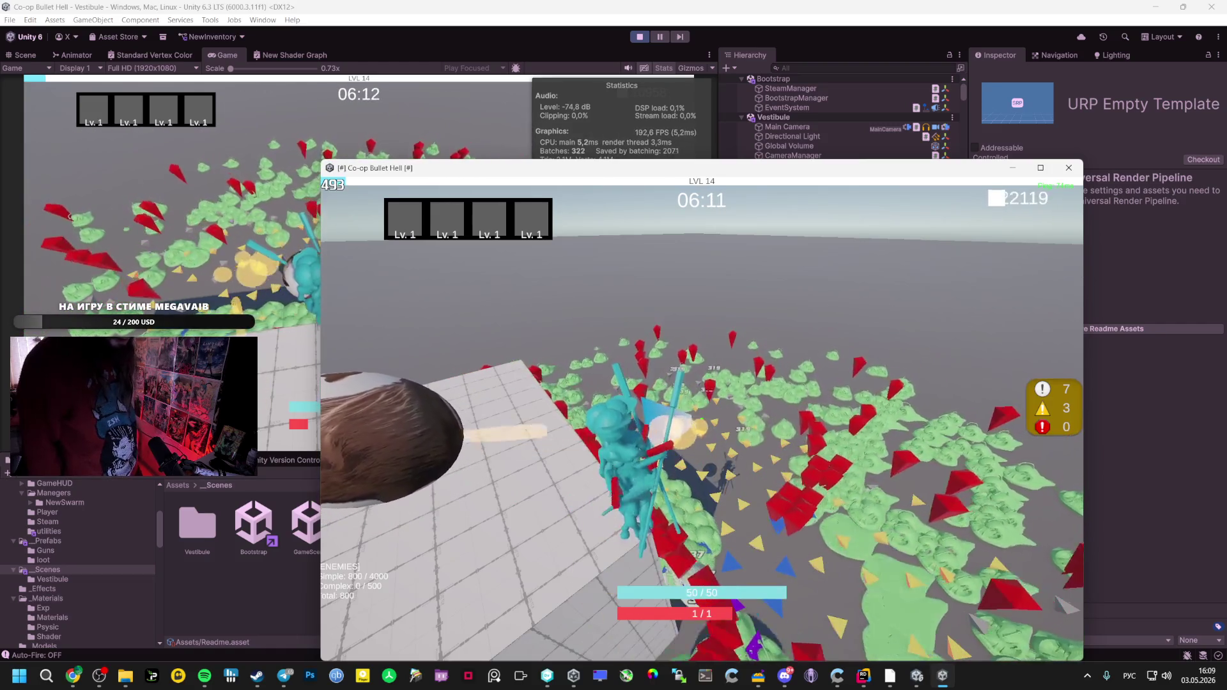
Pause the running Co-op Bullet Hell stress test and stop the editor's play session
{"action": "key", "text": "alt+Tab"}
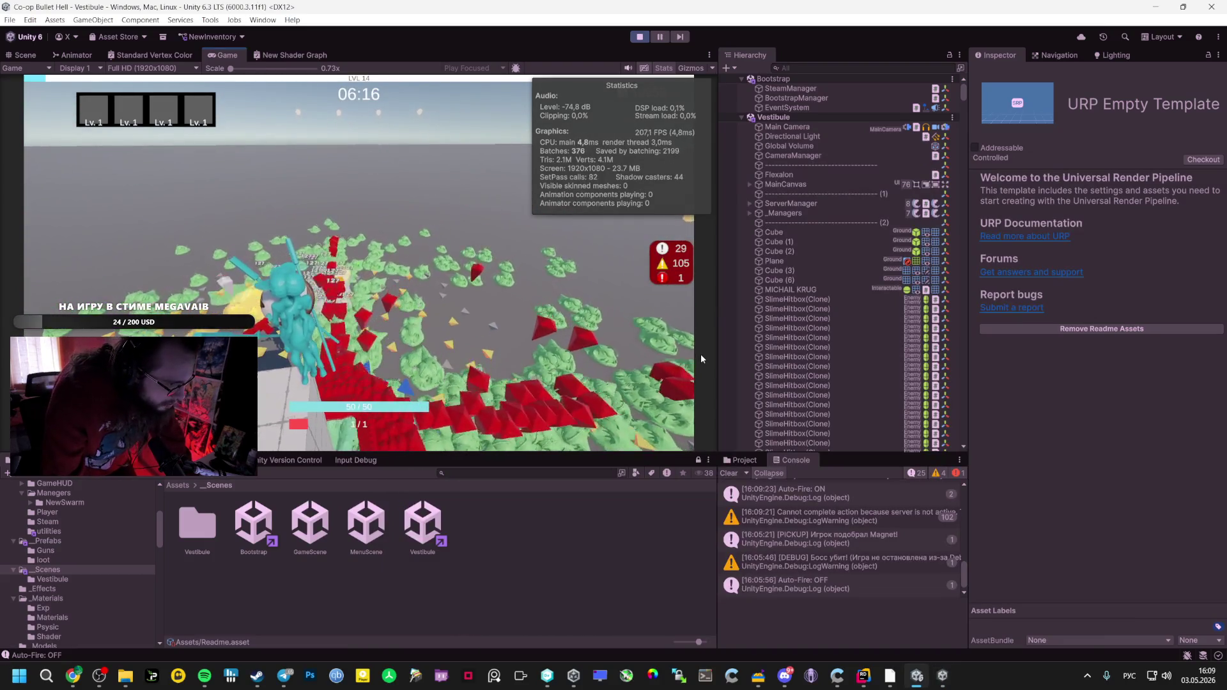
{"action": "key", "text": "alt+Tab"}
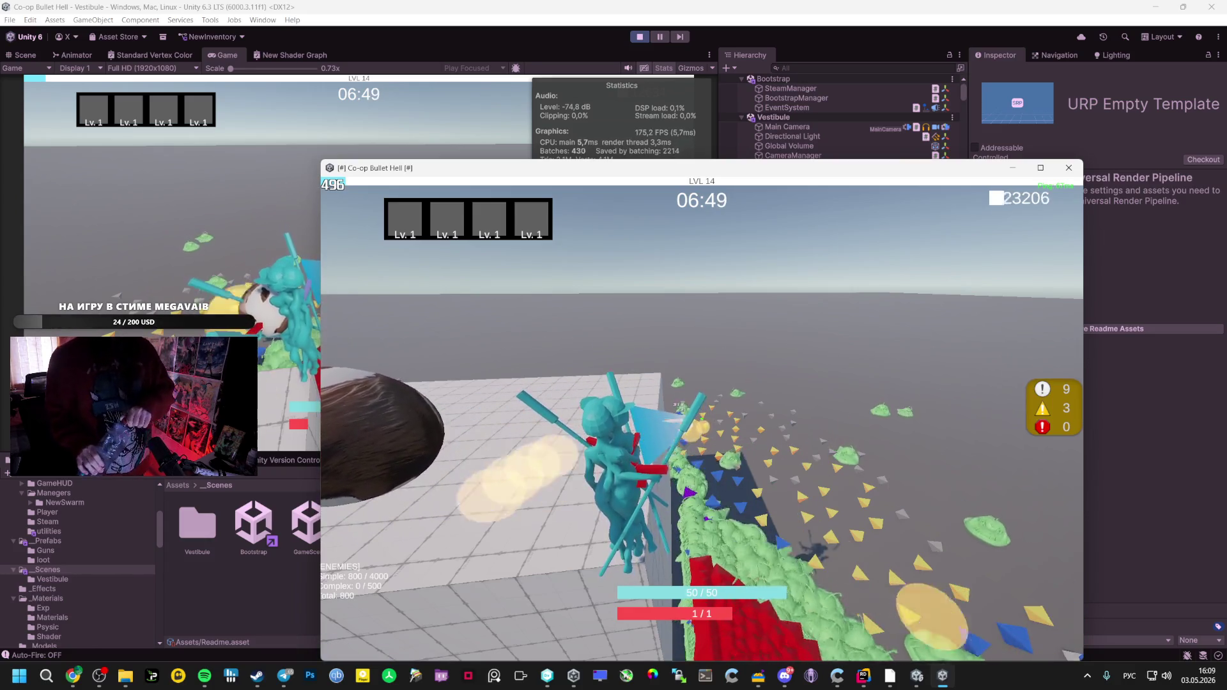
{"action": "key", "text": "Escape"}
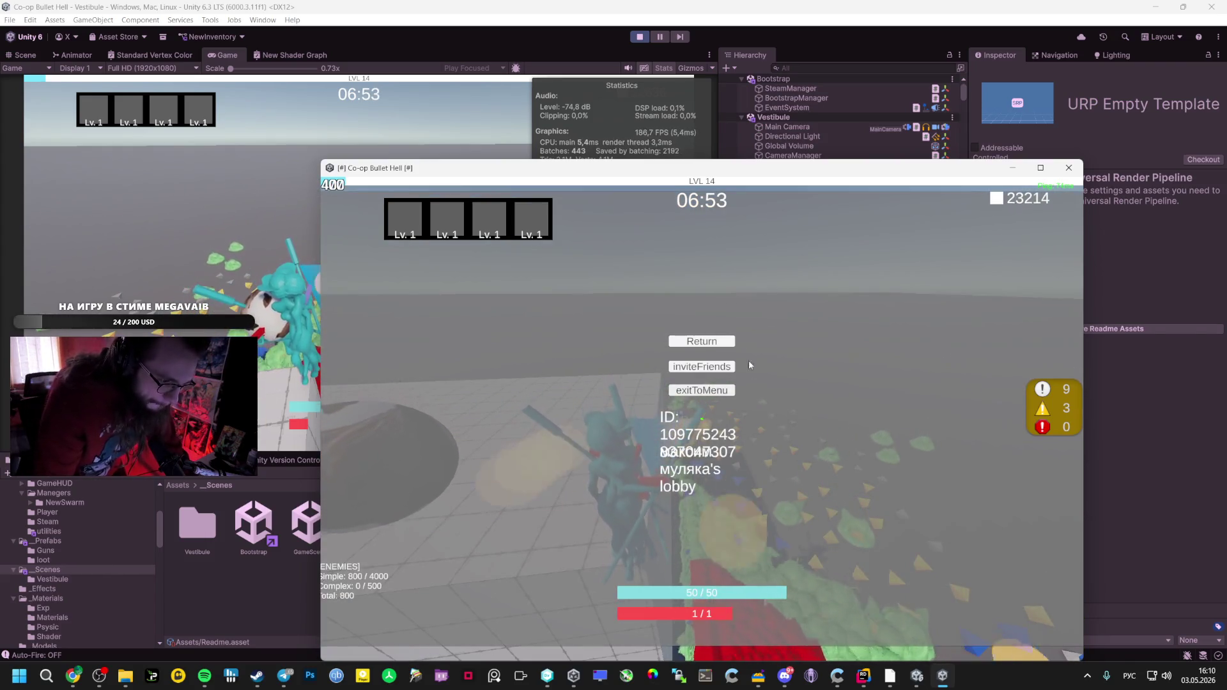
{"action": "left_click", "coordinate": [643, 35]}
{"action": "left_click", "coordinate": [642, 35]}
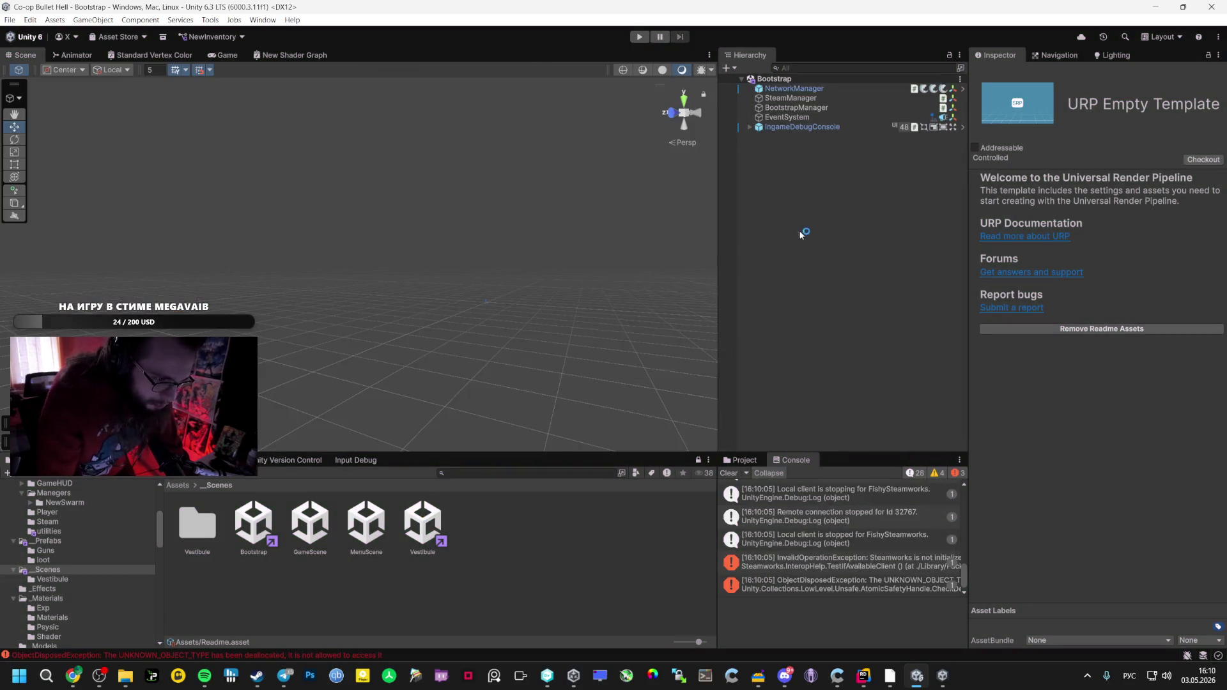
Open the Vestibule scene and set the WaveMangaer Boss Minute to 20
{"action": "left_click", "coordinate": [425, 519]}
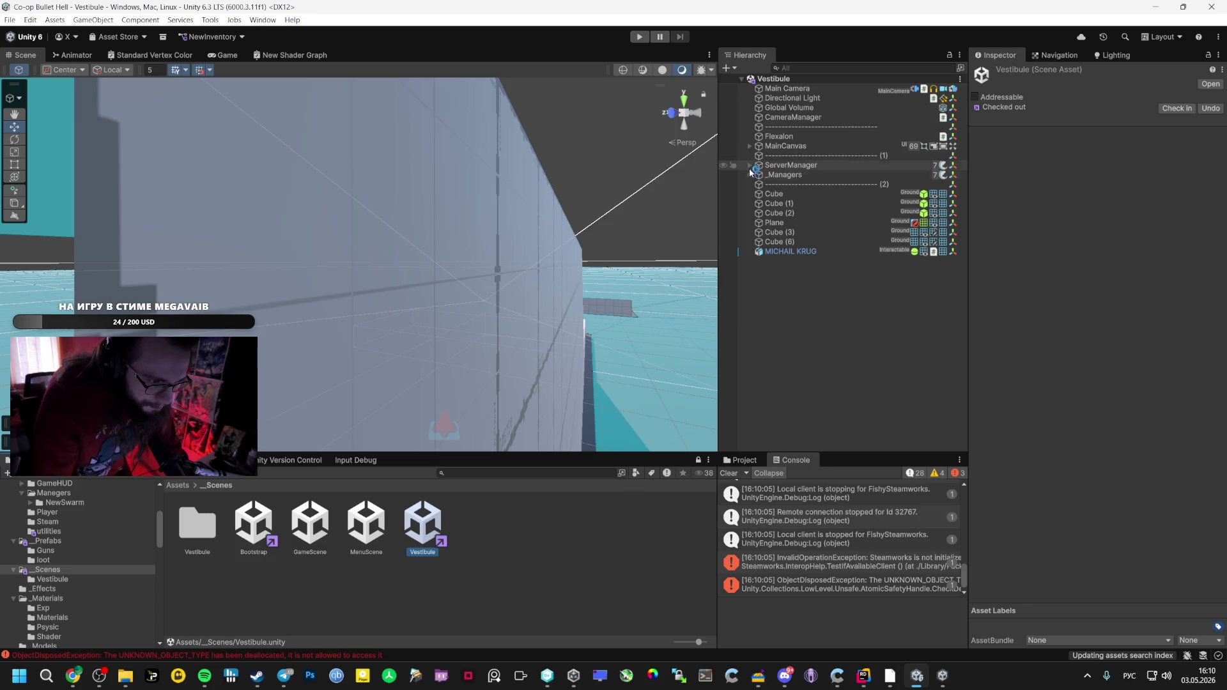
{"action": "left_click", "coordinate": [749, 175]}
{"action": "left_click", "coordinate": [808, 184]}
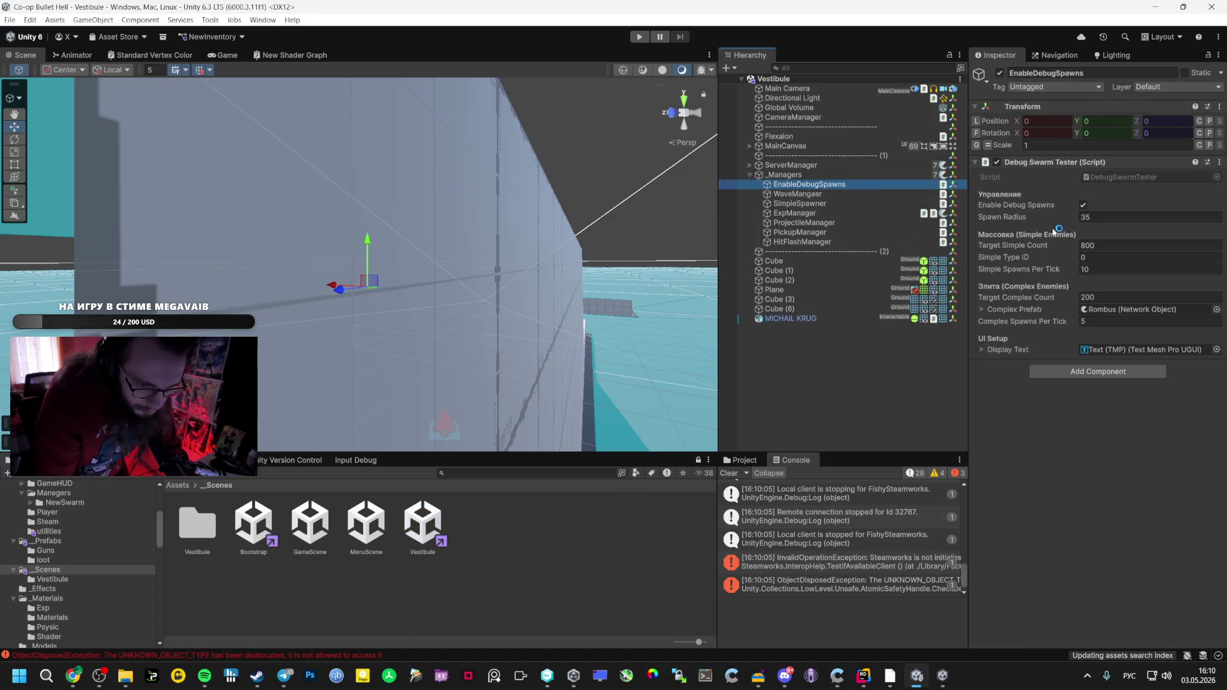
{"action": "left_click", "coordinate": [1097, 246]}
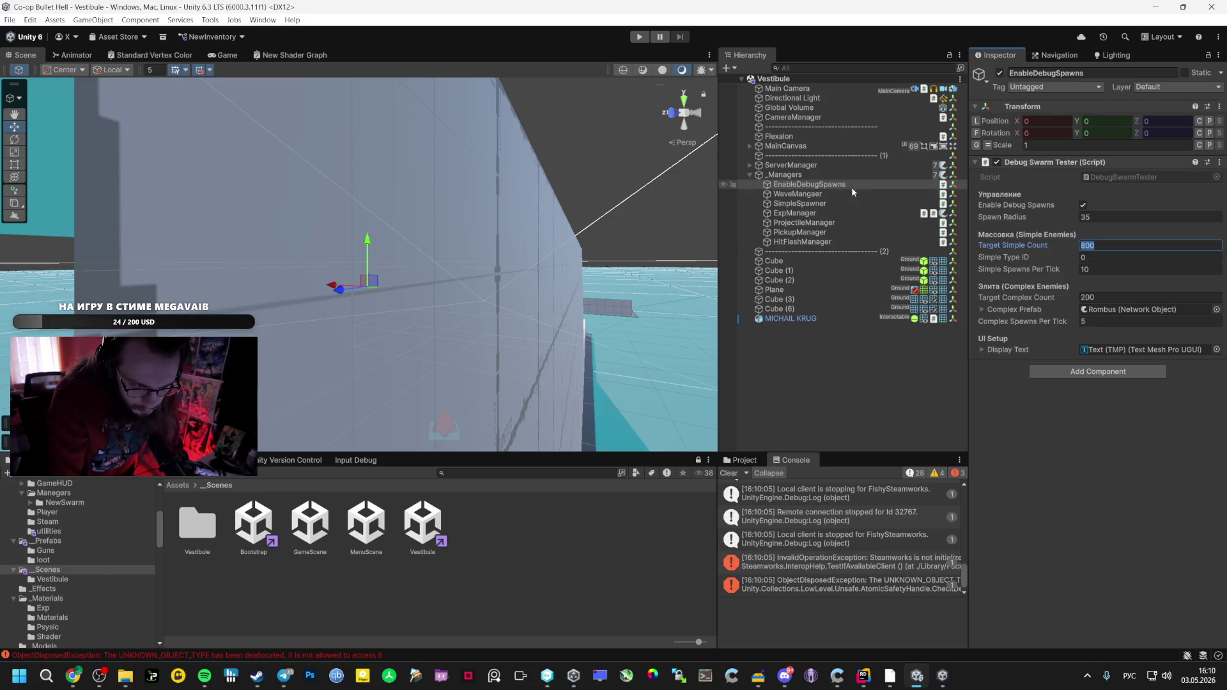
{"action": "left_click", "coordinate": [830, 195]}
{"action": "left_click", "coordinate": [1110, 306]}
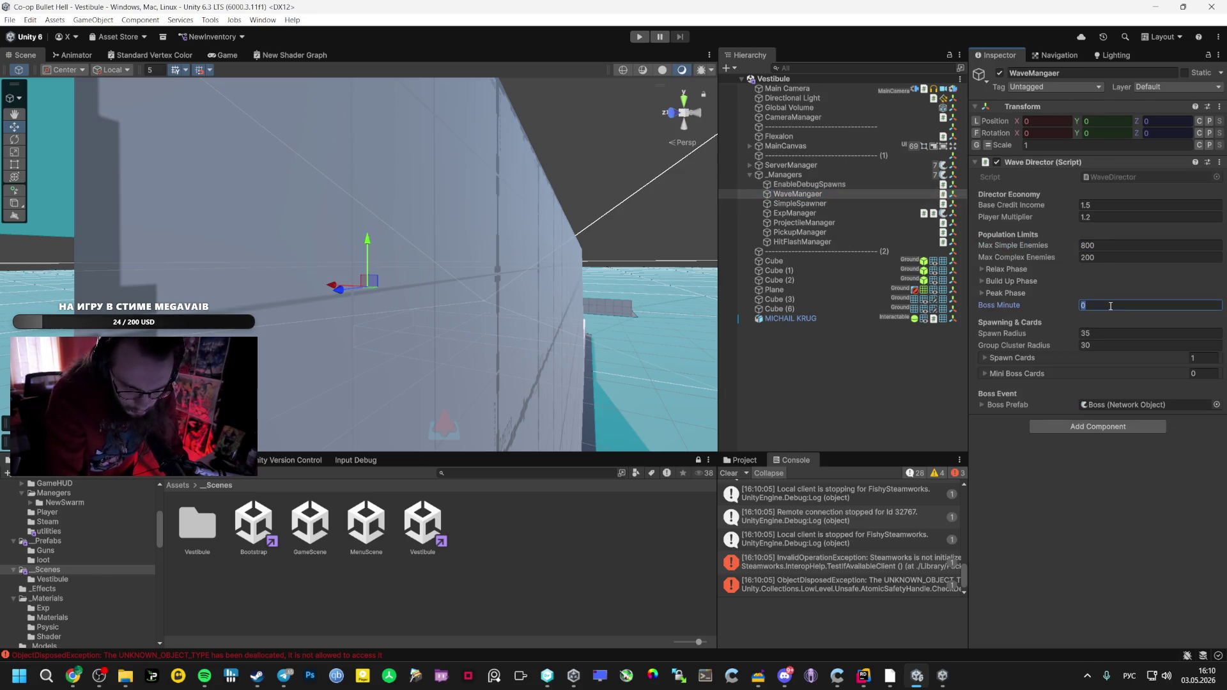
{"action": "left_click", "coordinate": [984, 358]}
{"action": "left_click", "coordinate": [984, 358]}
{"action": "type", "text": "20"}
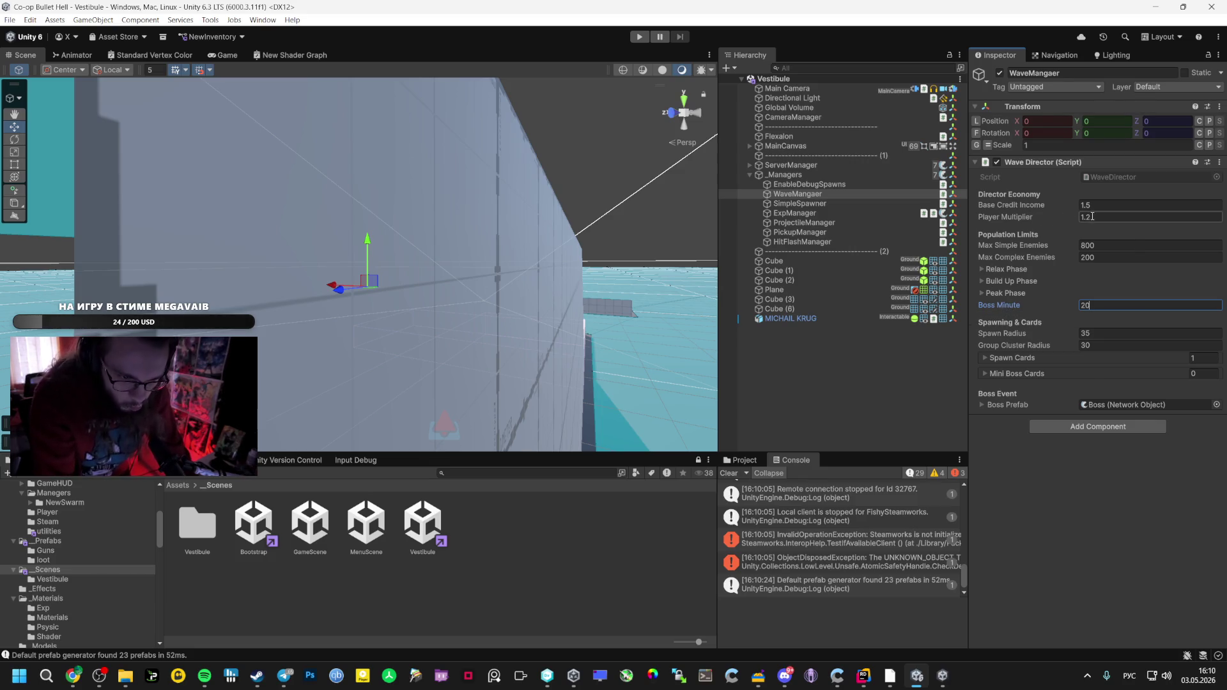
{"action": "left_click", "coordinate": [1102, 258]}
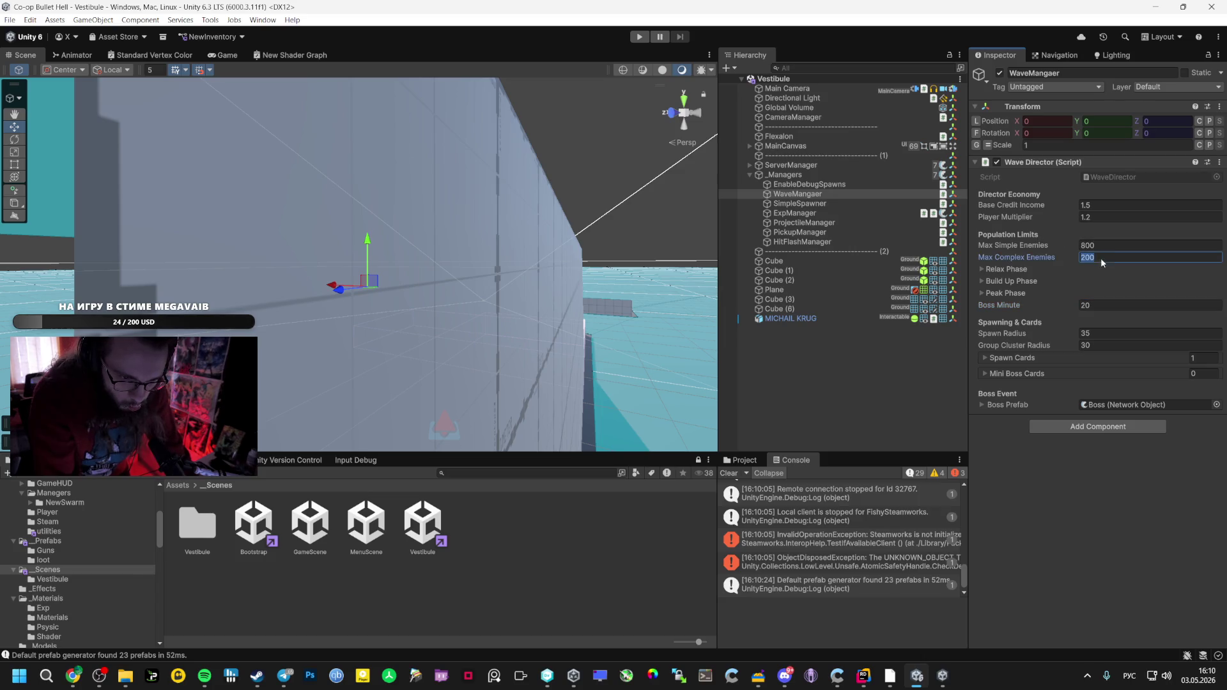
Set EnableDebugSpawns to 2000 simple and 400 complex enemies, then enter play mode
{"action": "left_click", "coordinate": [800, 204]}
{"action": "key", "text": "Up"}
{"action": "key", "text": "Up"}
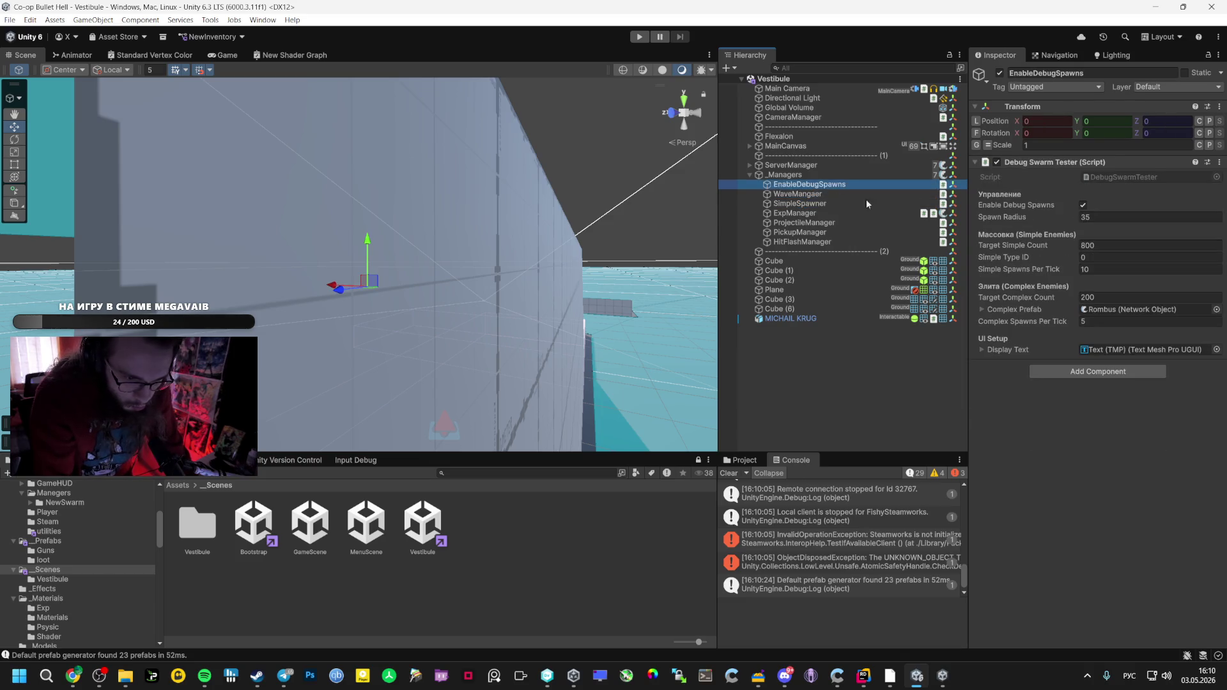
{"action": "left_click", "coordinate": [1107, 297]}
{"action": "type", "text": "5"}
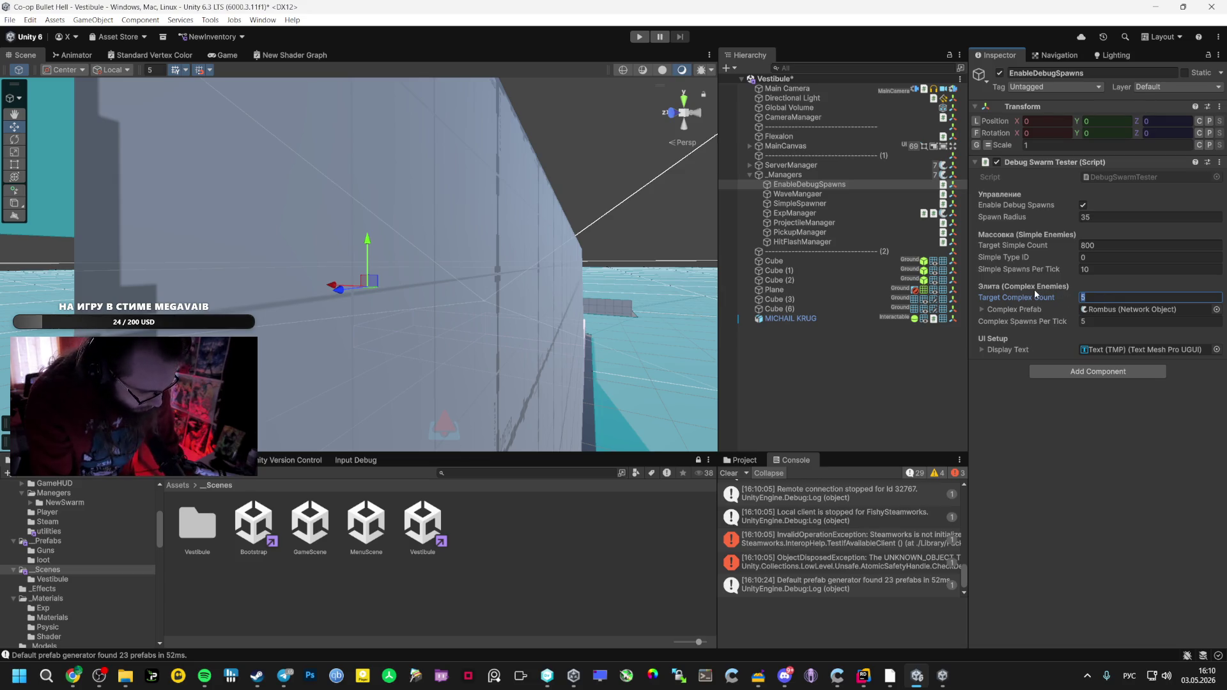
{"action": "type", "text": "00"}
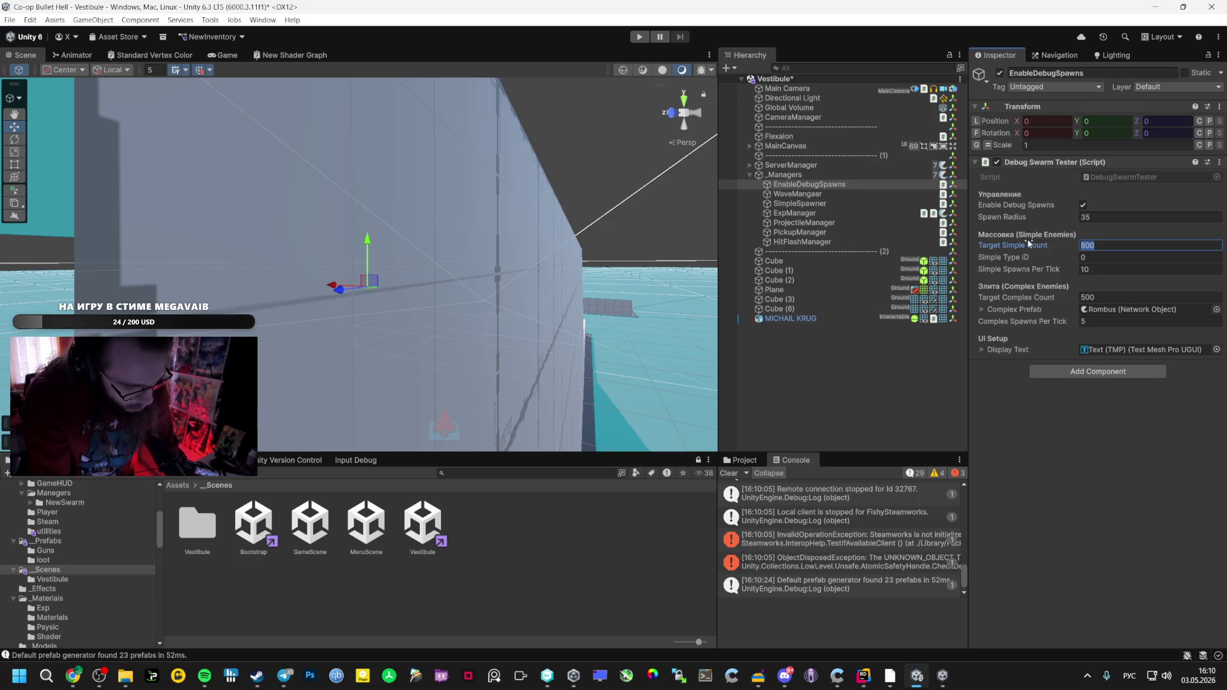
{"action": "left_click", "coordinate": [1105, 297]}
{"action": "type", "text": "400"}
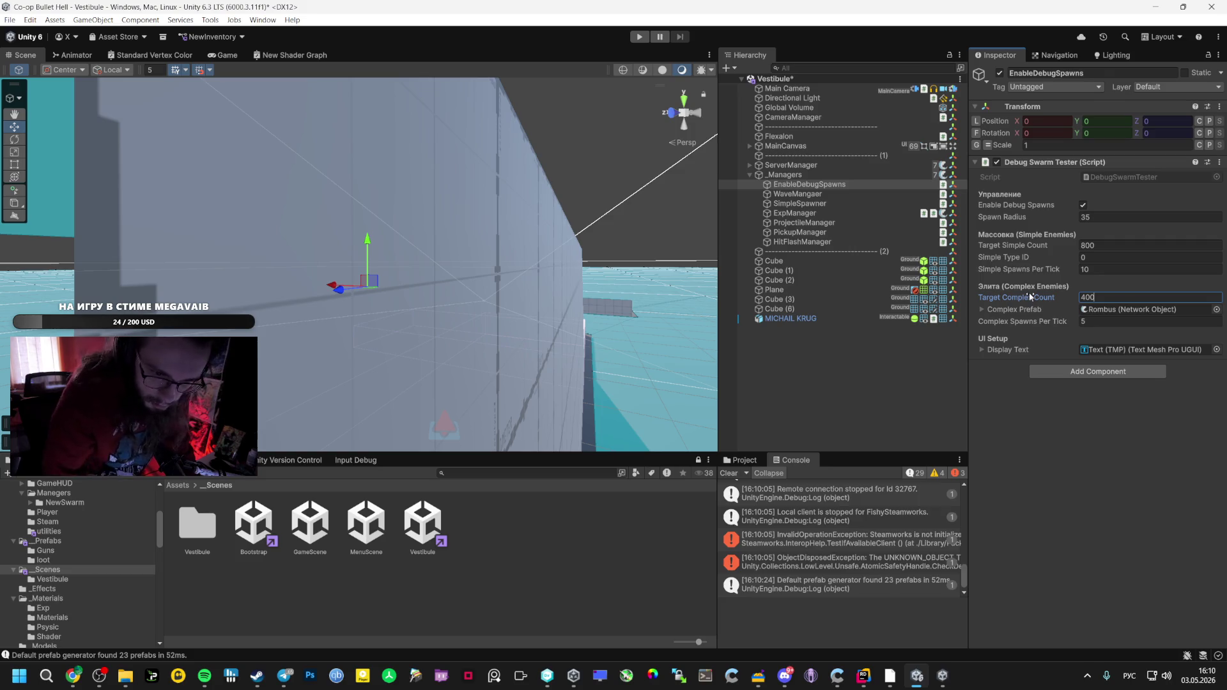
{"action": "left_click", "coordinate": [1139, 243]}
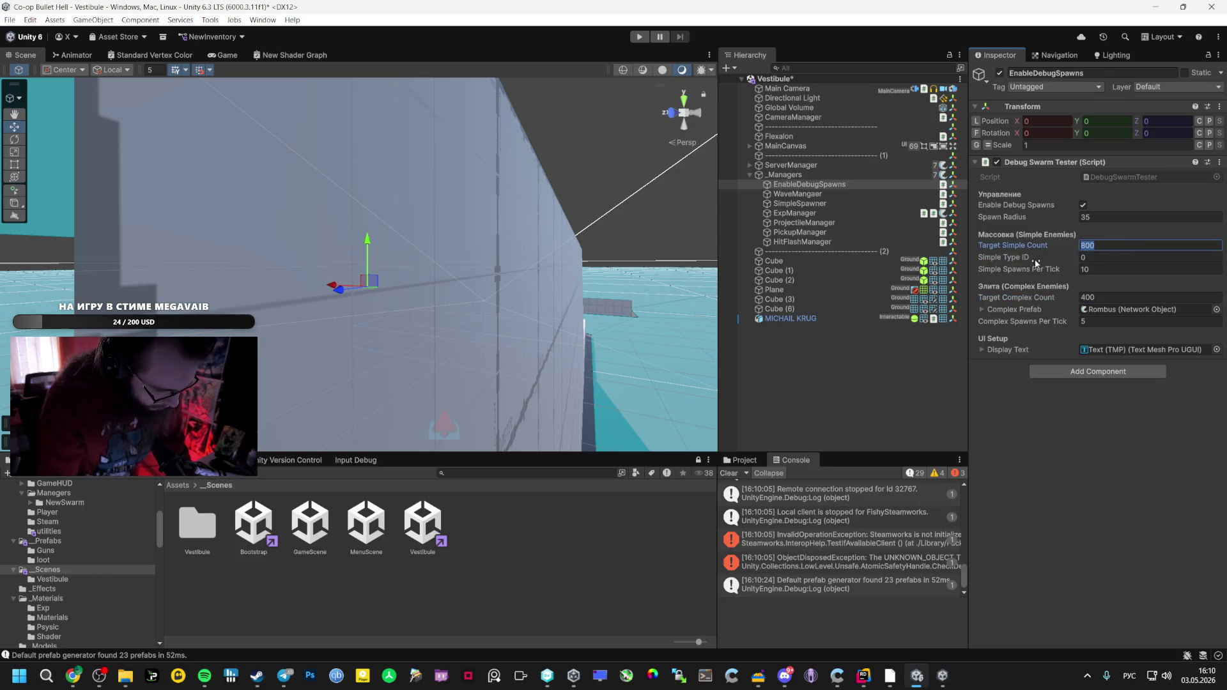
{"action": "type", "text": "20000"}
{"action": "key", "text": "BackSpace"}
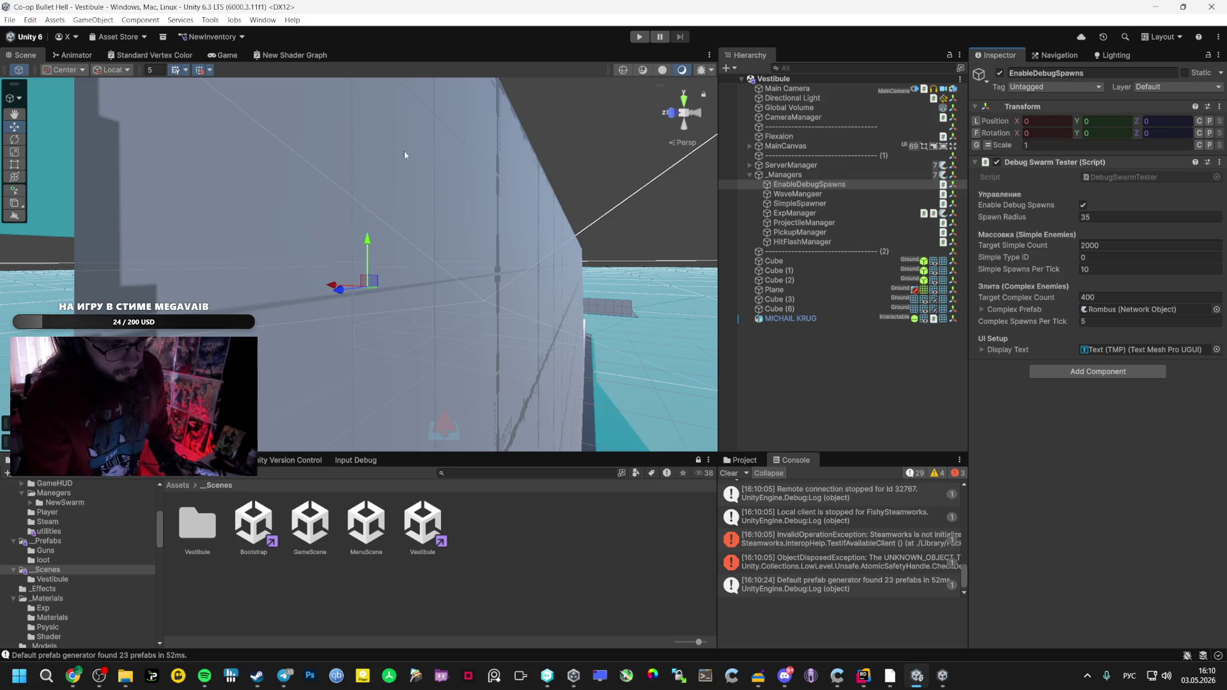
{"action": "left_click", "coordinate": [639, 37]}
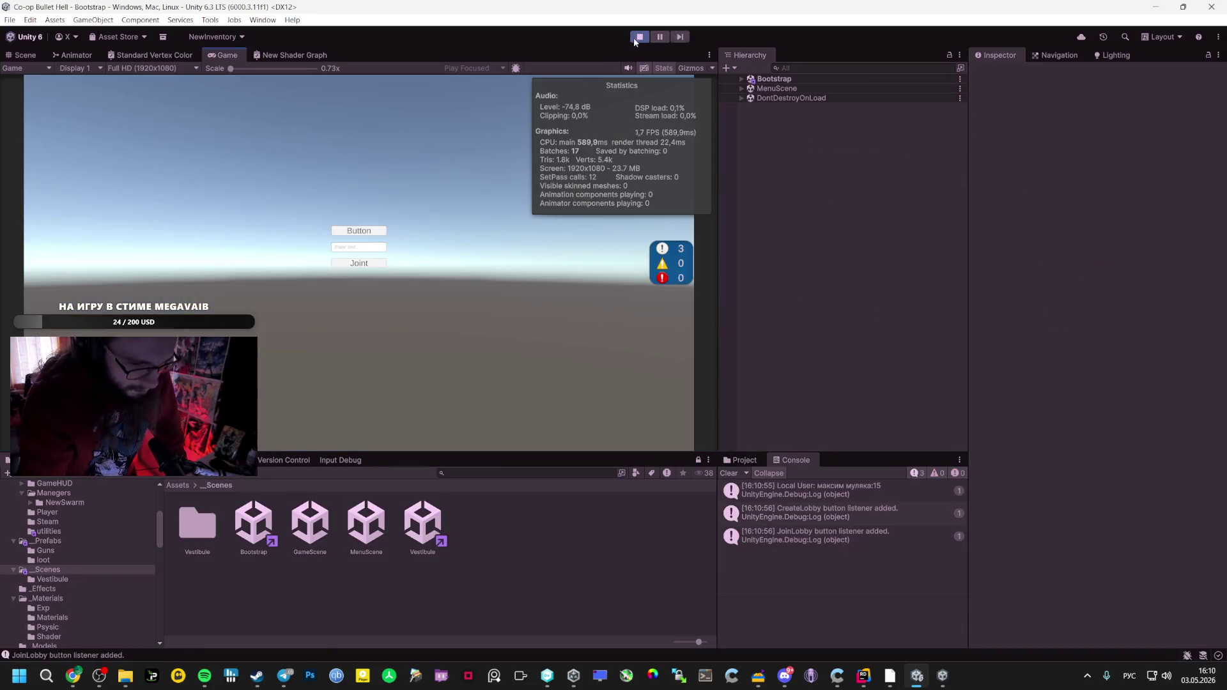
Host a lobby from the Bootstrap menu, stop play, and host again in a fresh session
{"action": "left_click", "coordinate": [355, 247]}
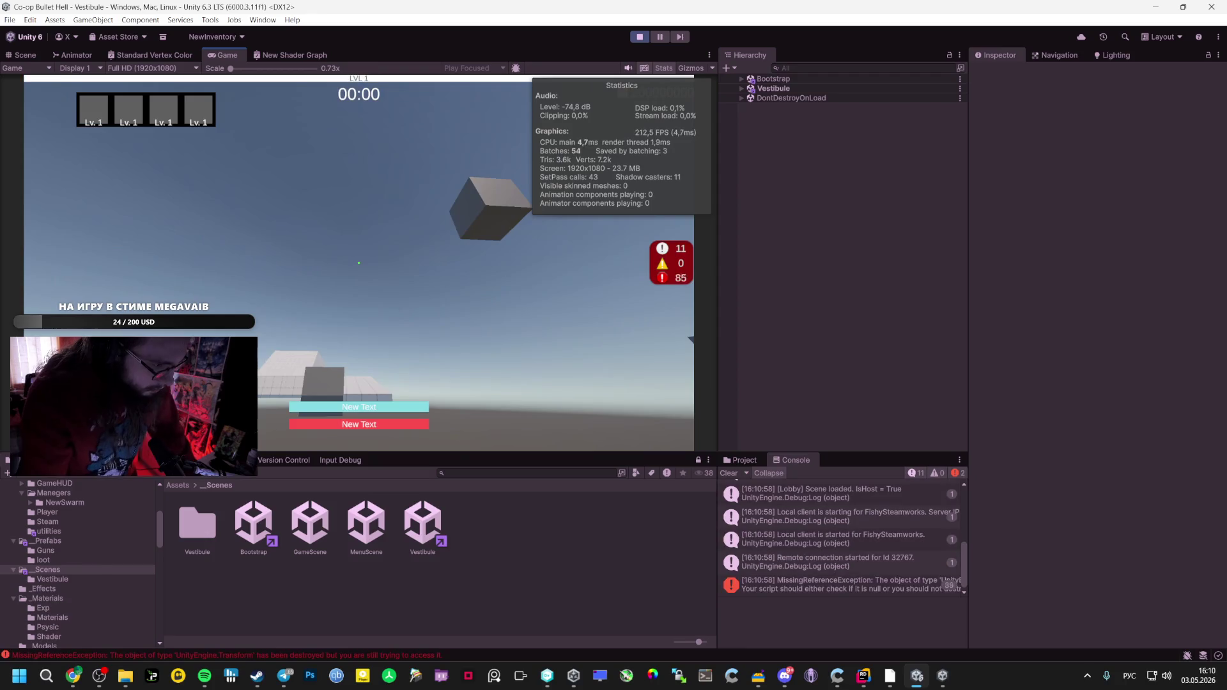
{"action": "key", "text": "Escape"}
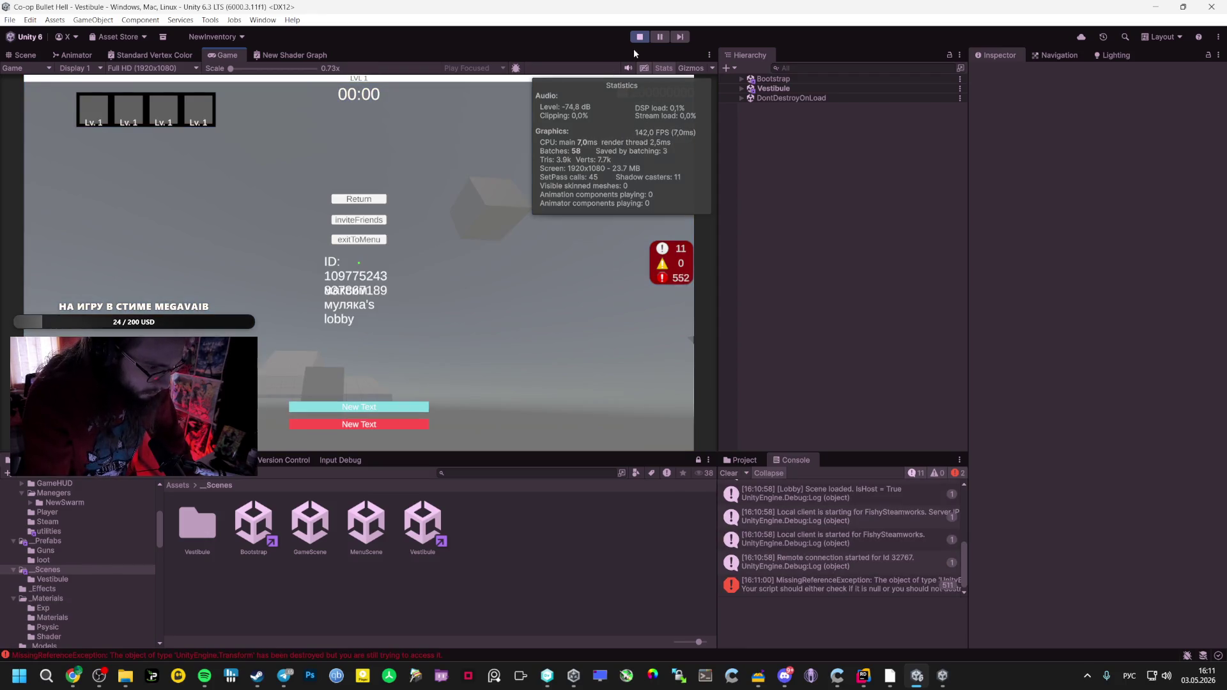
{"action": "left_click", "coordinate": [640, 36]}
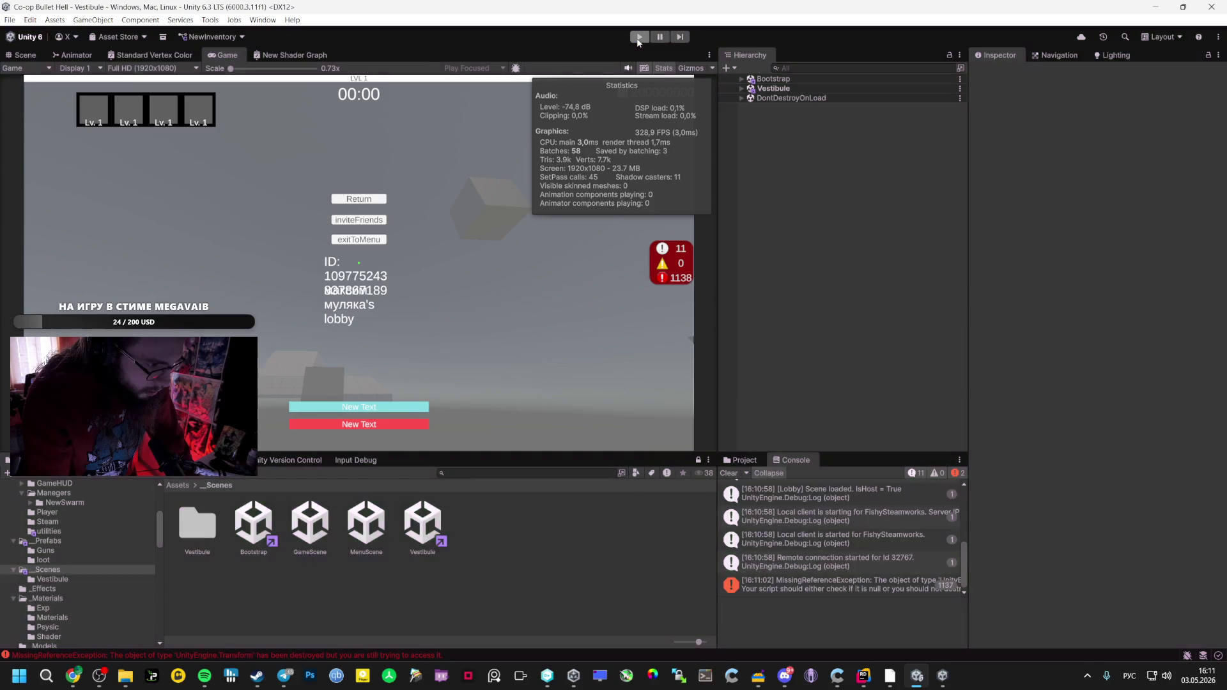
{"action": "left_click", "coordinate": [638, 38]}
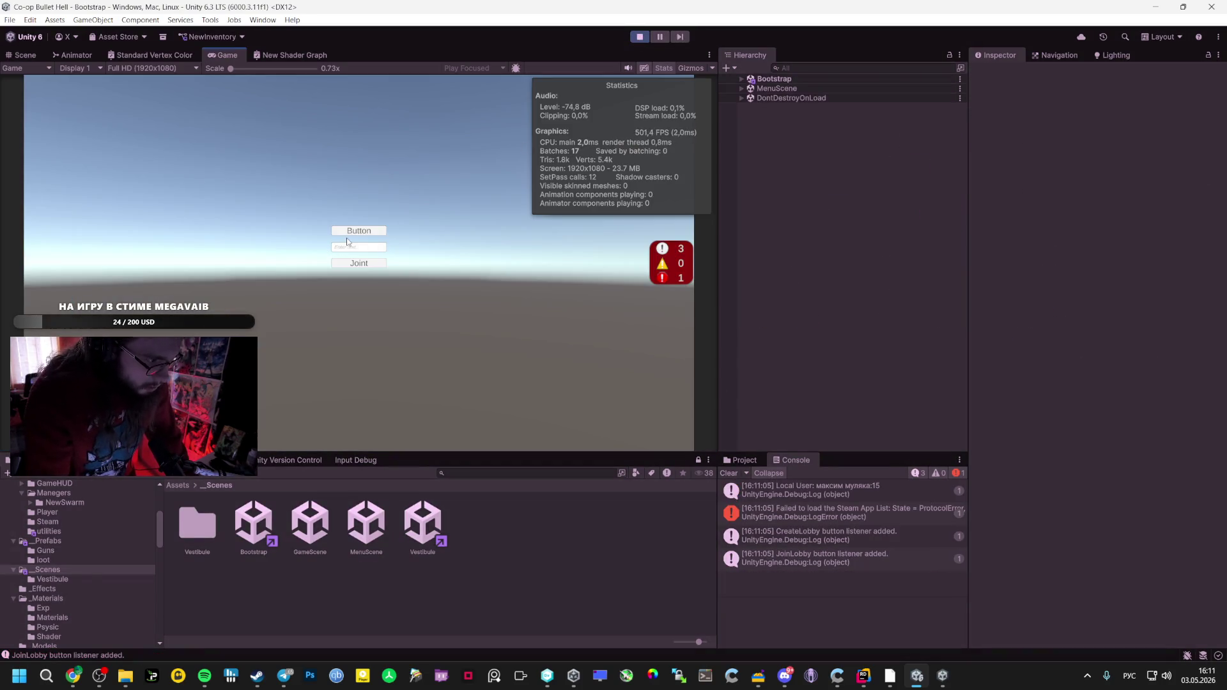
{"action": "left_click", "coordinate": [346, 234]}
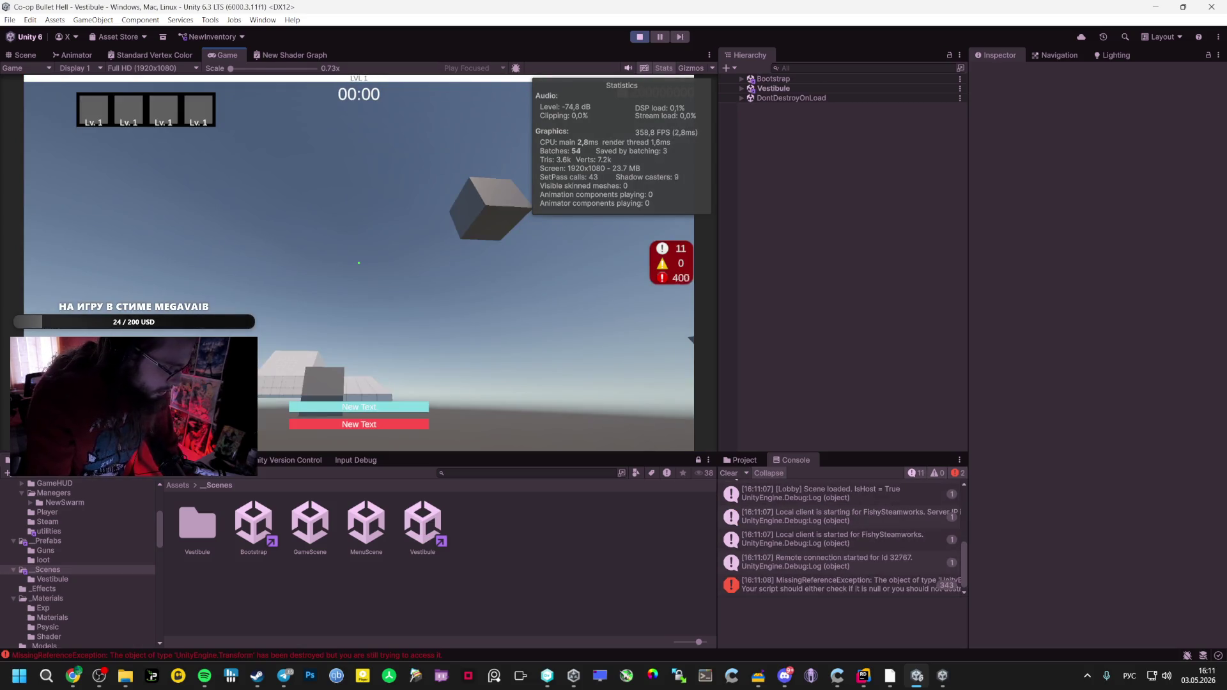
{"action": "left_click", "coordinate": [642, 38]}
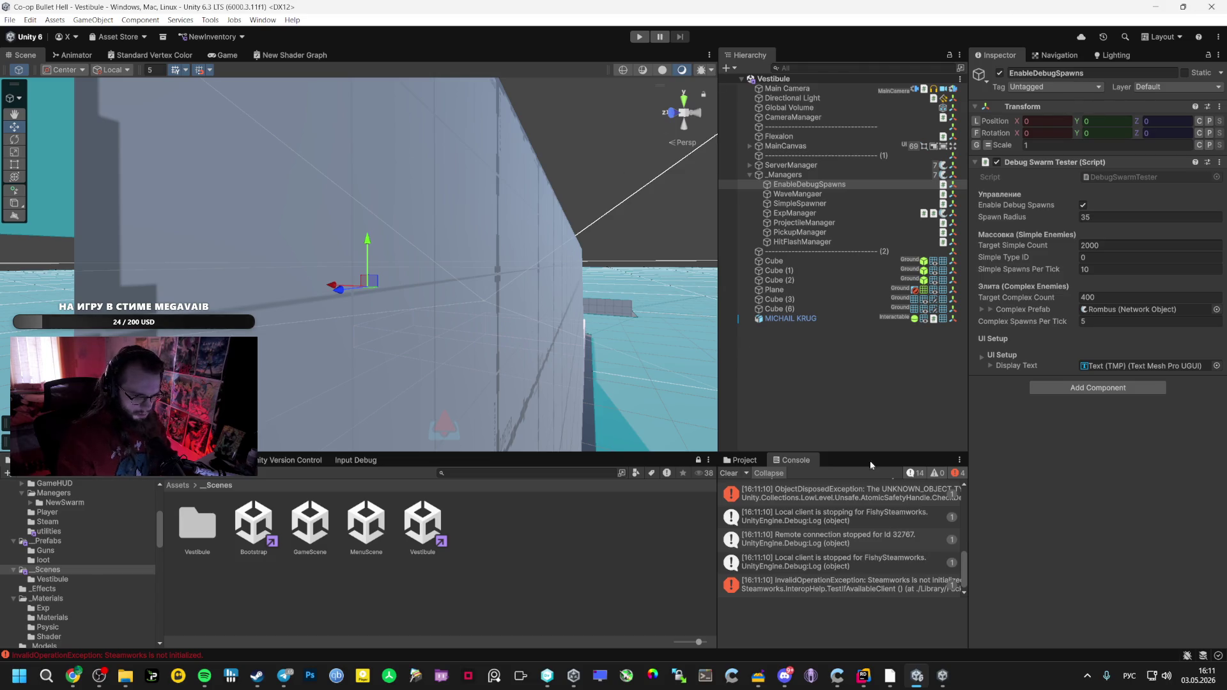
Host a third lobby, exit play mode with Ctrl+P, and close the editor
{"action": "left_click", "coordinate": [639, 37]}
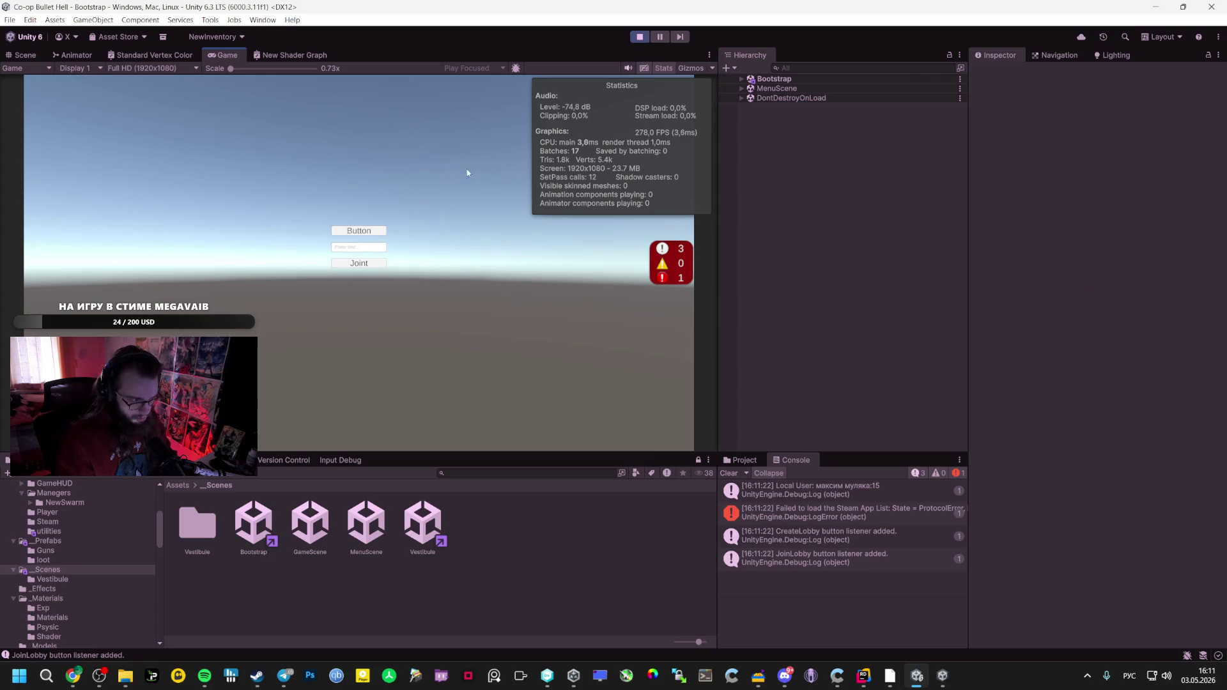
{"action": "left_click", "coordinate": [359, 230]}
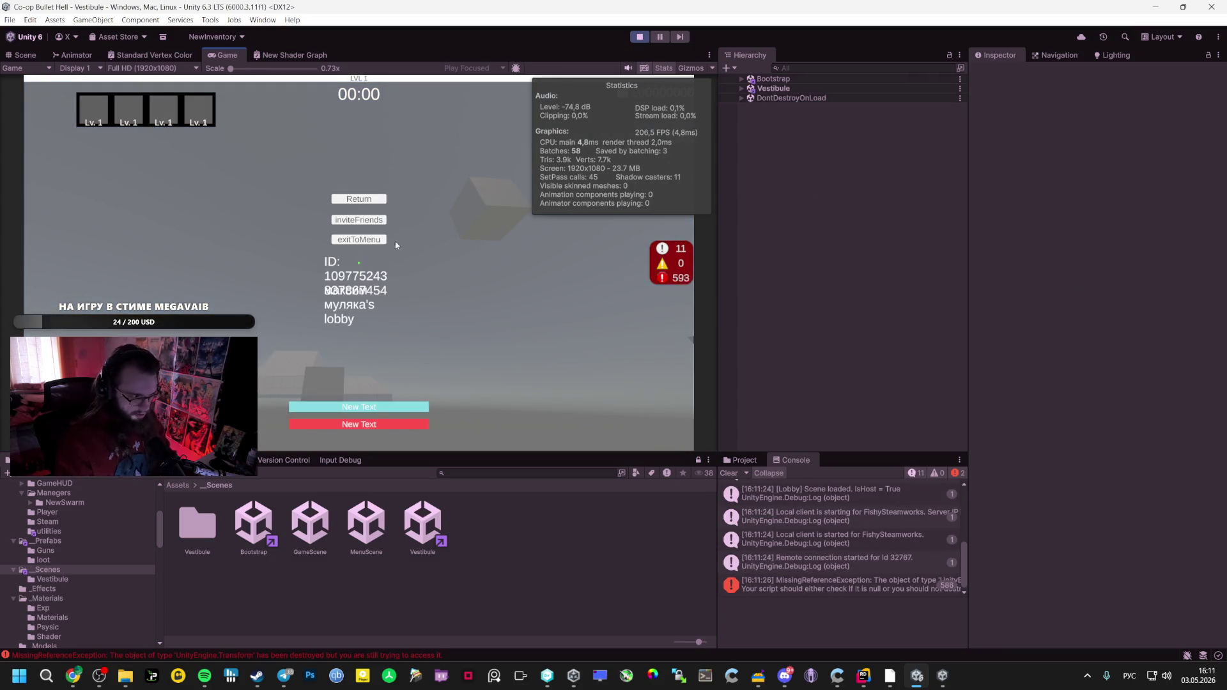
{"action": "key", "text": "ctrl+p"}
{"action": "left_click", "coordinate": [1212, 7]}
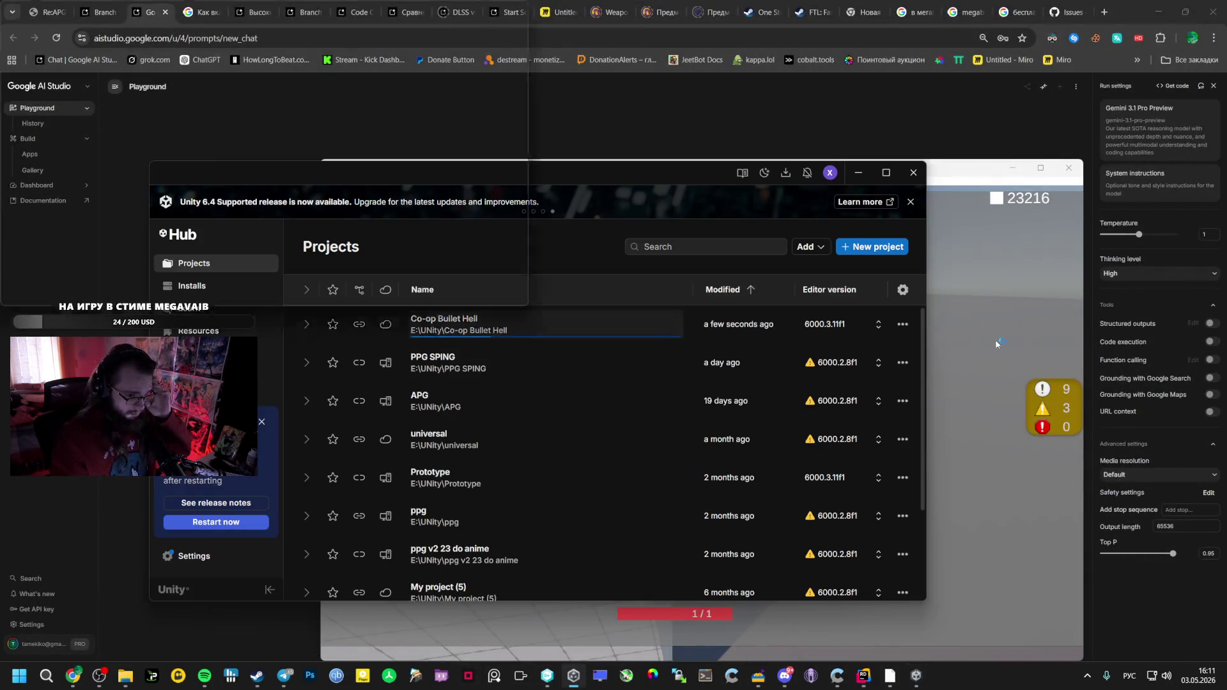
Reopen the project through Unity Hub, select EnableDebugSpawns under _Managers, and play Vestibule
{"action": "left_click", "coordinate": [995, 339]}
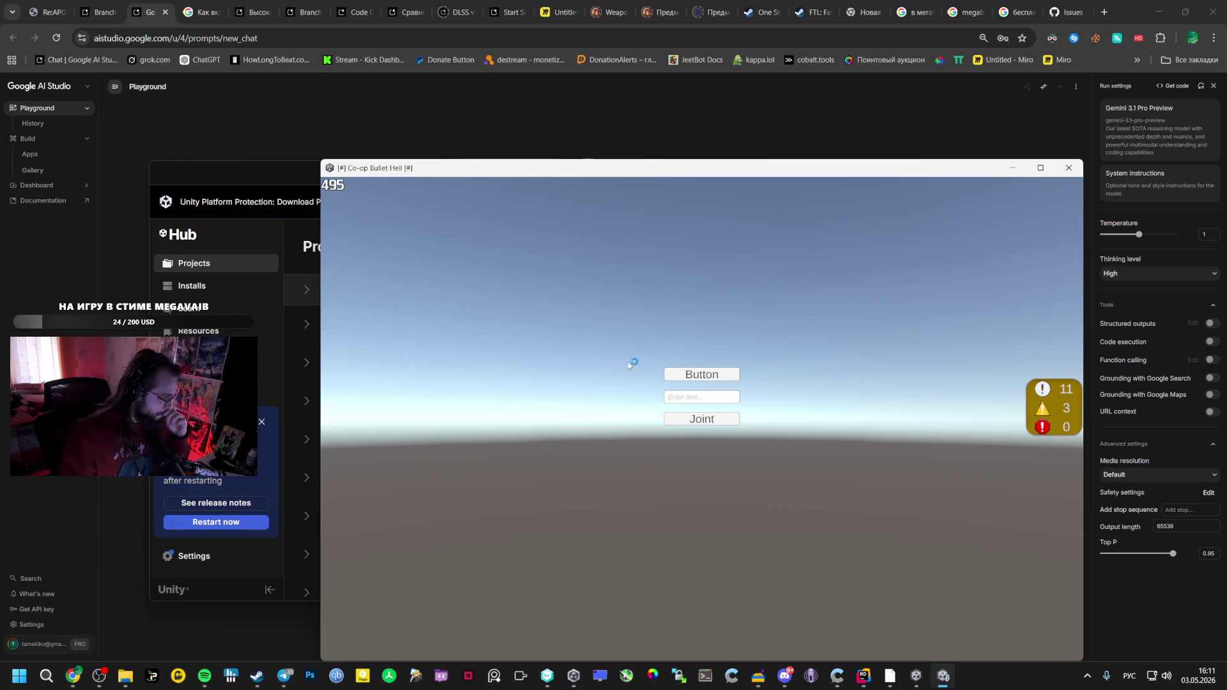
{"action": "left_click", "coordinate": [294, 193]}
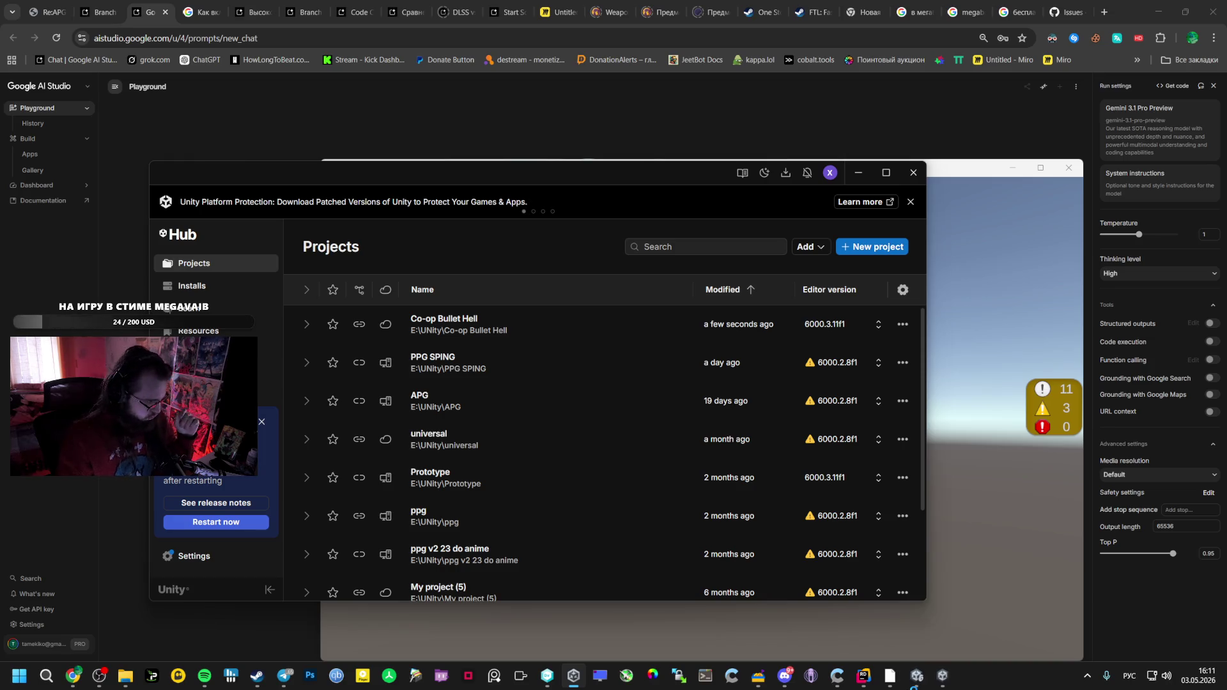
{"action": "mouse_move", "coordinate": [908, 687]}
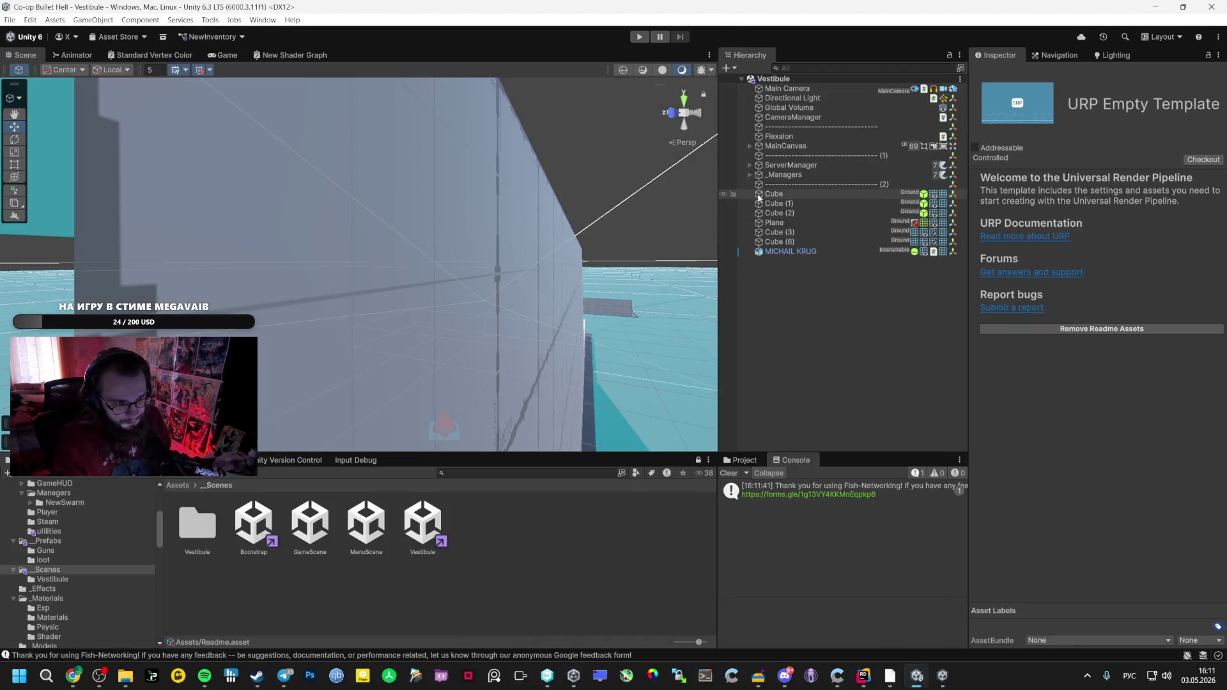
{"action": "double_click", "coordinate": [783, 174]}
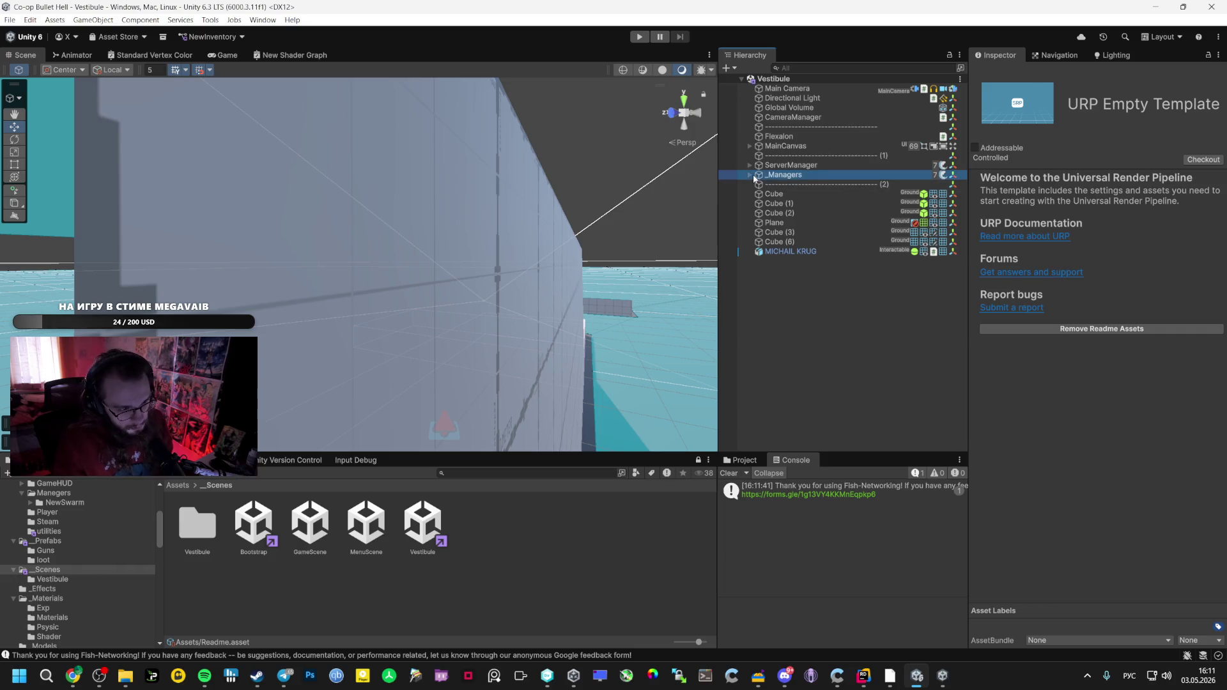
{"action": "left_click", "coordinate": [750, 175]}
{"action": "left_click", "coordinate": [794, 186]}
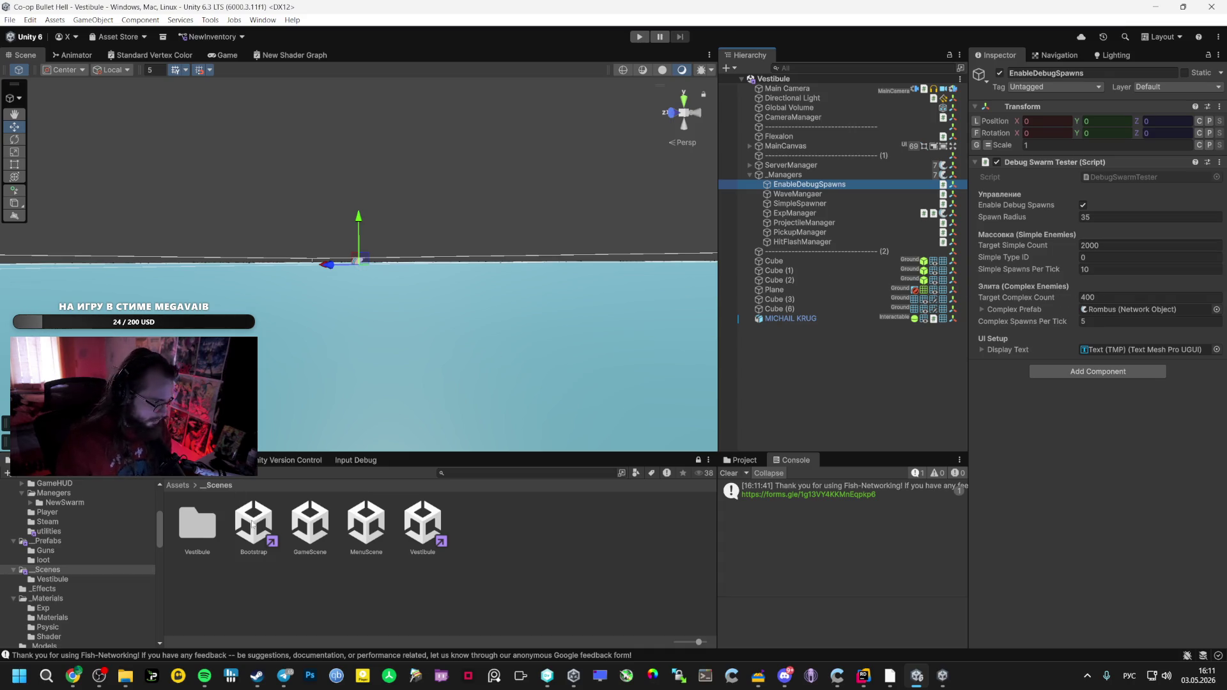
{"action": "left_click", "coordinate": [641, 36]}
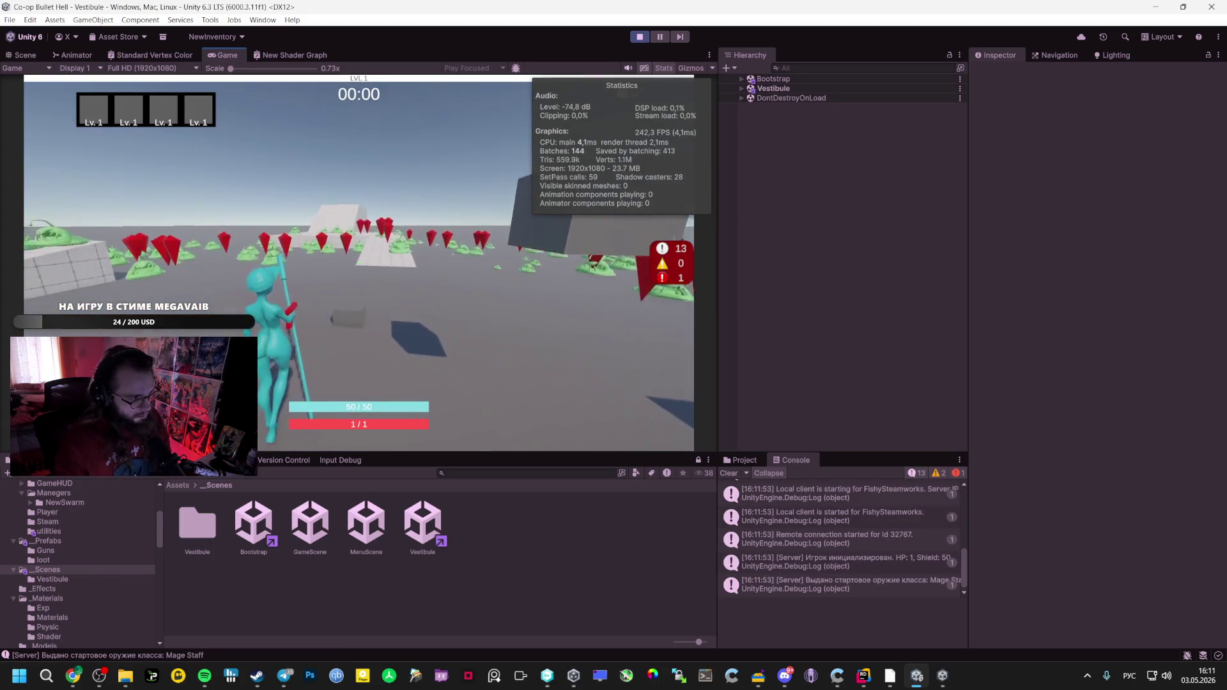
Pause the host game, invite a Steam friend to the game, and accept the invite in chat
{"action": "key", "text": "w"}
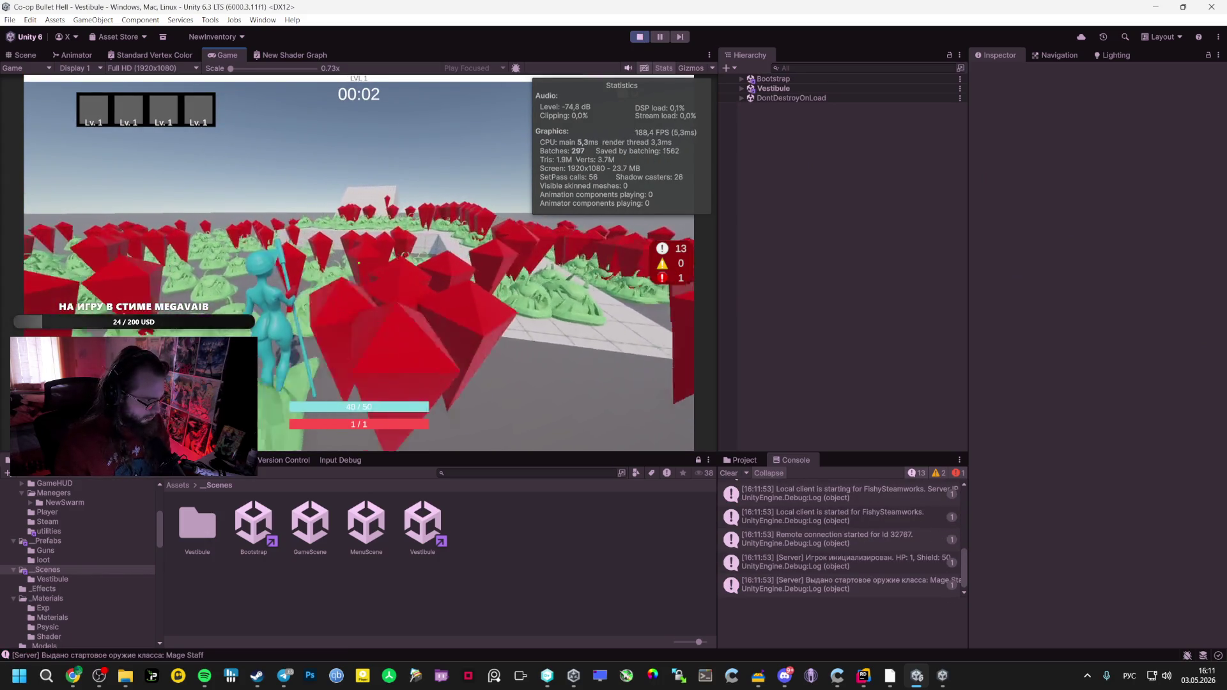
{"action": "key", "text": "w"}
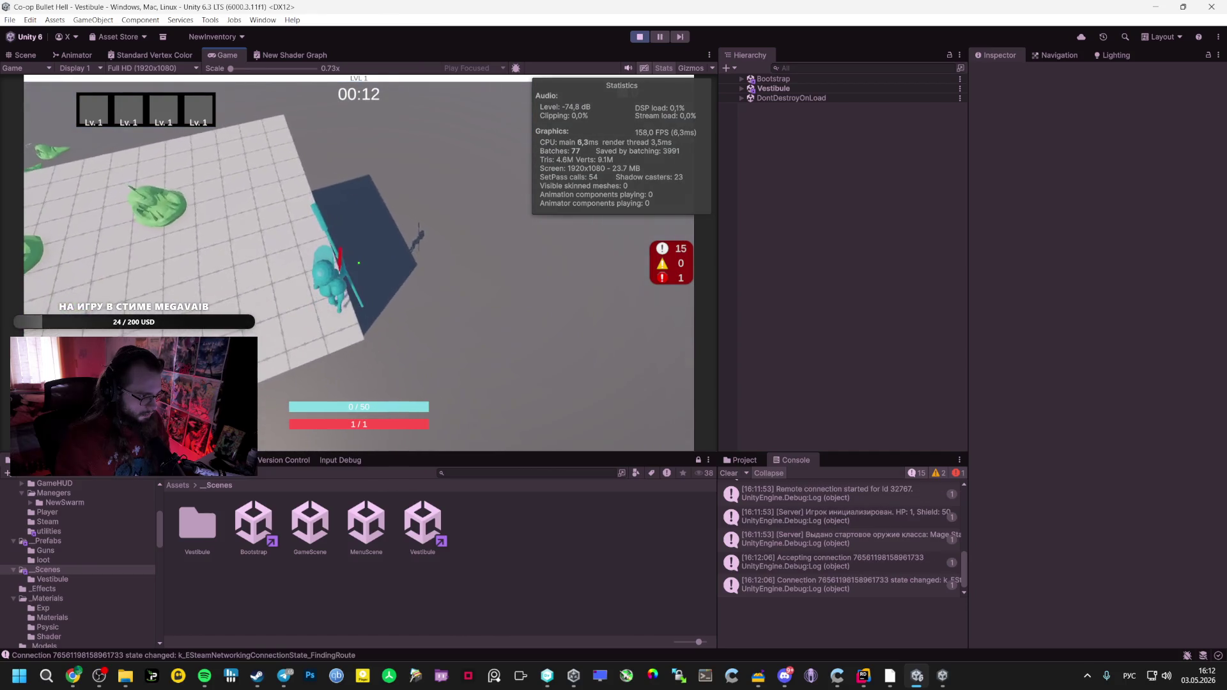
{"action": "key", "text": "Escape"}
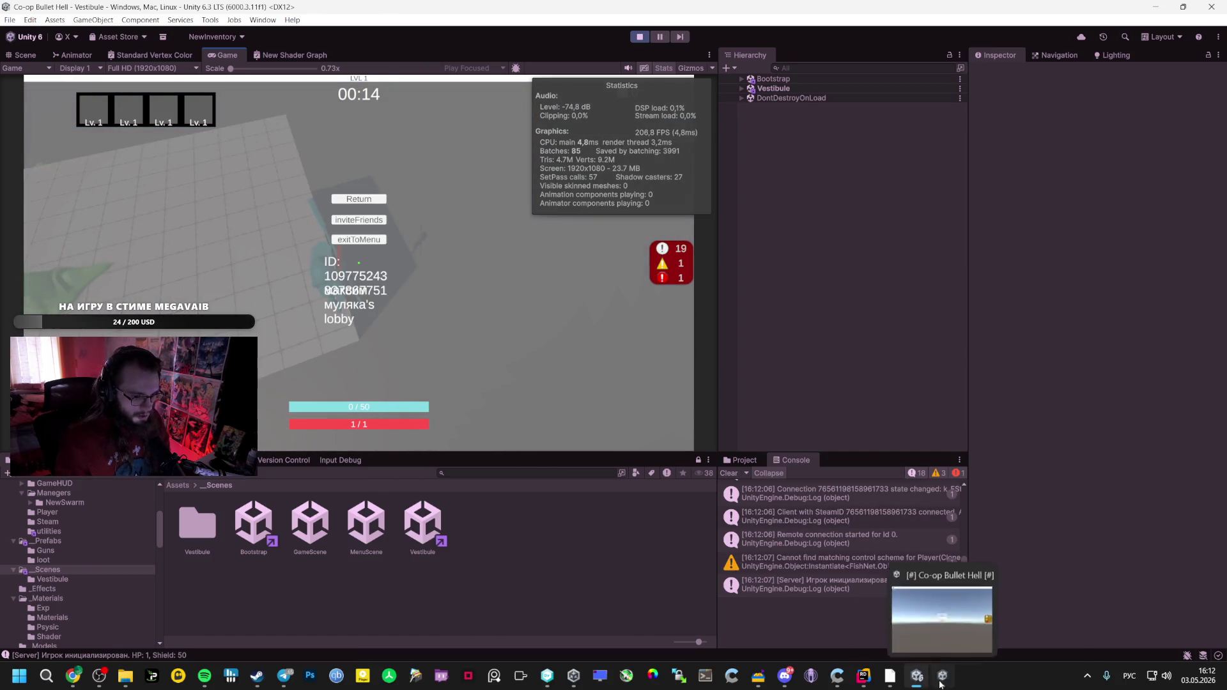
{"action": "left_click", "coordinate": [943, 675]}
{"action": "mouse_move", "coordinate": [257, 676]}
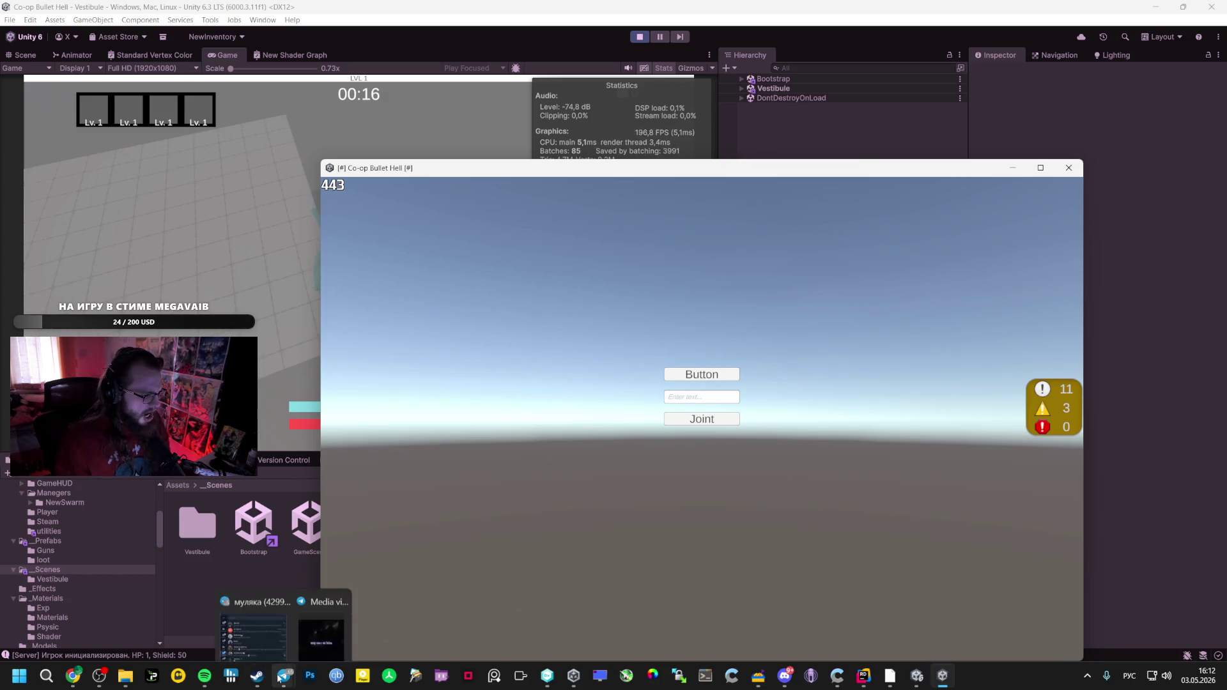
{"action": "left_click", "coordinate": [265, 607]}
{"action": "right_click", "coordinate": [213, 174]}
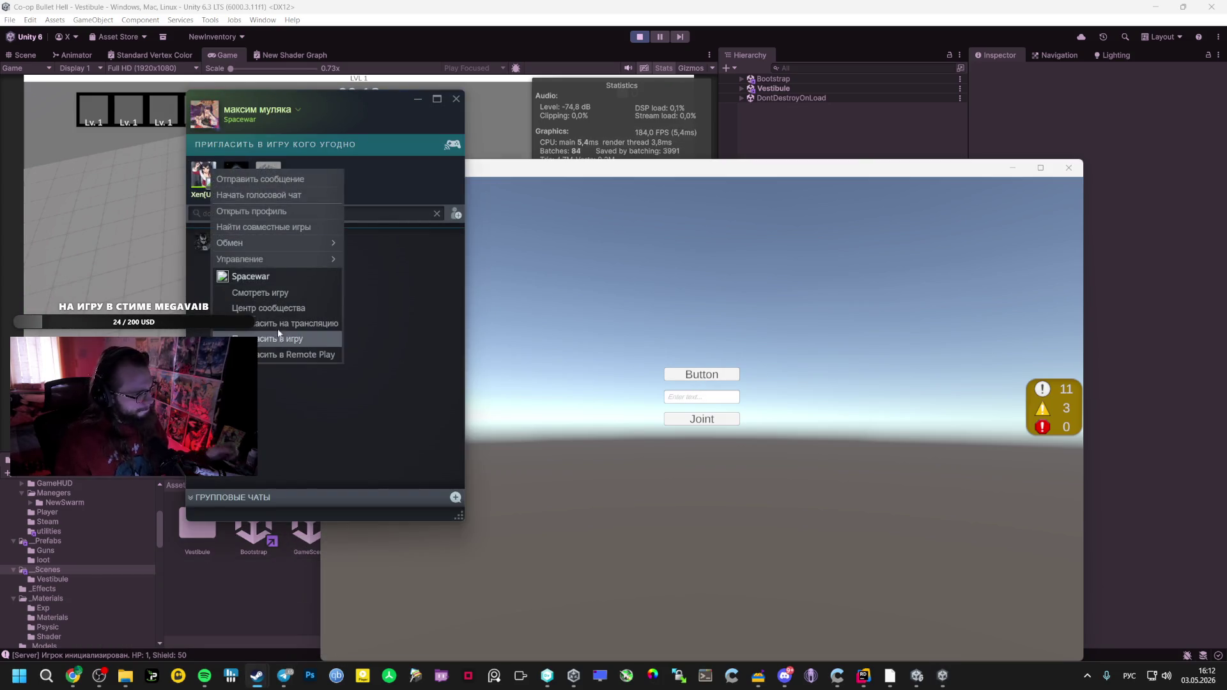
{"action": "left_click", "coordinate": [271, 345]}
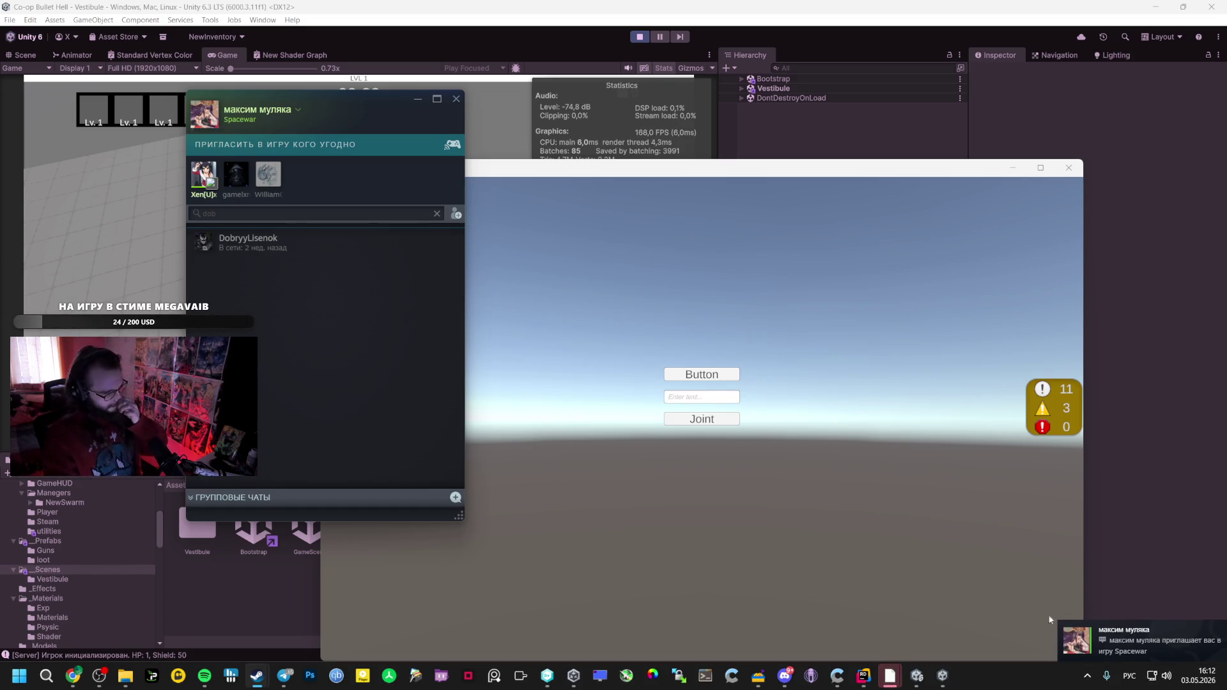
{"action": "left_click", "coordinate": [1125, 646]}
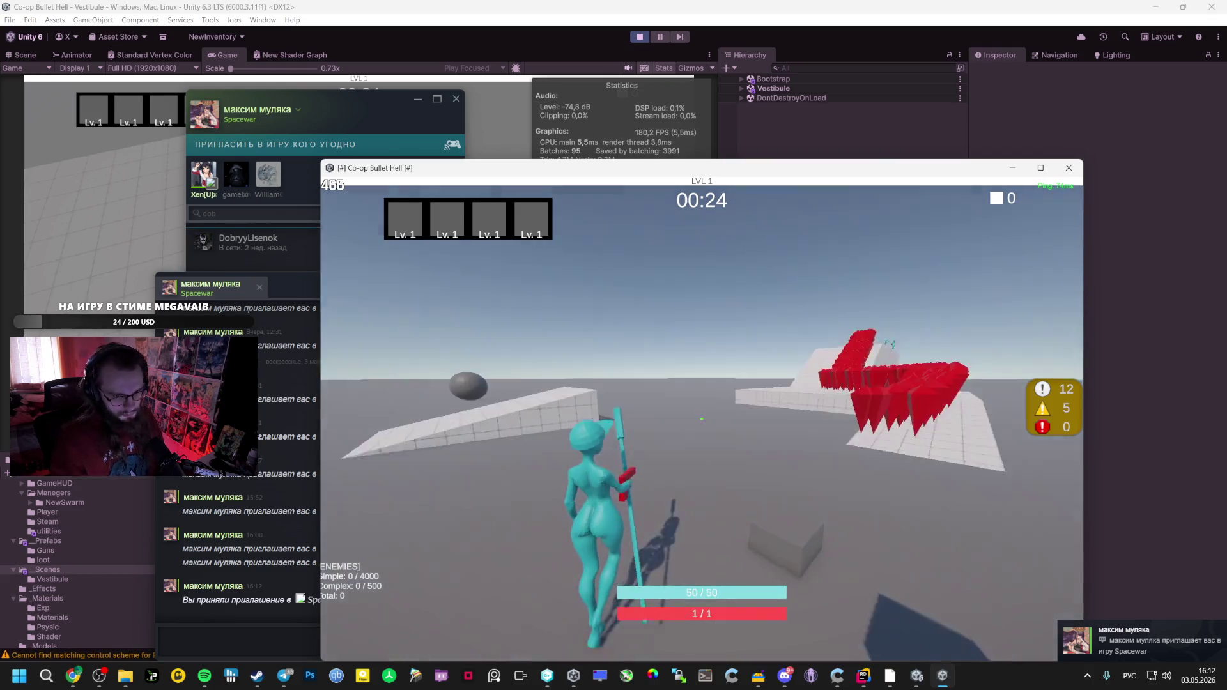
Walk the client character along the white platform to join the other players
{"action": "key", "text": "w"}
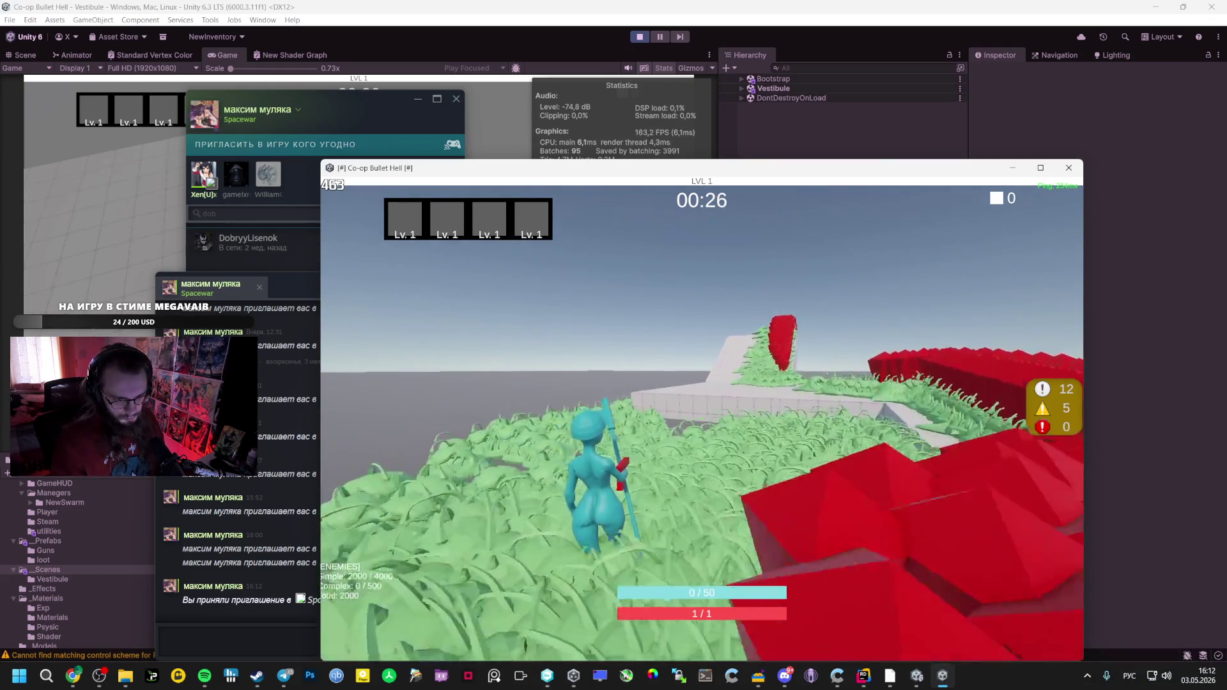
{"action": "key", "text": "w"}
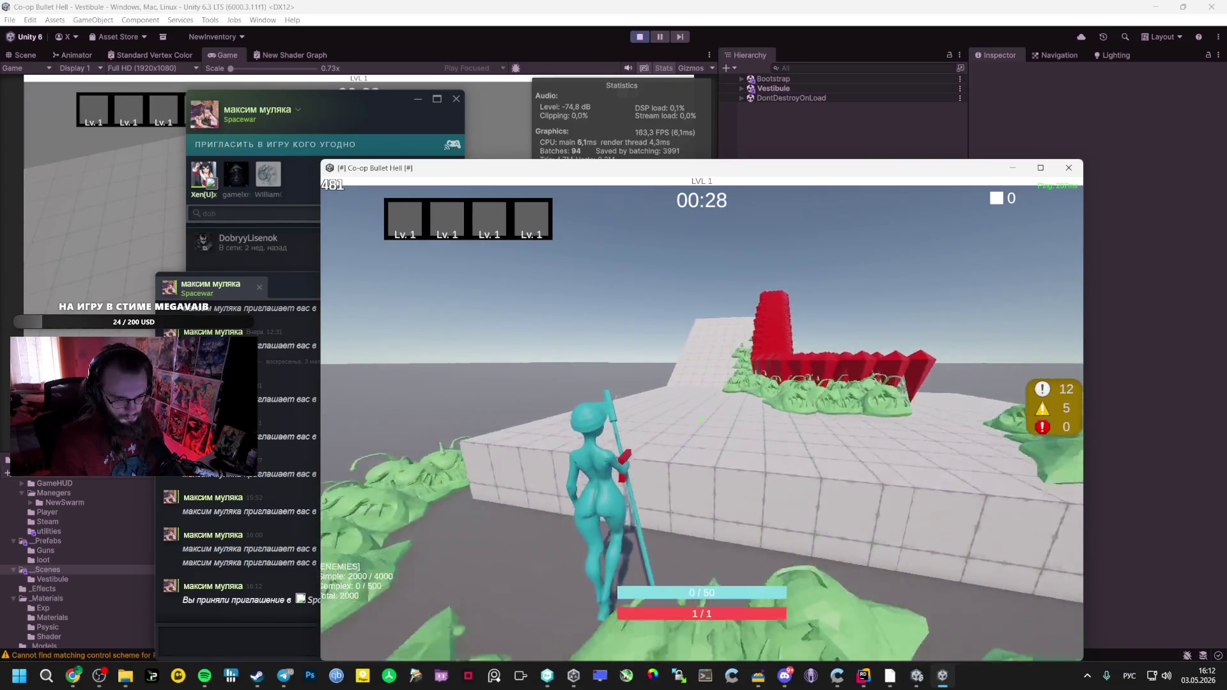
{"action": "key", "text": "w"}
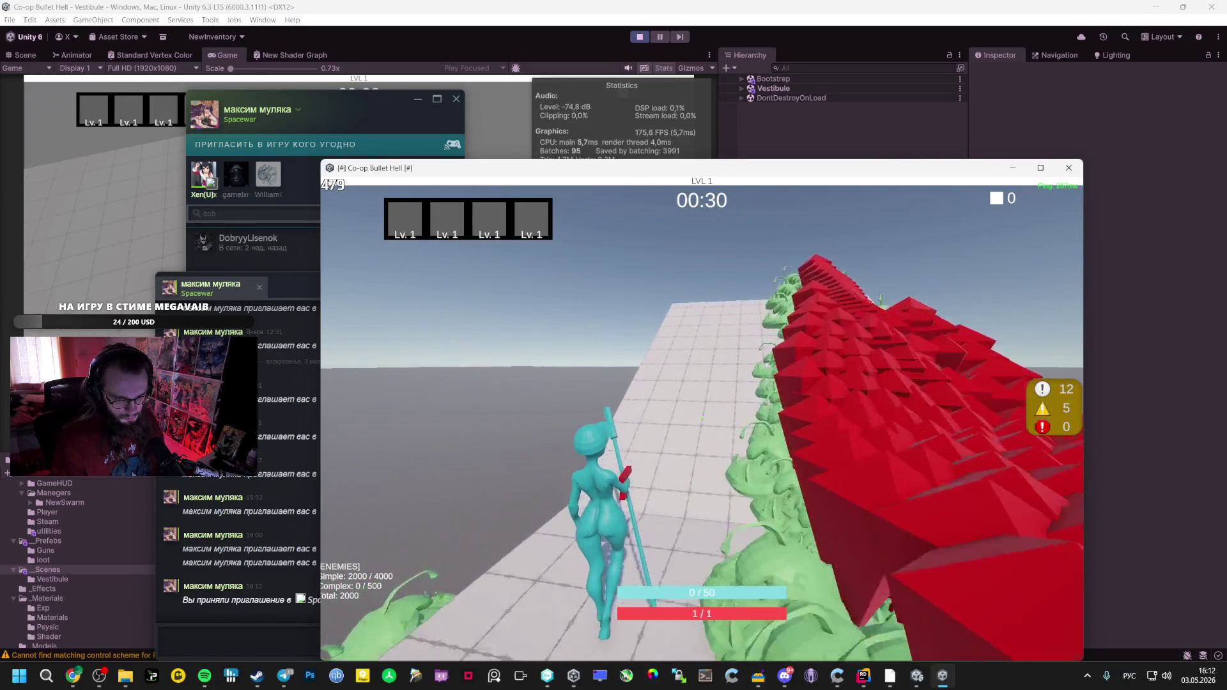
{"action": "key", "text": "w"}
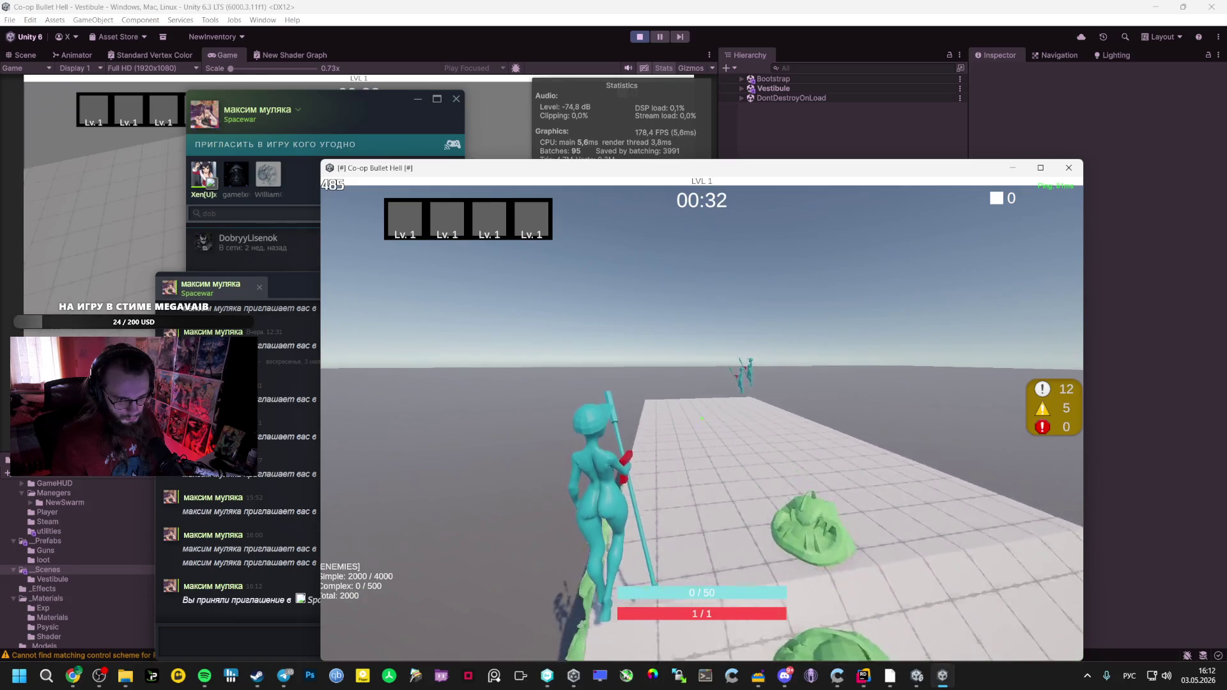
{"action": "key", "text": "w"}
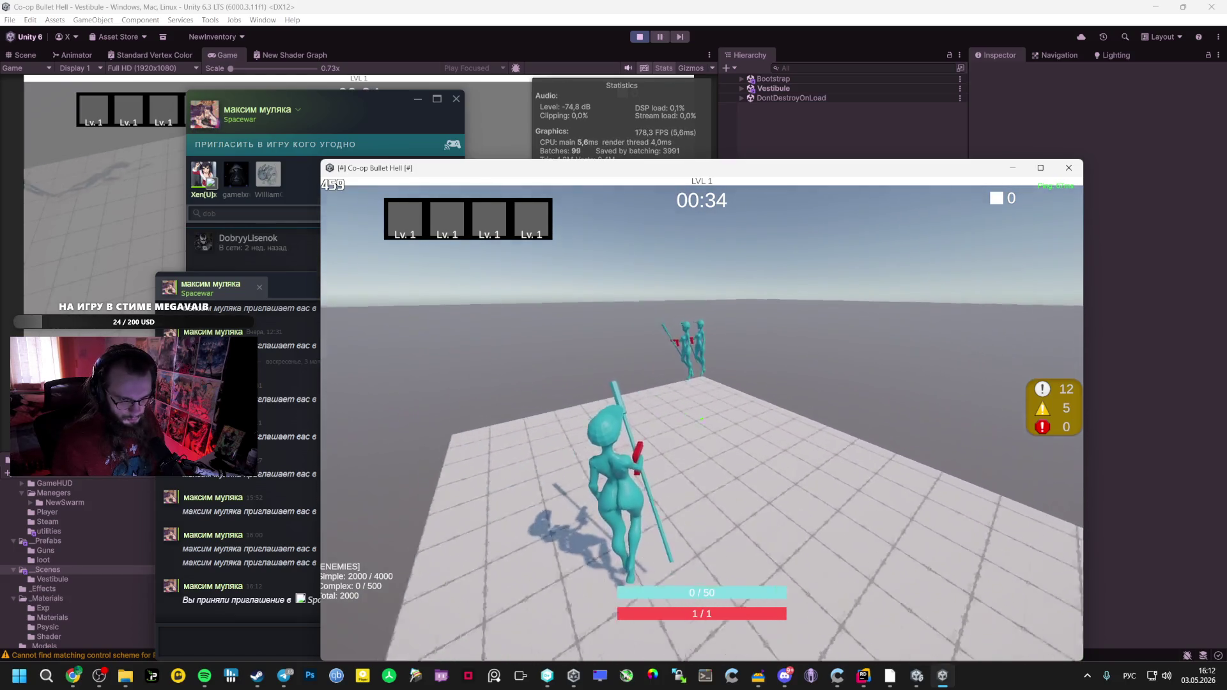
{"action": "key", "text": "w"}
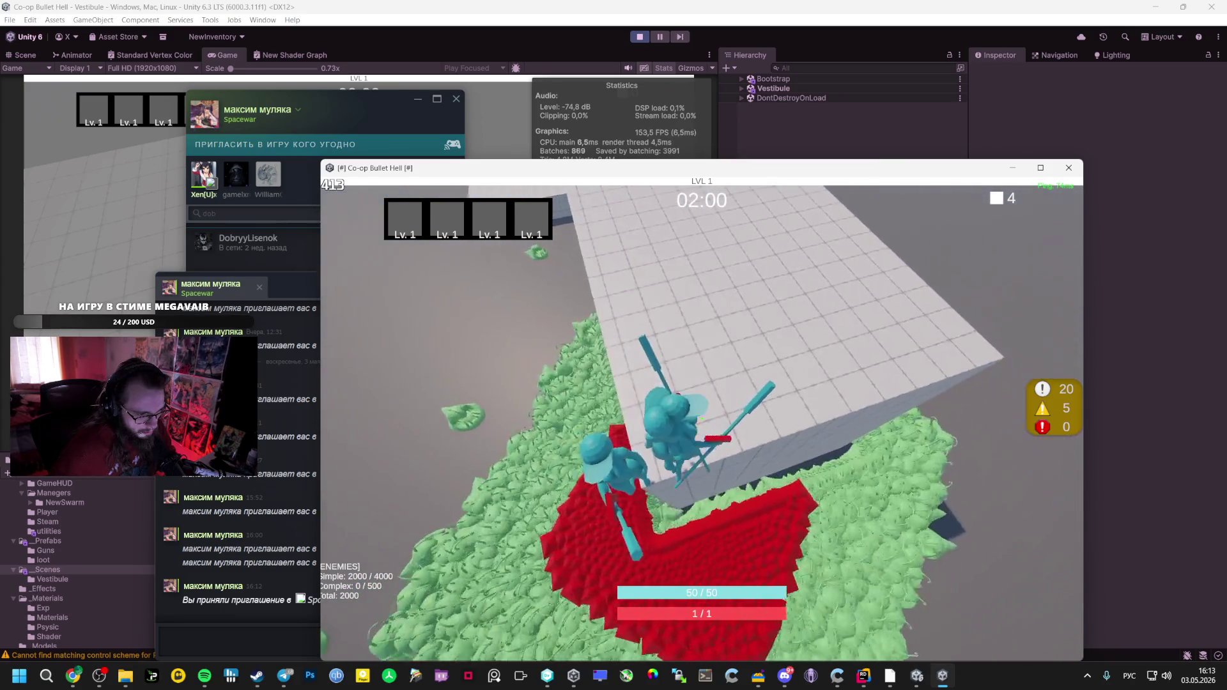
Keep the co-op match running across the editor, build and chat windows, then pause it
{"action": "key", "text": "alt+Tab"}
{"action": "key", "text": "alt+Tab"}
{"action": "key", "text": "alt+Tab"}
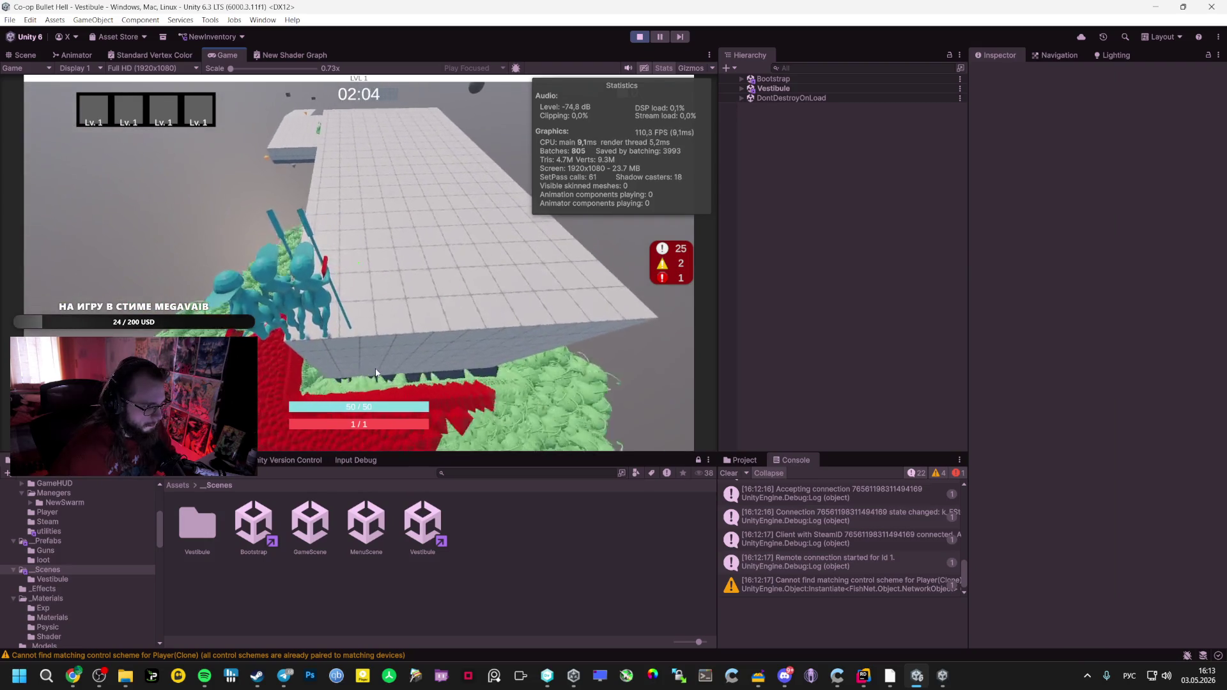
{"action": "key", "text": "alt+Tab"}
{"action": "key", "text": "alt+Tab"}
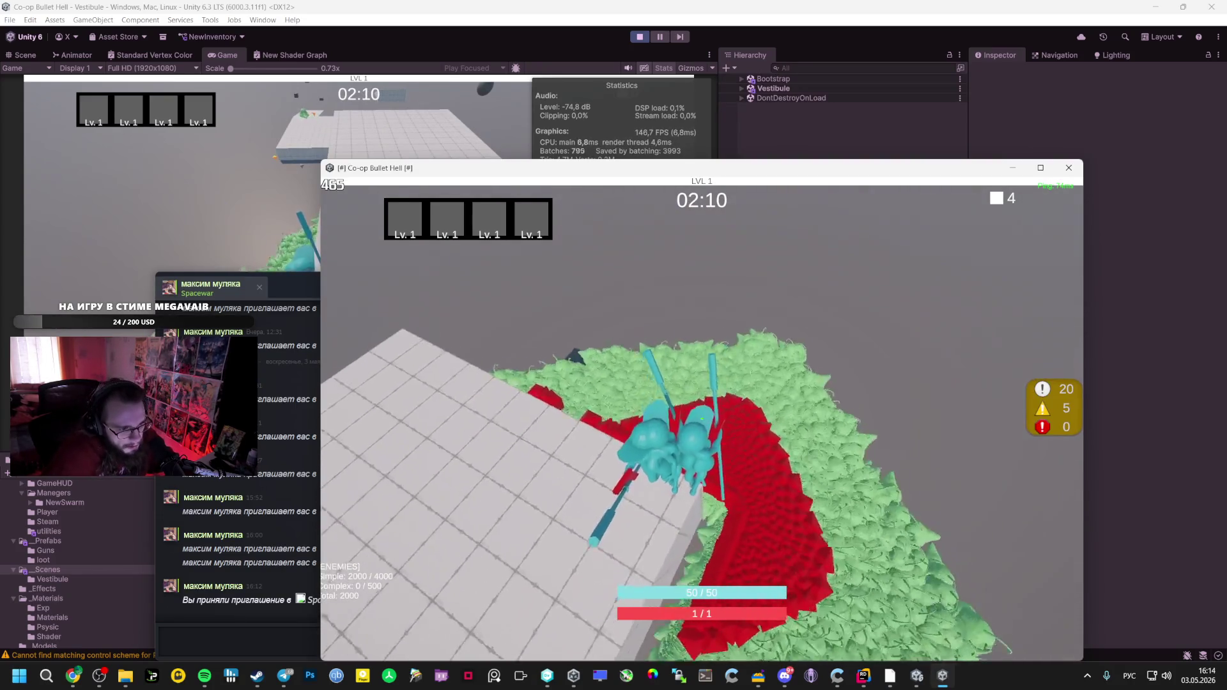
{"action": "key", "text": "alt+Tab"}
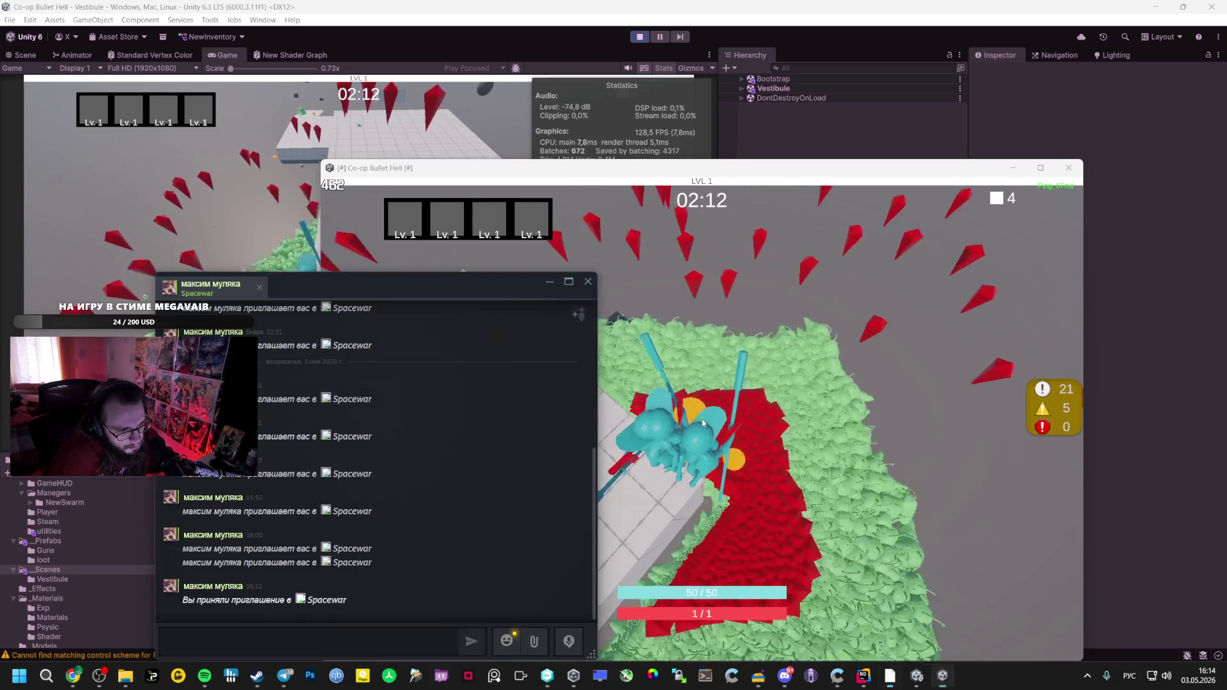
{"action": "key", "text": "alt+Tab"}
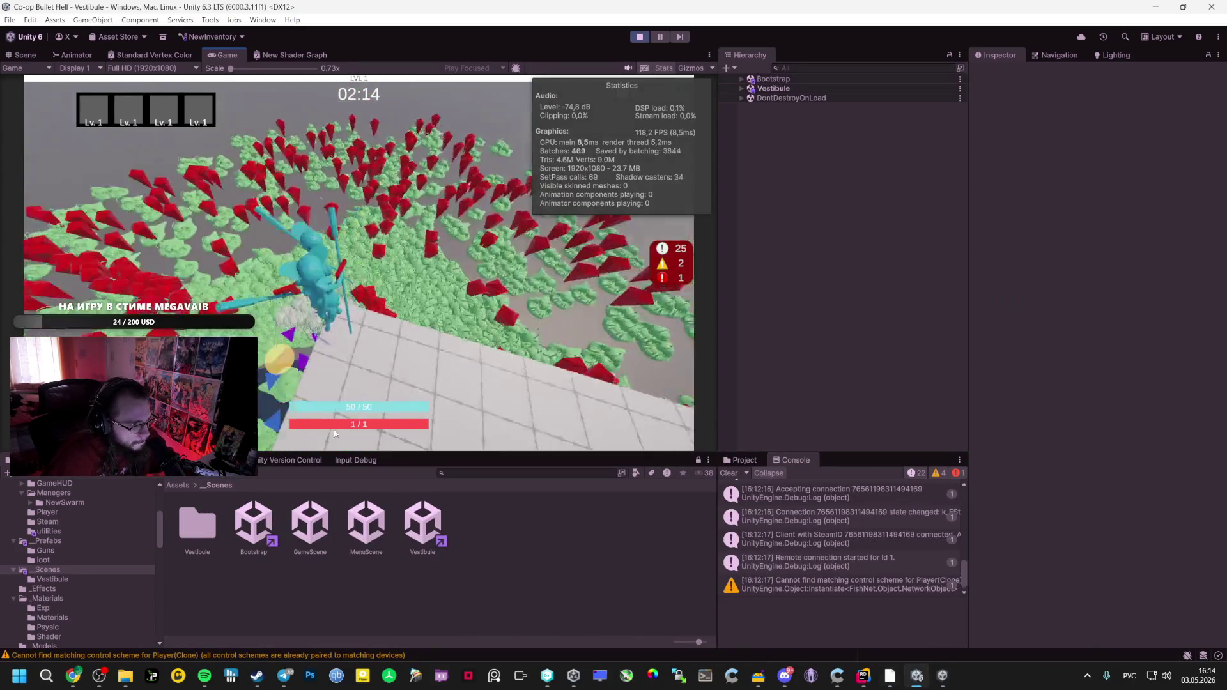
{"action": "key", "text": "alt+Tab"}
{"action": "key", "text": "alt+Tab"}
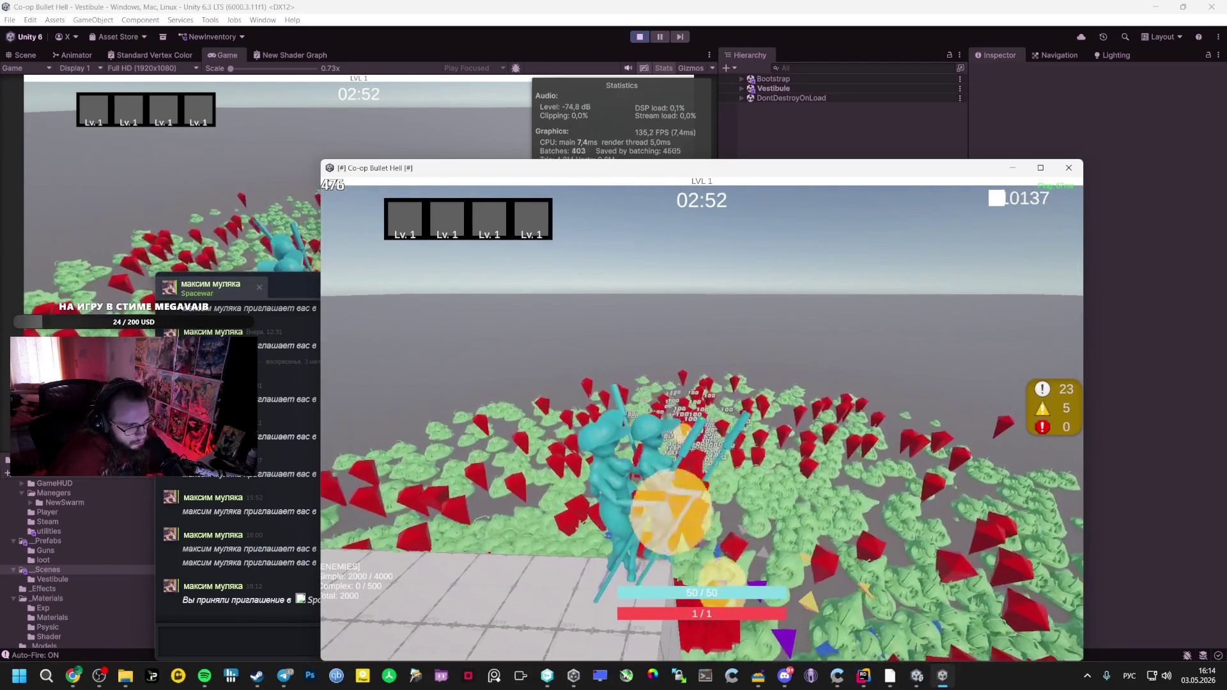
{"action": "key", "text": "Escape"}
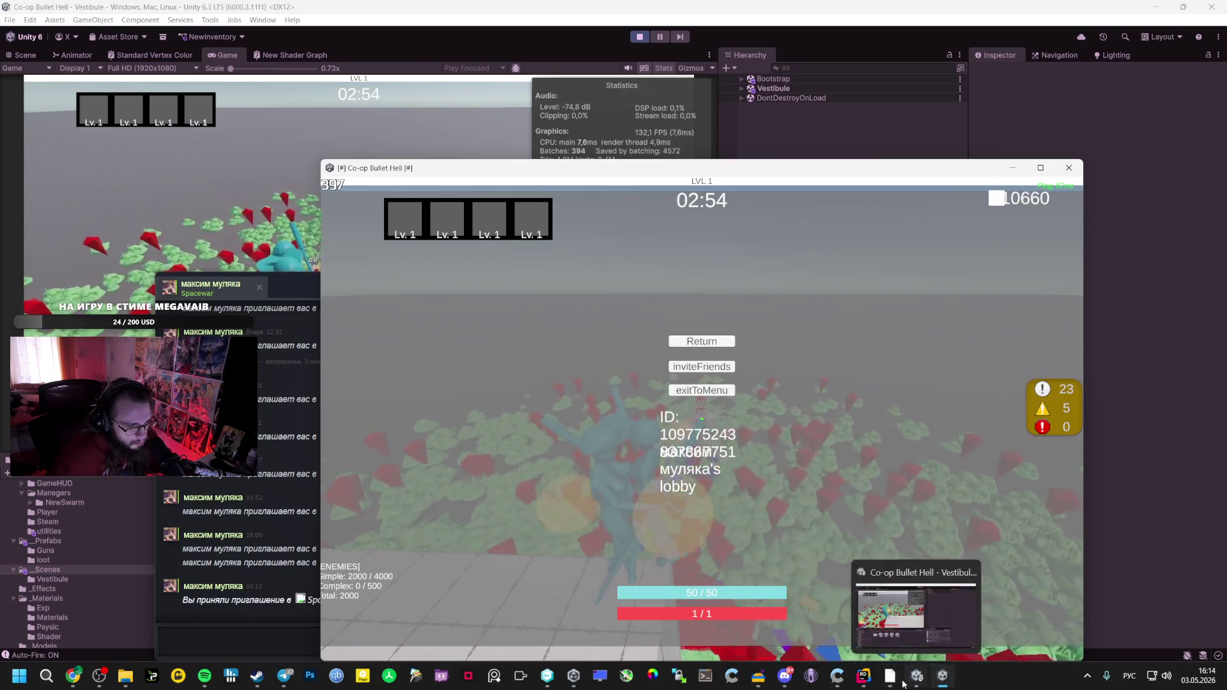
Show the __Scripts folder in the Project window filtered to Script assets only
{"action": "left_click", "coordinate": [863, 676]}
{"action": "left_click", "coordinate": [916, 682]}
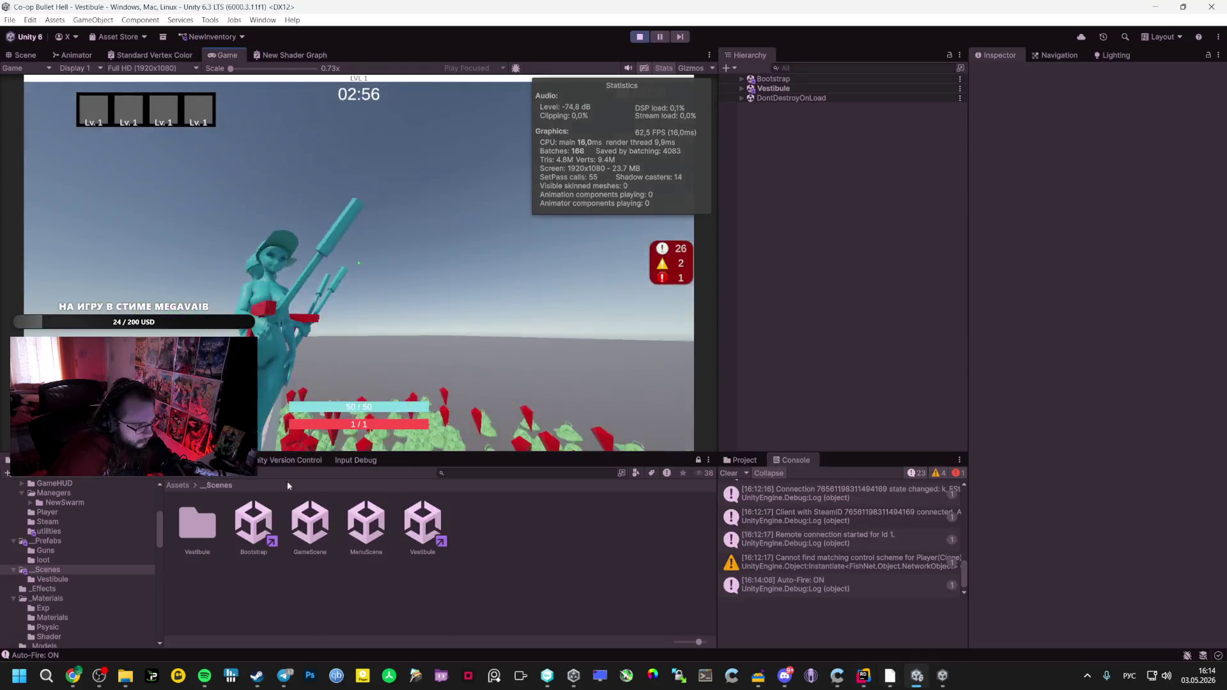
{"action": "mouse_move", "coordinate": [547, 678]}
{"action": "key", "text": "Escape"}
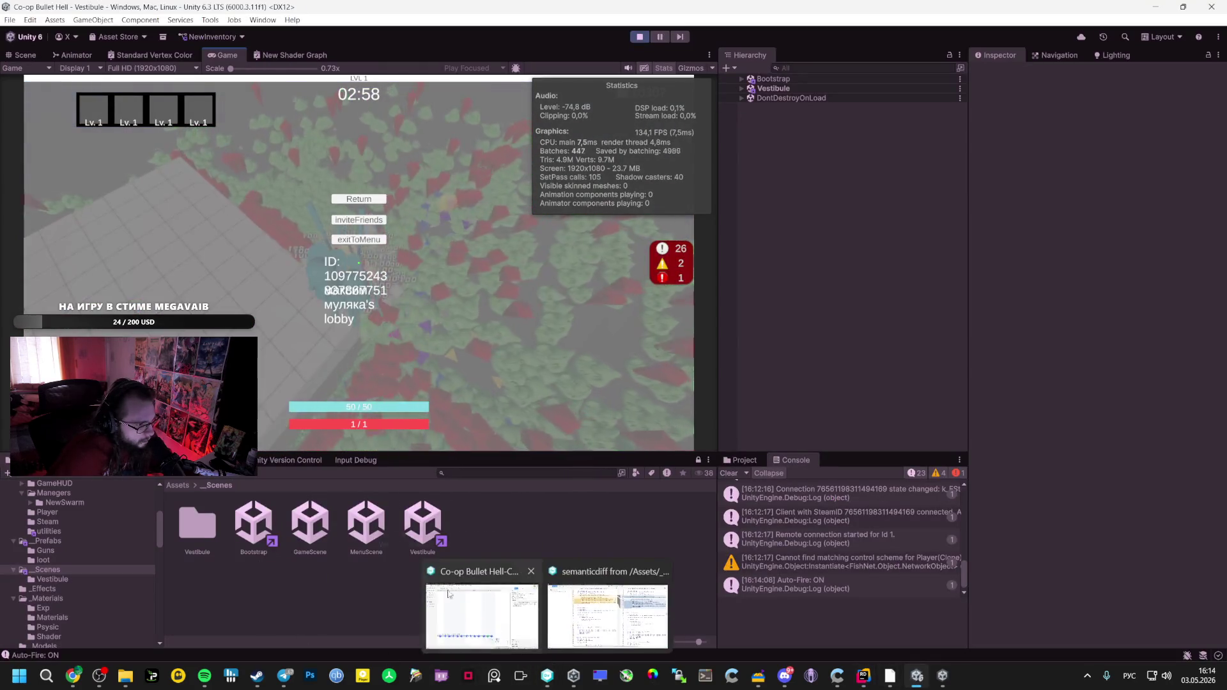
{"action": "scroll", "coordinate": [69, 505], "scroll_direction": "up", "scroll_amount": 5}
{"action": "left_click", "coordinate": [49, 540]}
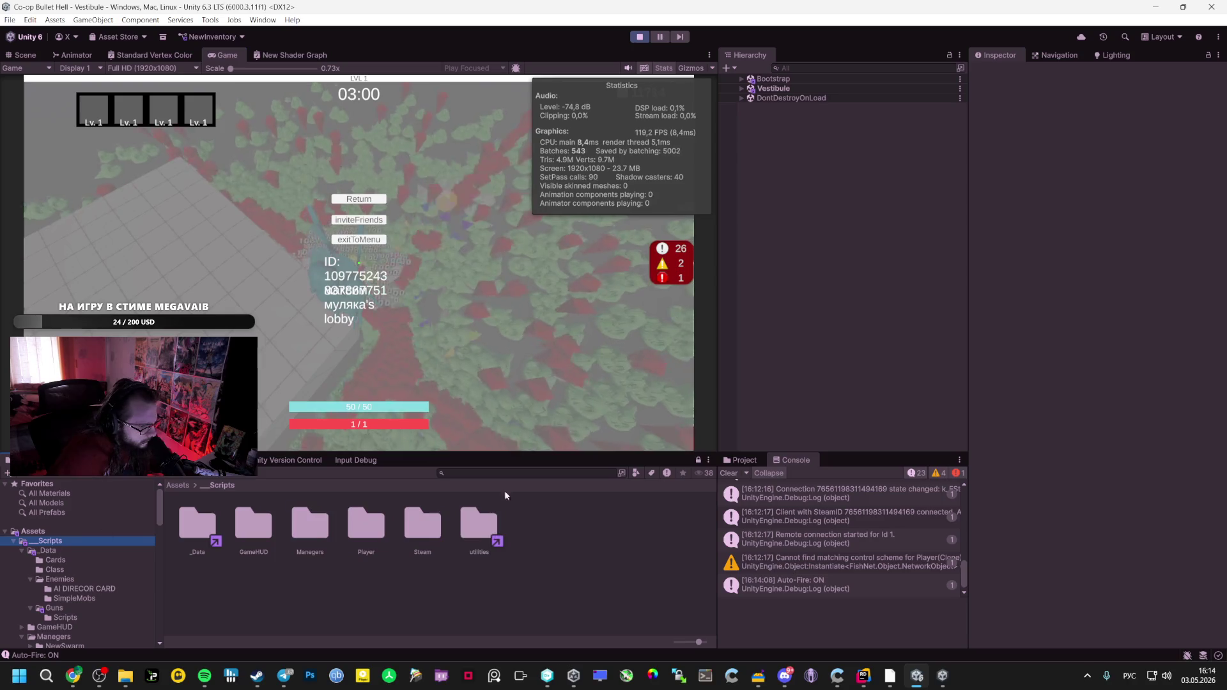
{"action": "left_click", "coordinate": [635, 473]}
{"action": "left_click", "coordinate": [652, 408]}
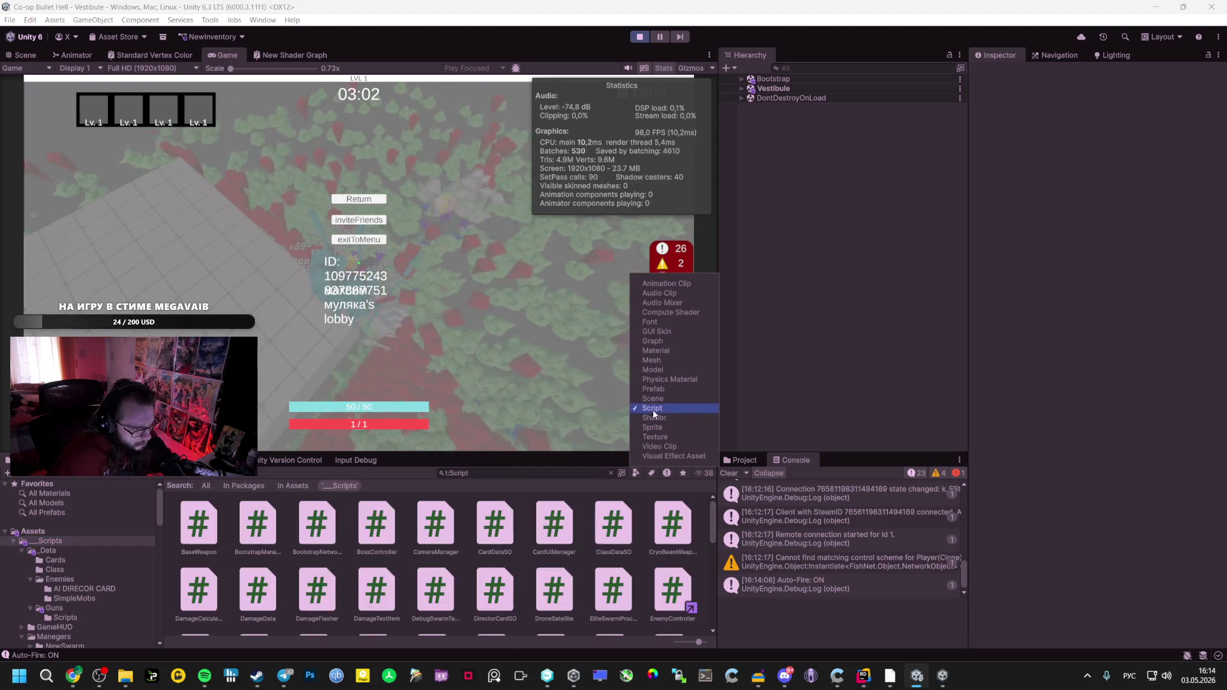
Select scripts BaseWeapon through WeaponStatType and drag them into the AI Studio prompt
{"action": "mouse_move", "coordinate": [74, 676]}
{"action": "left_click", "coordinate": [60, 624]}
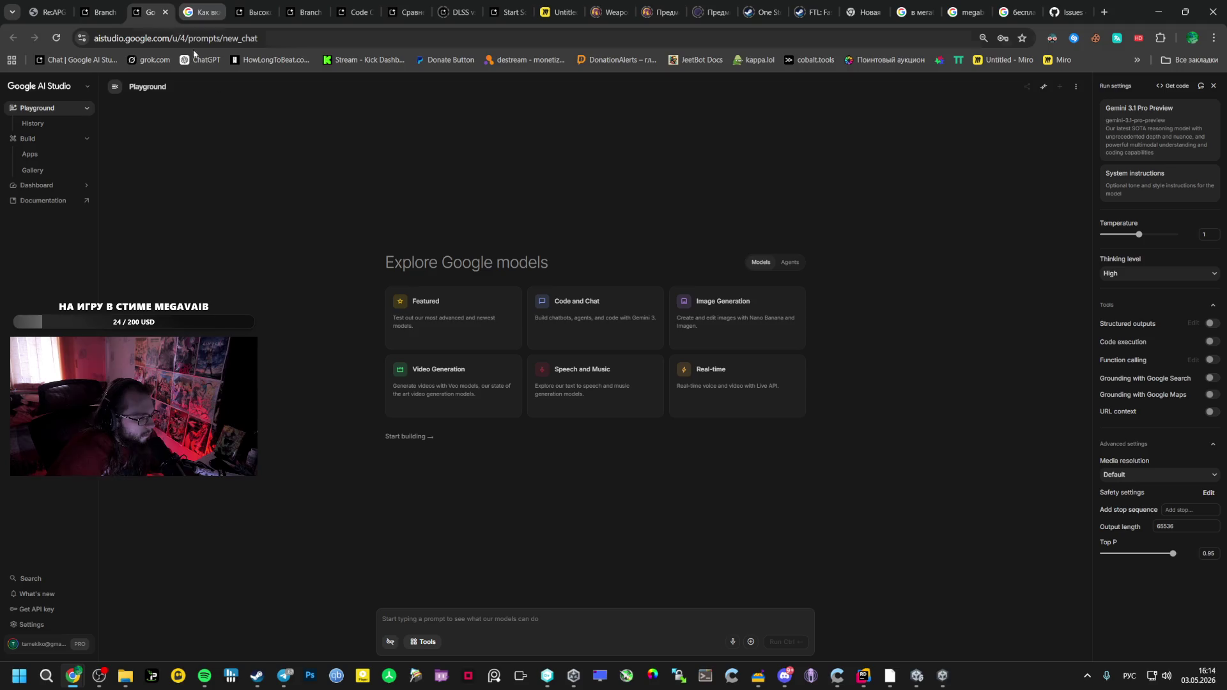
{"action": "key", "text": "alt+Tab"}
{"action": "left_click", "coordinate": [198, 524]}
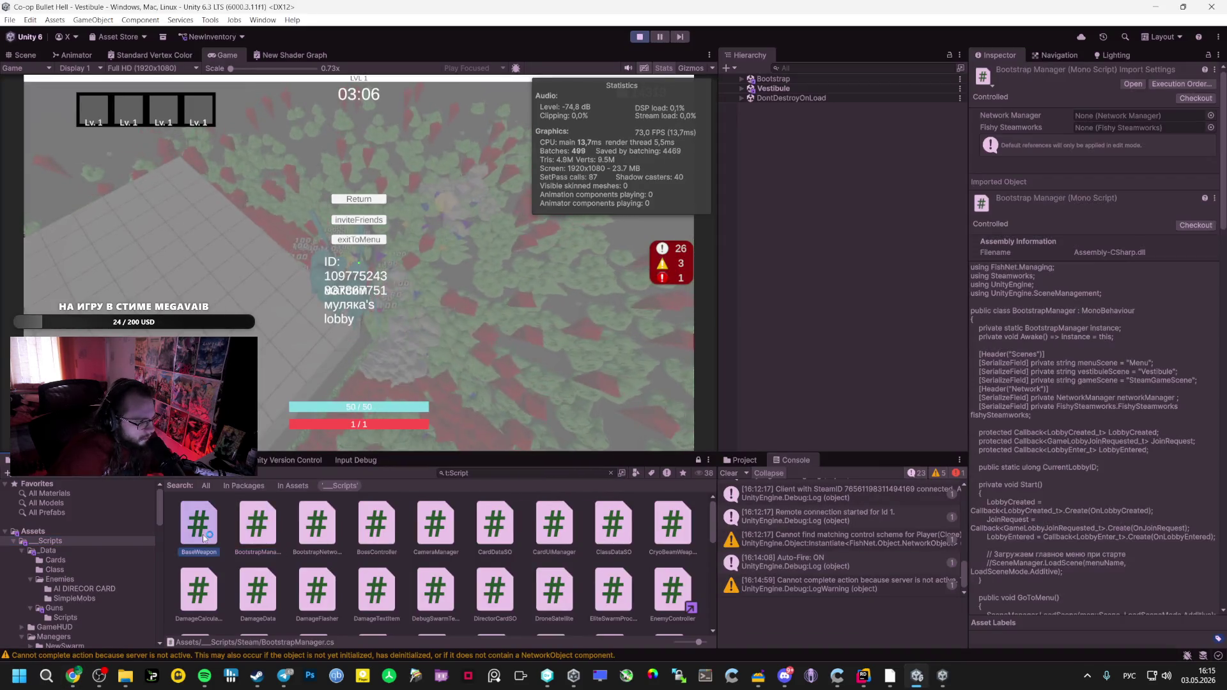
{"action": "scroll", "coordinate": [384, 562], "scroll_direction": "down", "scroll_amount": 5}
{"action": "left_click", "coordinate": [218, 604], "text": "shift"}
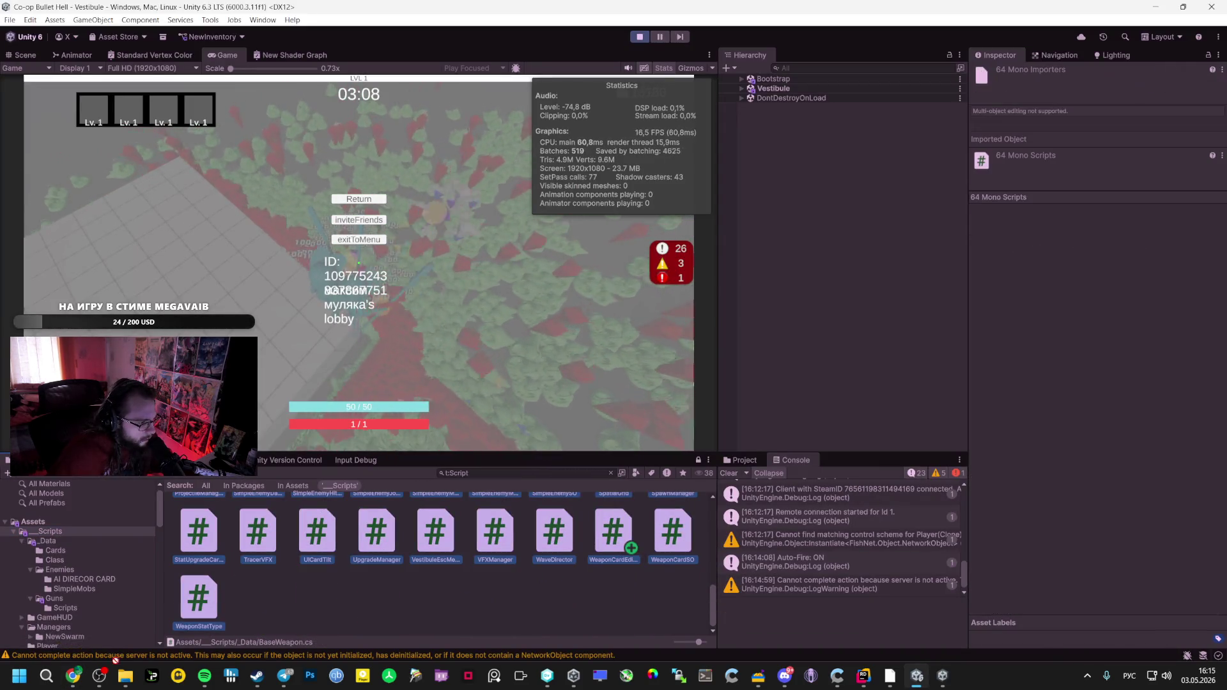
{"action": "mouse_move", "coordinate": [74, 677]}
{"action": "mouse_move", "coordinate": [73, 621]}
{"action": "left_mouse_down"}
{"action": "mouse_move", "coordinate": [488, 614]}
{"action": "mouse_move", "coordinate": [447, 594]}
{"action": "left_mouse_up"}
Write a prompt asking to assess the ping problem and how to avoid clogging the channel
{"action": "type", "text": "пин"}
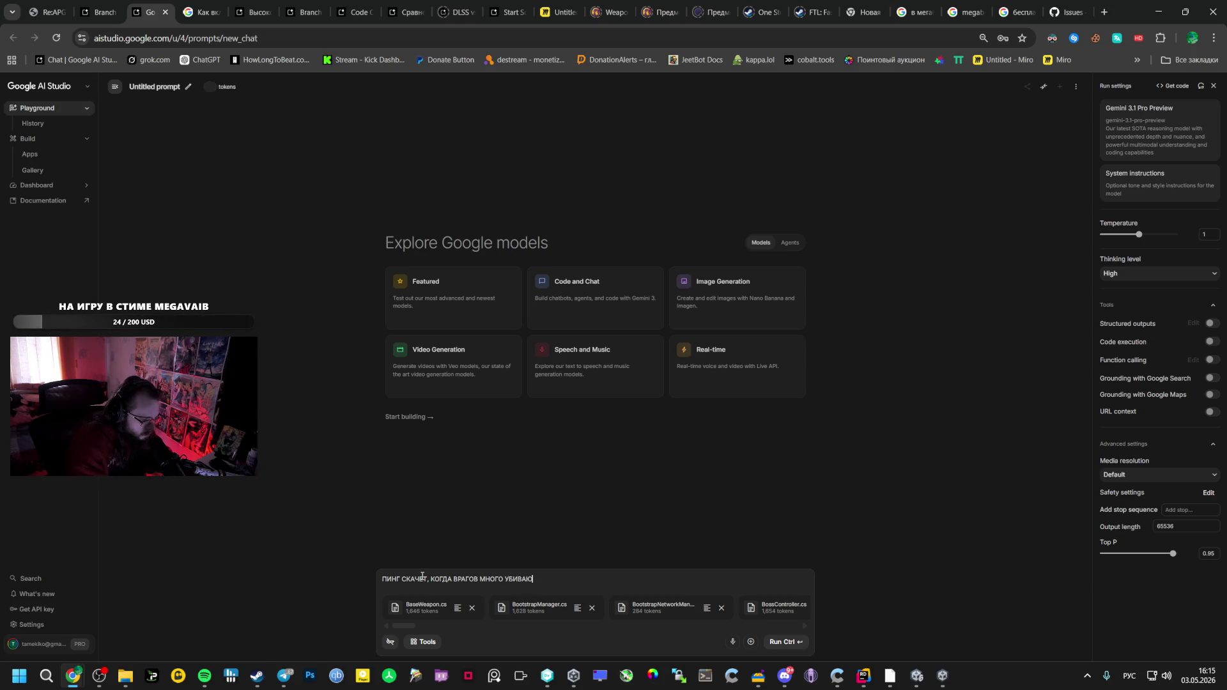
{"action": "key", "text": "ctrl+a"}
{"action": "type", "text": "q"}
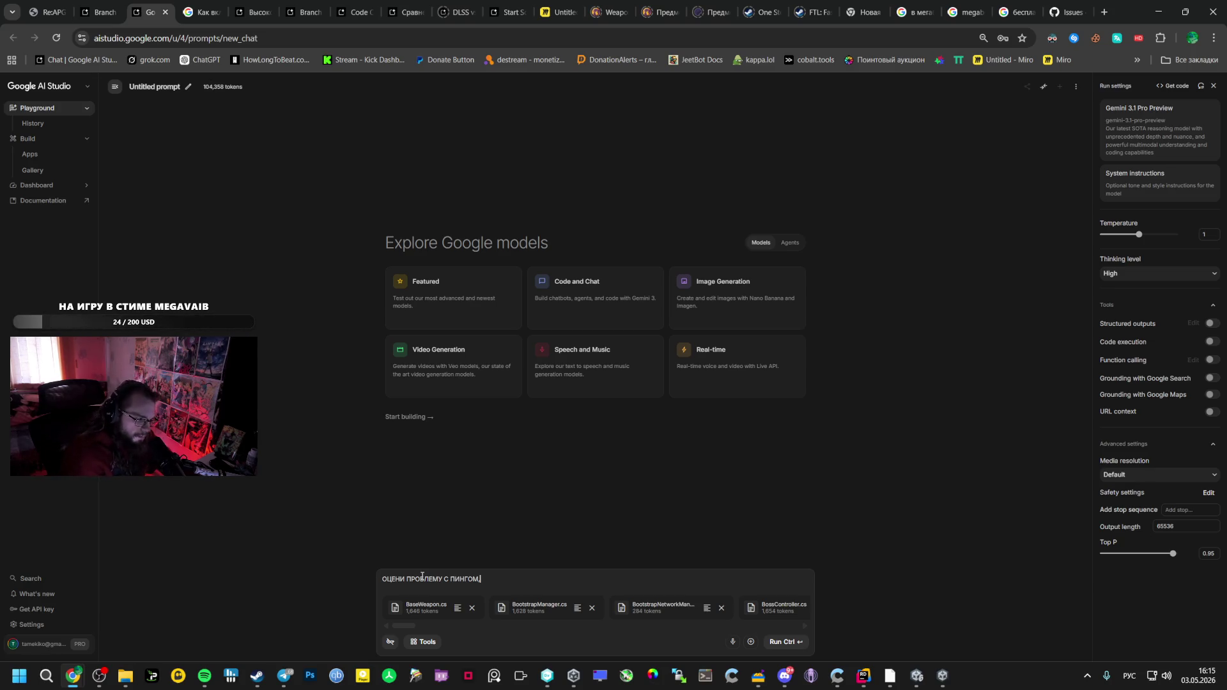
{"action": "key", "text": "alt+Tab"}
{"action": "key", "text": "alt+Tab"}
{"action": "key", "text": "alt+Tab"}
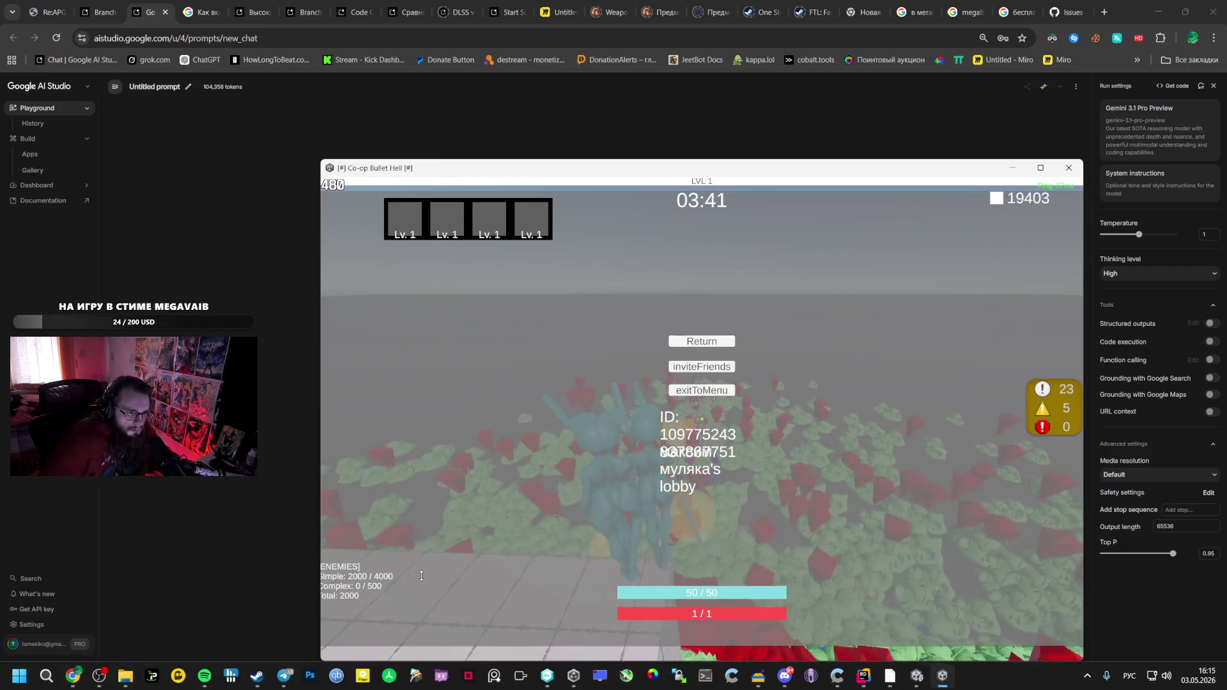
{"action": "key", "text": "alt+Tab"}
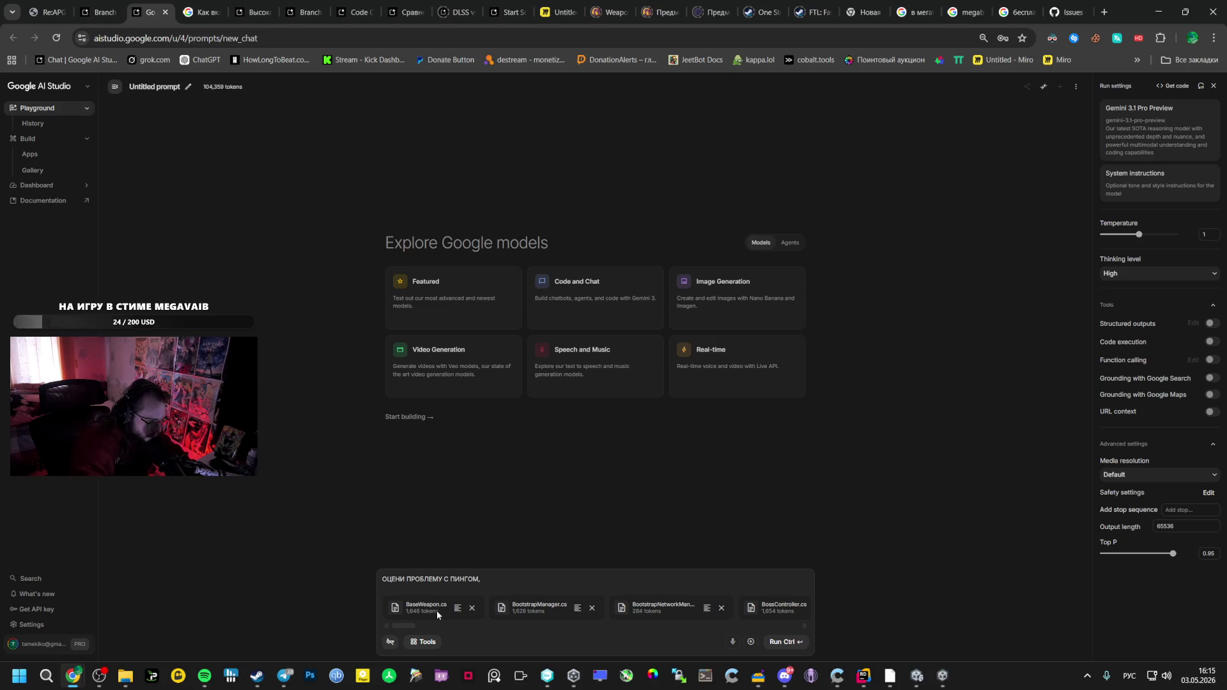
{"action": "type", "text": "К БЫ "}
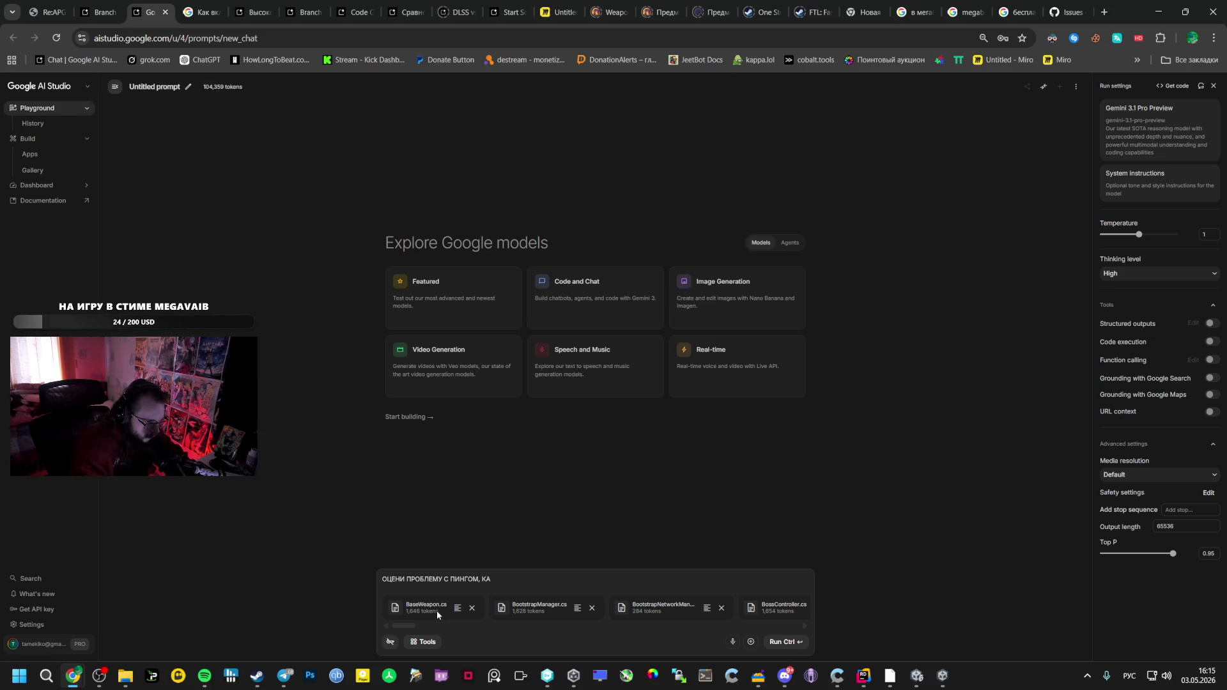
{"action": "type", "text": "БЫ ТЫ ЕЩЕ УЛУЧШИЛКАНАЛ"}
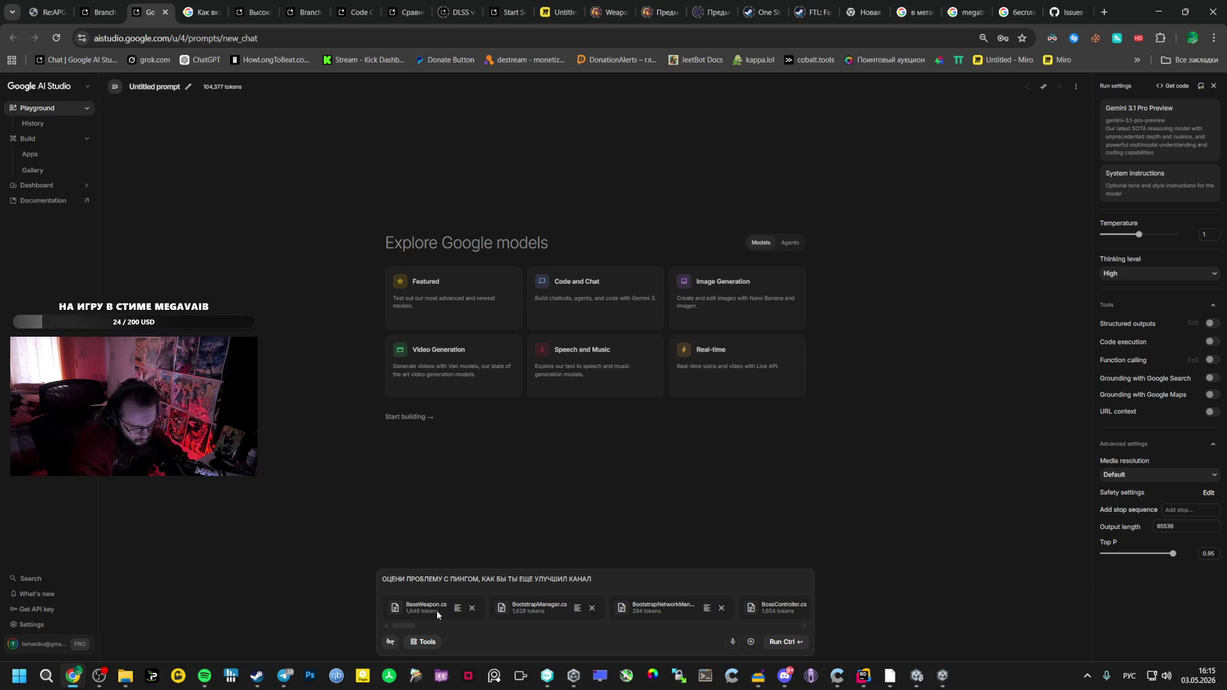
{"action": "key", "text": "BackSpace"}
{"action": "key", "text": "BackSpace"}
{"action": "key", "text": "BackSpace"}
{"action": "type", "text": "?"}
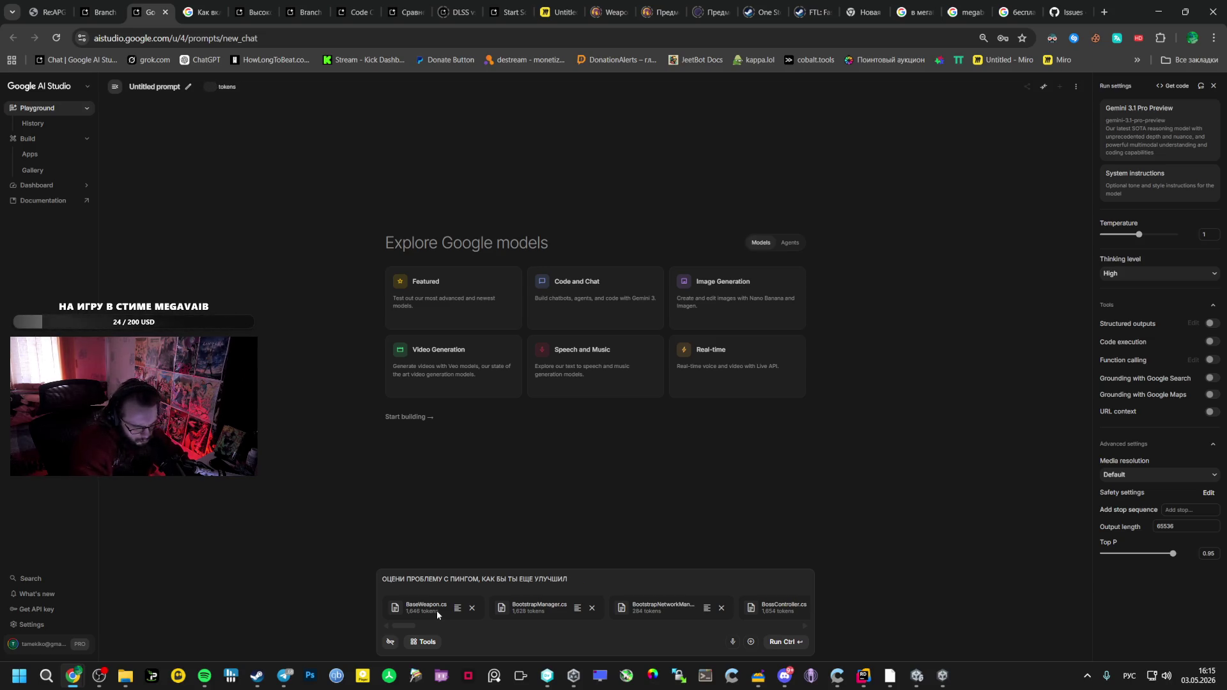
{"action": "type", "text": " ЧТО МОЖНО"}
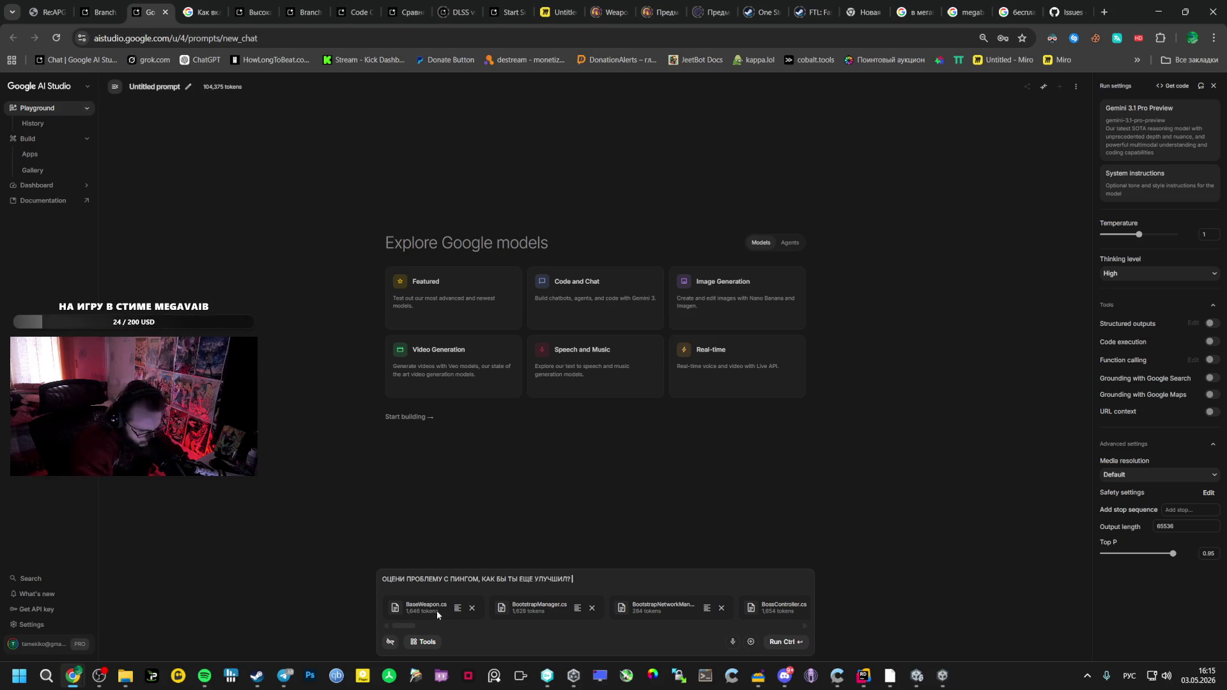
{"action": "type", "text": " ЕЩЕ"}
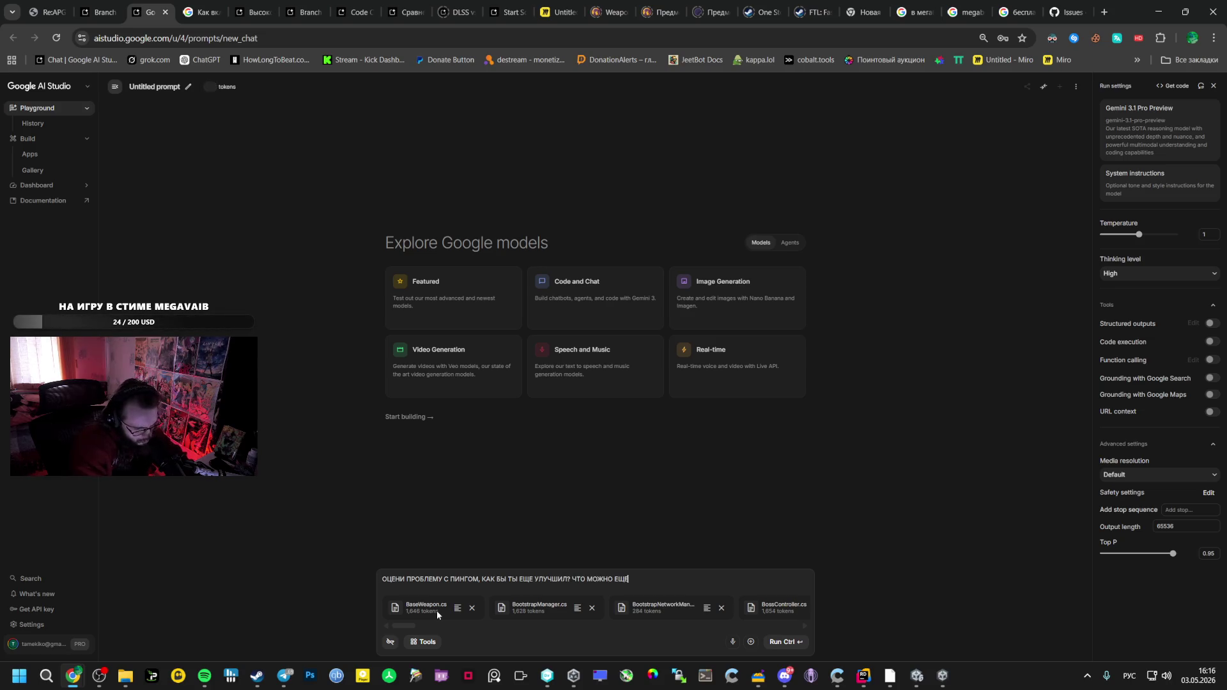
{"action": "type", "text": " СДЕЛАТЬ ЧТО БЫ НЕ ЗАБИВАТЬ КАНАЛ? КАКИЕ ТО"}
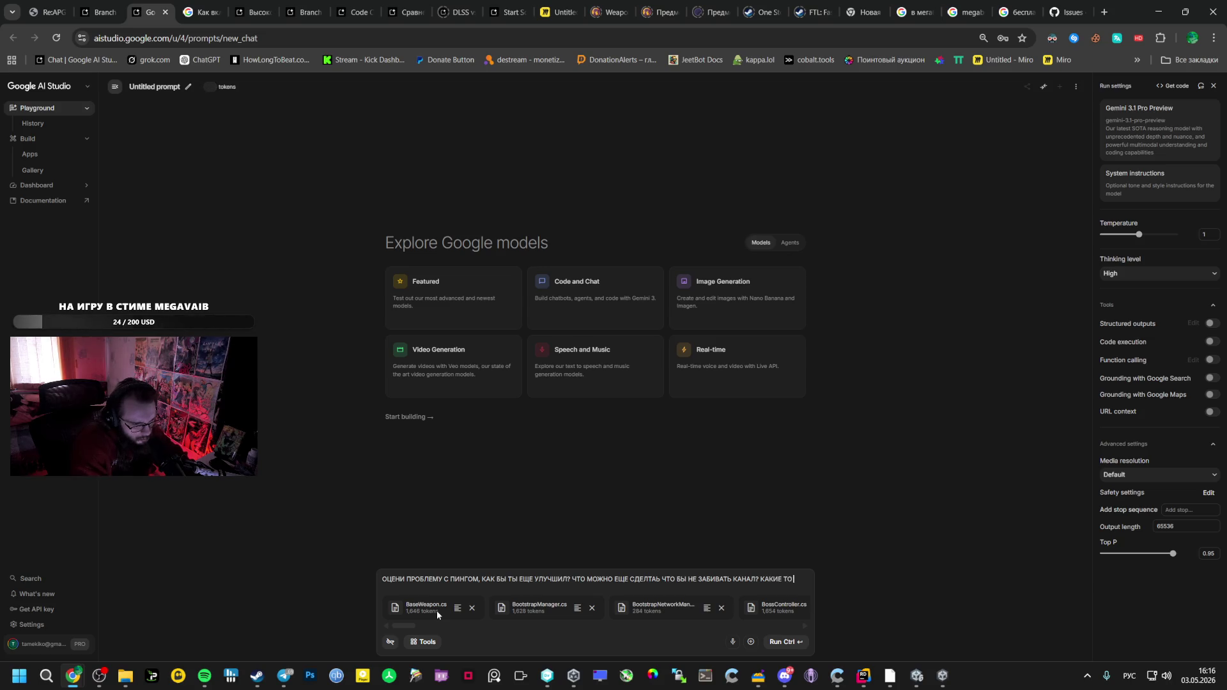
Extend the prompt to ask how pros optimize similar co-op games, and send it with Ctrl+Enter
{"action": "type", "text": "ПТИМИЗАЦИИ, ГЛАВНОЕ ЧТО БЫ НЕ "}
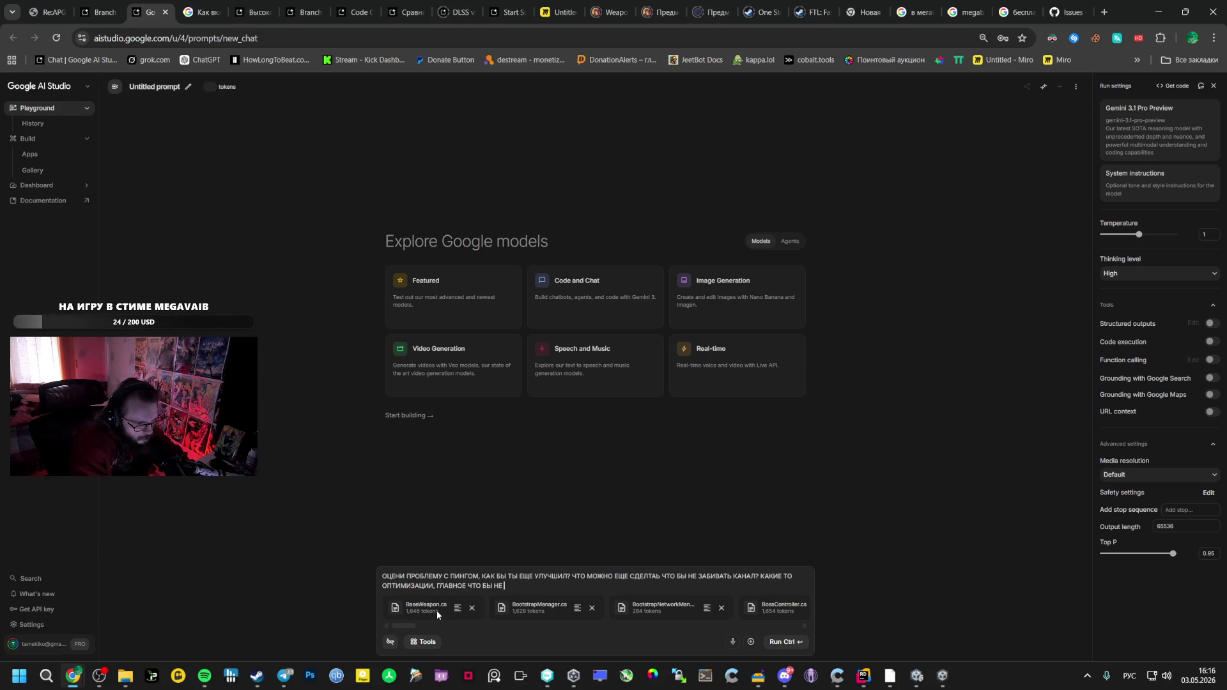
{"action": "type", "text": "ИСПОРТИЛО ВП"}
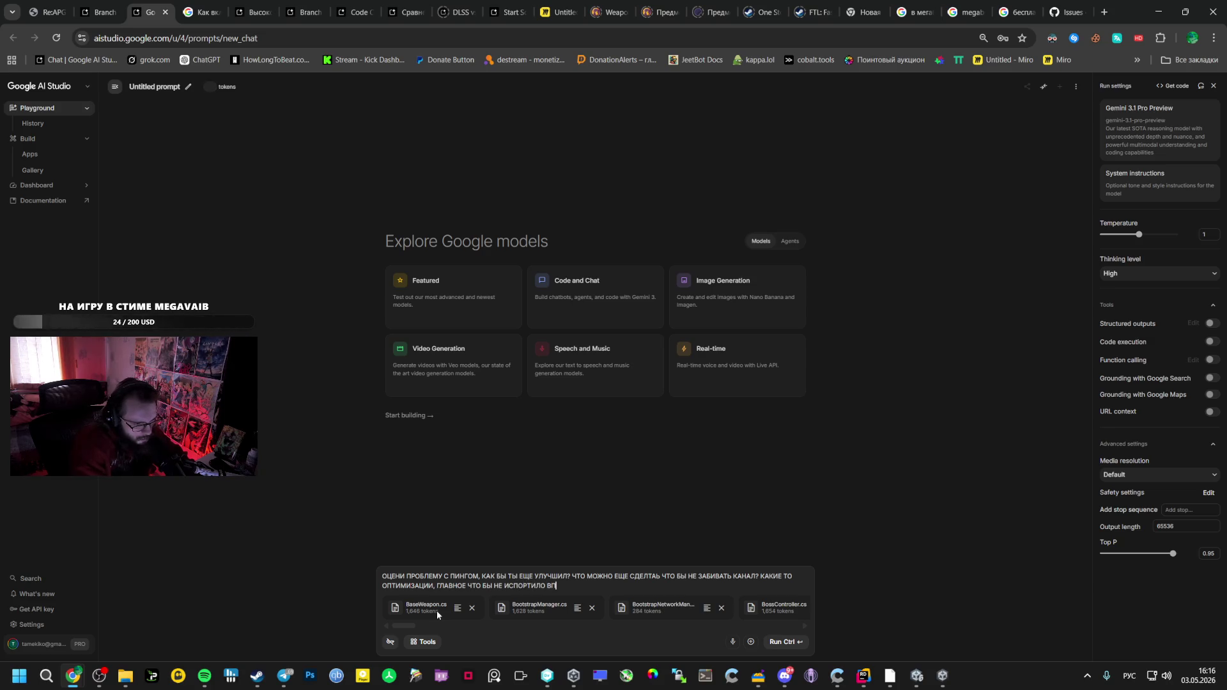
{"action": "type", "text": "ЕЧАТЛЕНИЯ"}
{"action": "key", "text": "BackSpace"}
{"action": "key", "text": "BackSpace"}
{"action": "key", "text": "BackSpace"}
{"action": "key", "text": "BackSpace"}
{"action": "key", "text": "BackSpace"}
{"action": "type", "text": "КАК ДЕЛАЮТ ПРОФФИ"}
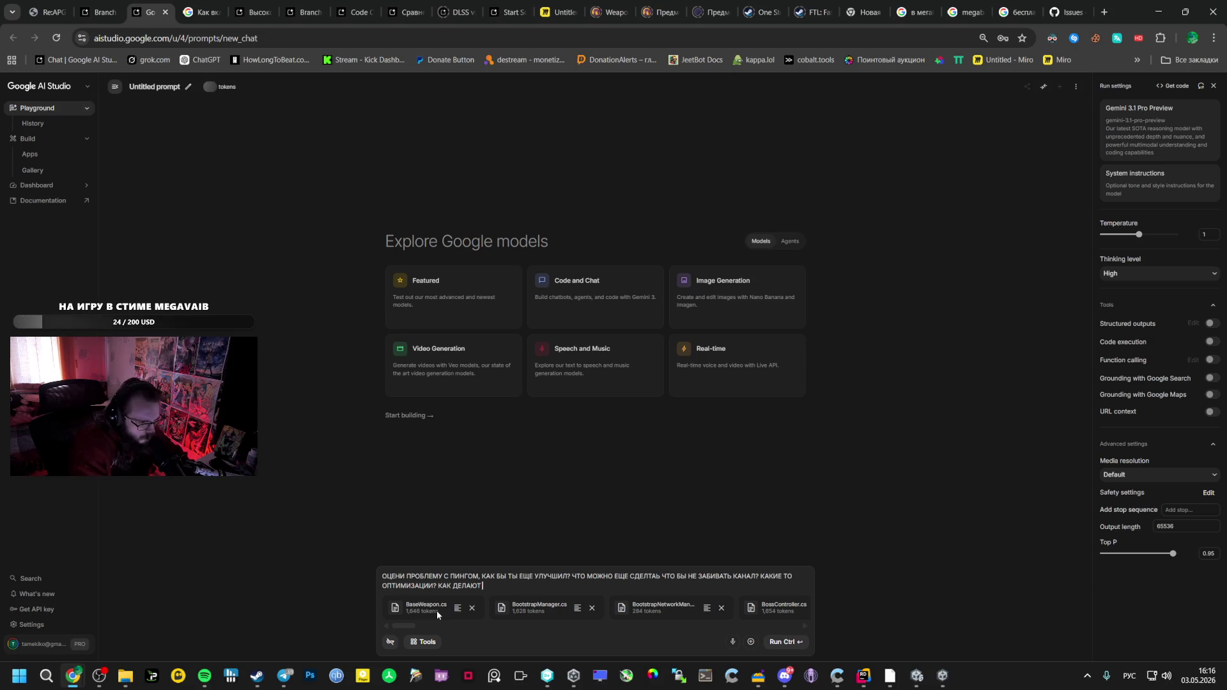
{"action": "type", "text": ", КАК ДЕЛАЮТ В"}
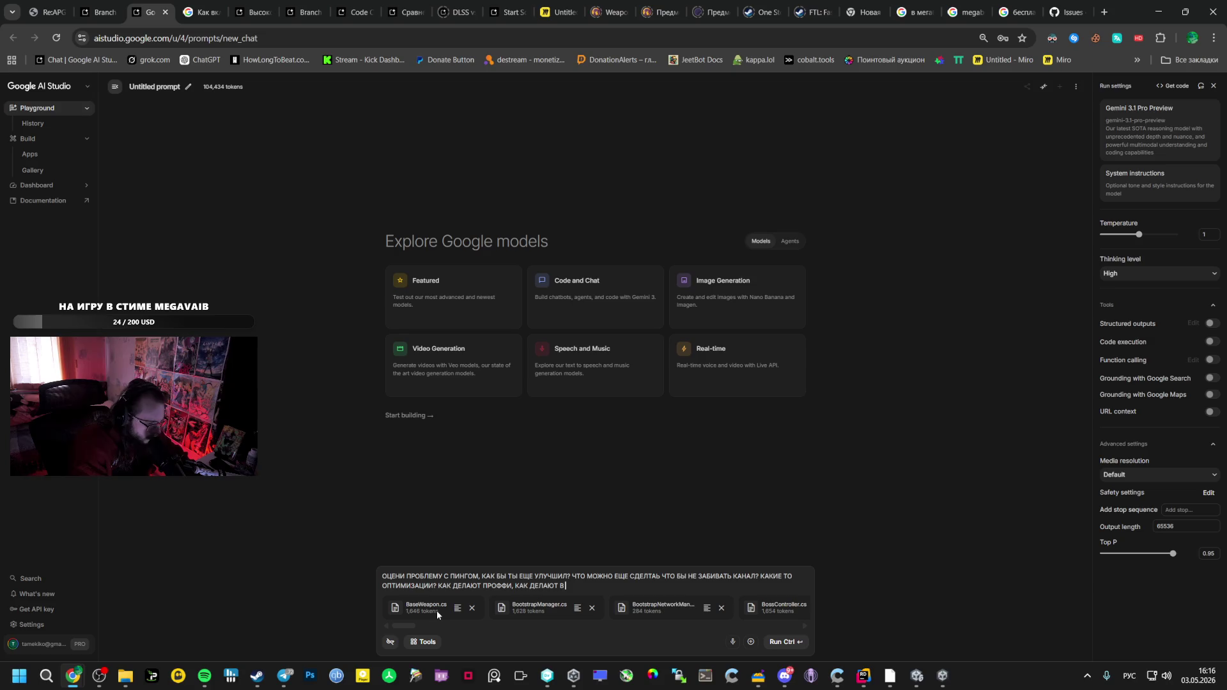
{"action": "type", "text": "ПОХОЖИХ ИГРАХ"}
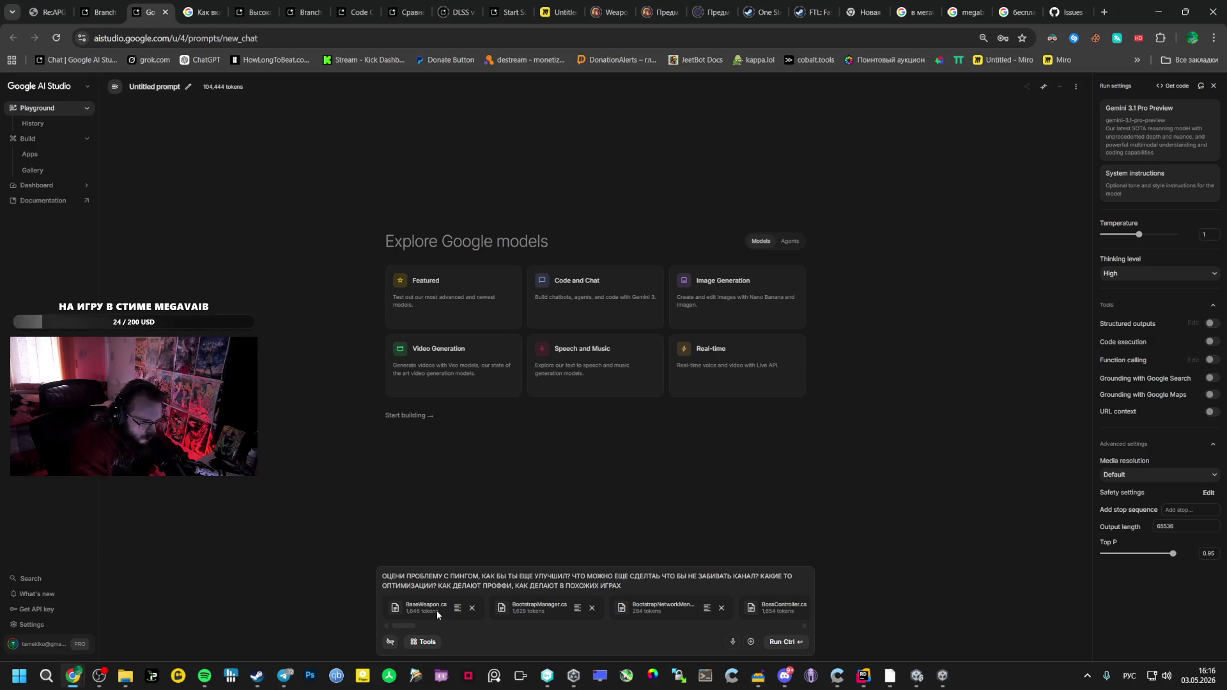
{"action": "key", "text": "BackSpace"}
{"action": "key", "text": "BackSpace"}
{"action": "key", "text": "BackSpace"}
{"action": "type", "text": "КООП ИГРА"}
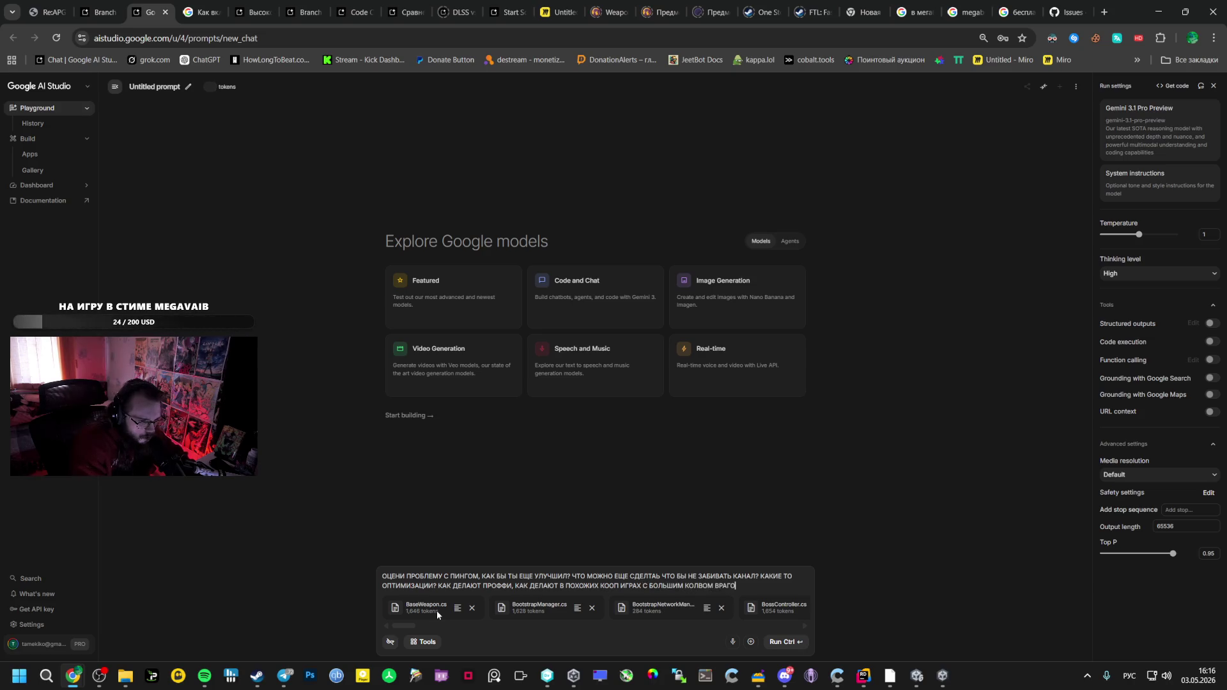
{"action": "key", "text": "ctrl+Return"}
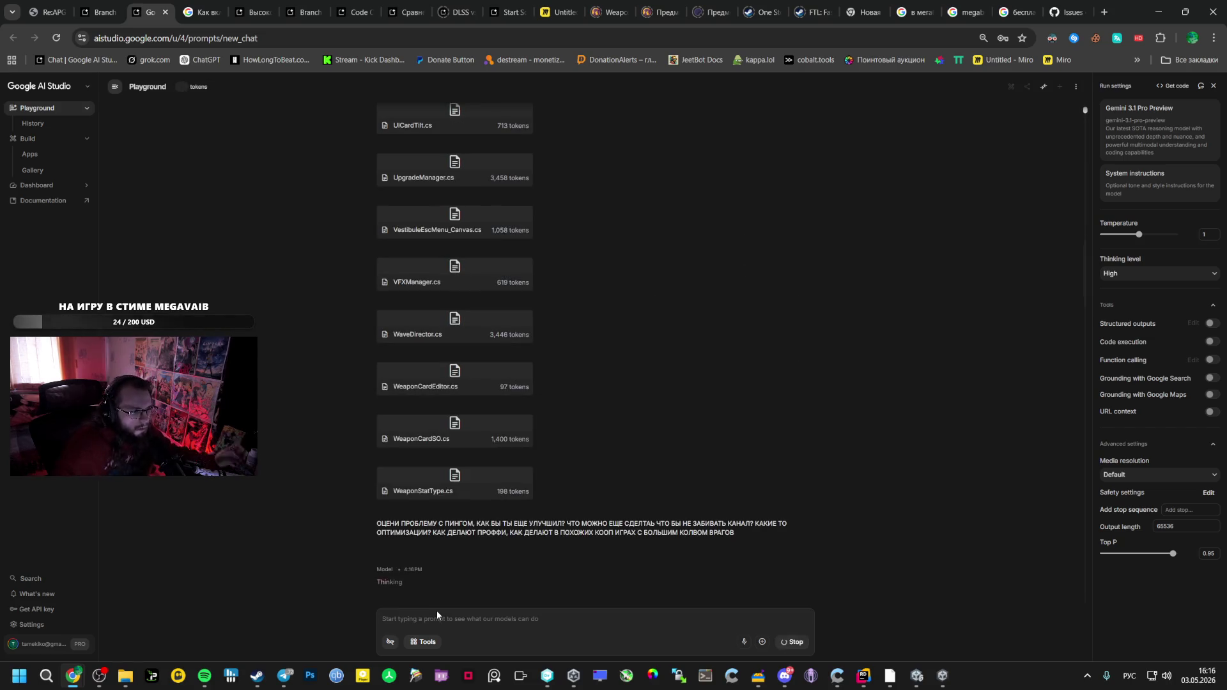
Switch through Discord and Chrome, then bring the Co-op Bullet Hell client to the front
{"action": "left_click", "coordinate": [790, 670]}
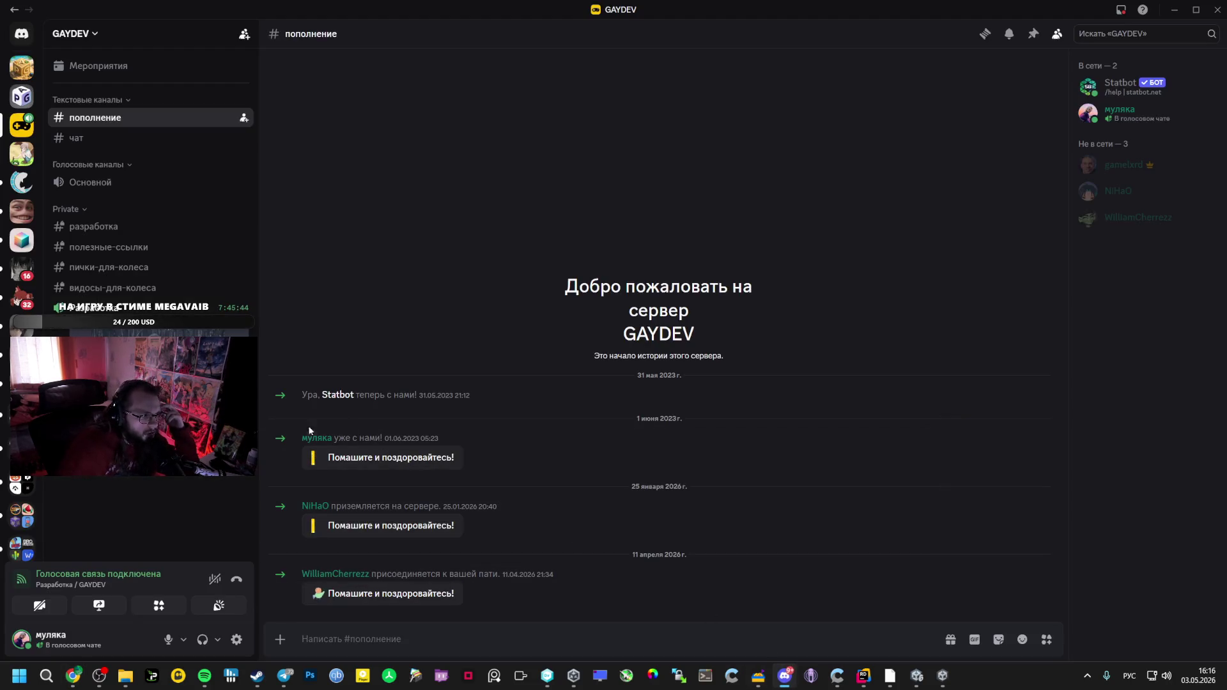
{"action": "mouse_move", "coordinate": [73, 675]}
{"action": "left_click", "coordinate": [99, 615]}
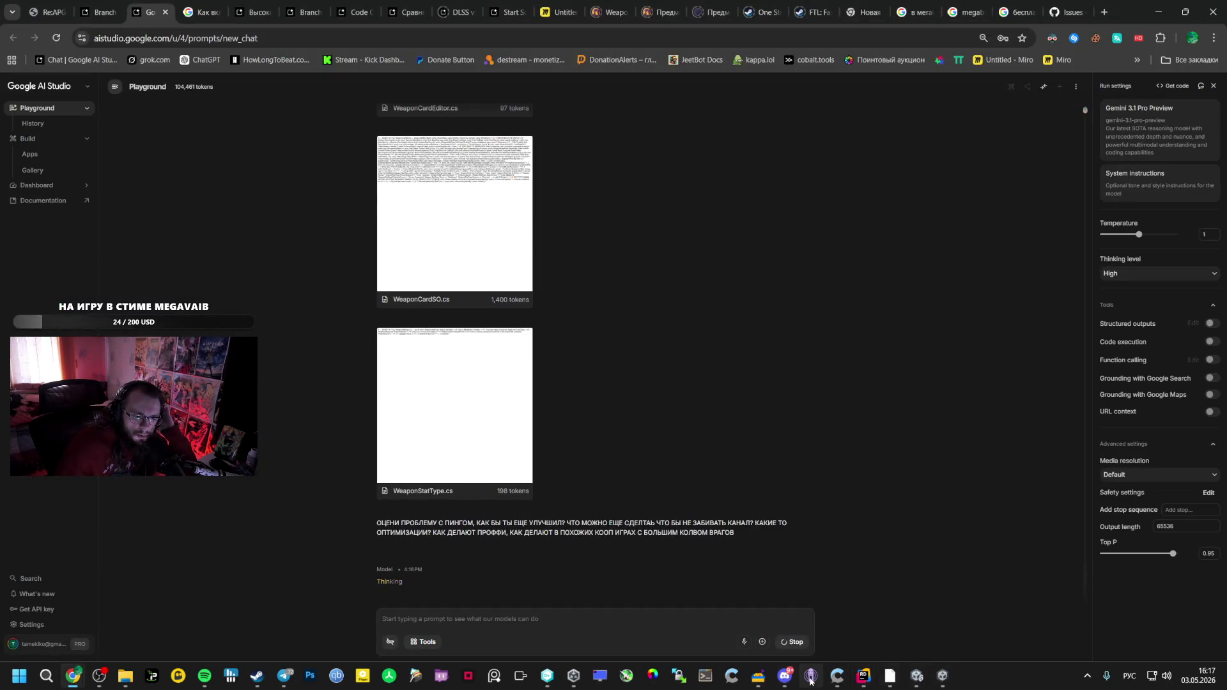
{"action": "left_click", "coordinate": [943, 676]}
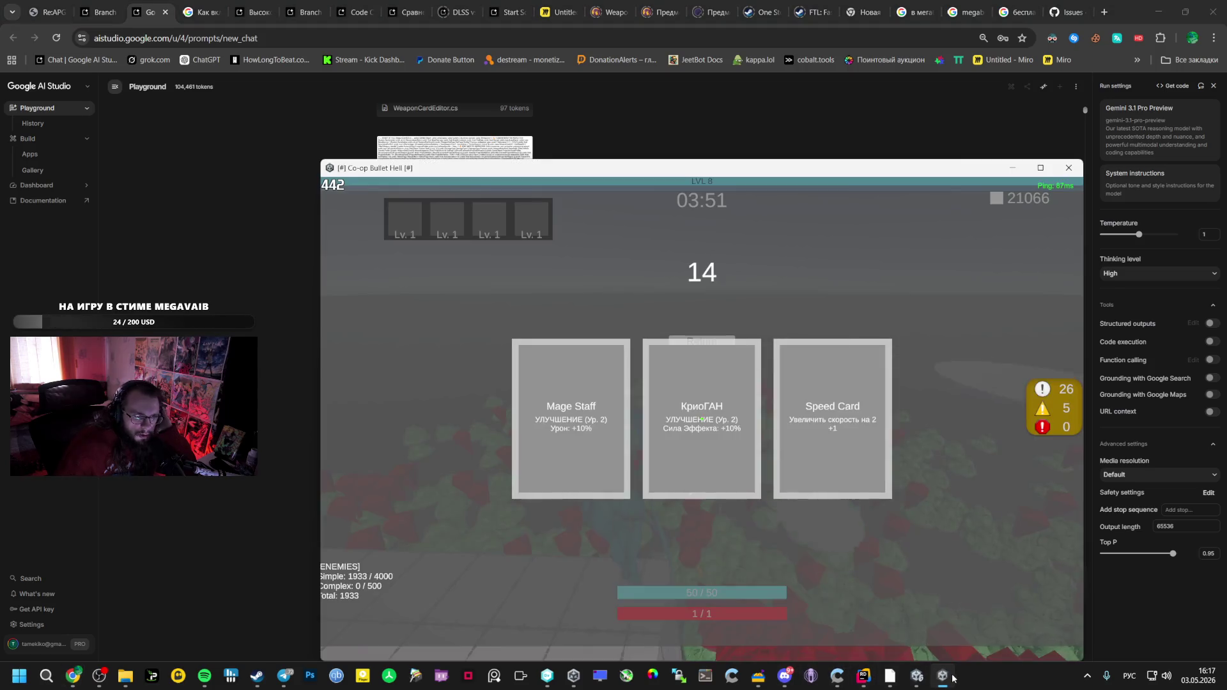
Pause, then take Mage Staff in the editor and Health Boost and КриоГАН in the client
{"action": "key", "text": "Escape"}
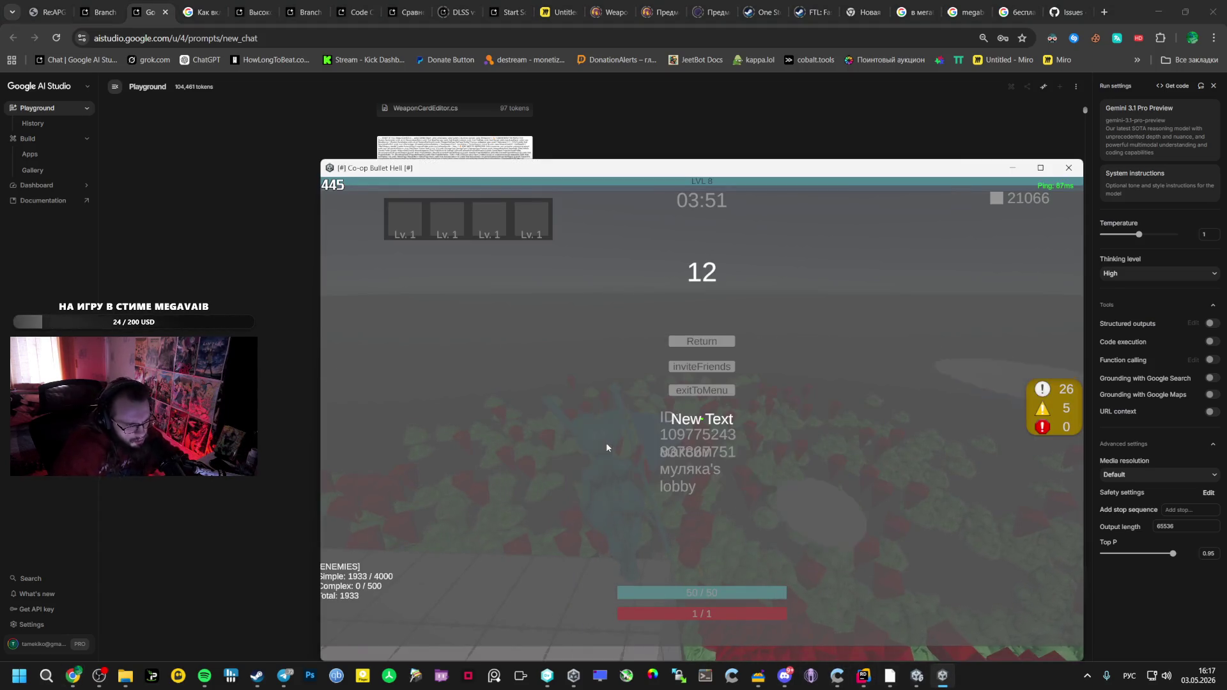
{"action": "left_click", "coordinate": [917, 676]}
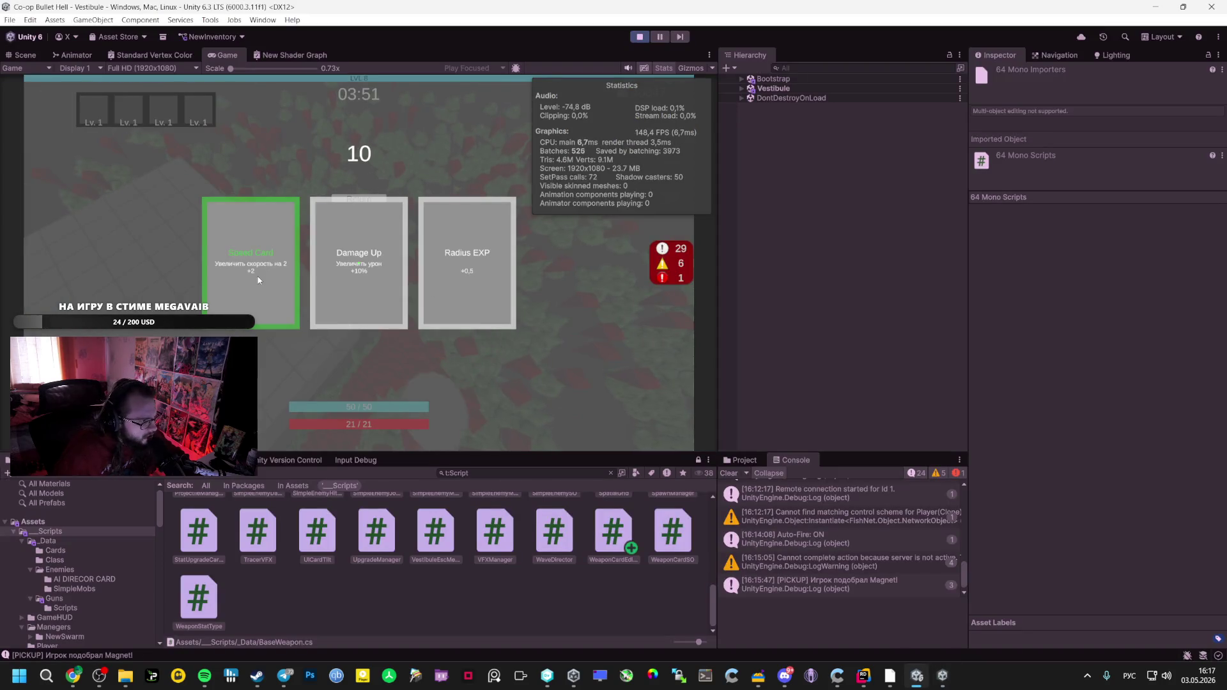
{"action": "left_click", "coordinate": [359, 263]}
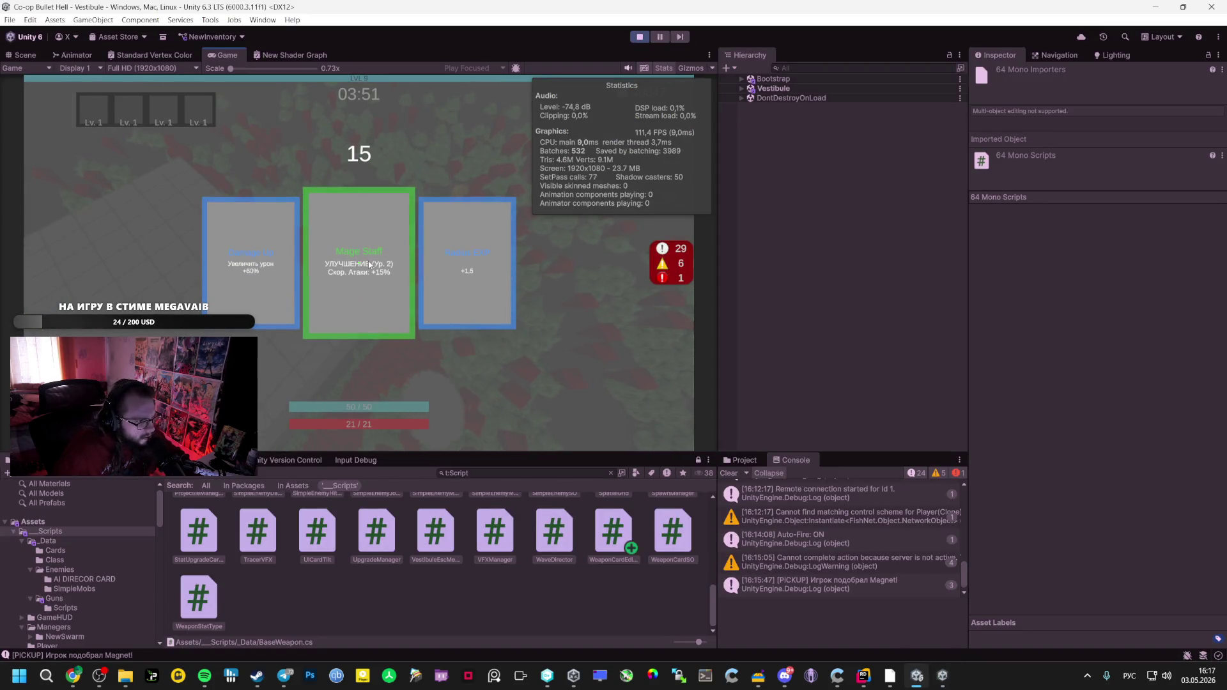
{"action": "left_click", "coordinate": [369, 264]}
{"action": "left_click", "coordinate": [937, 681]}
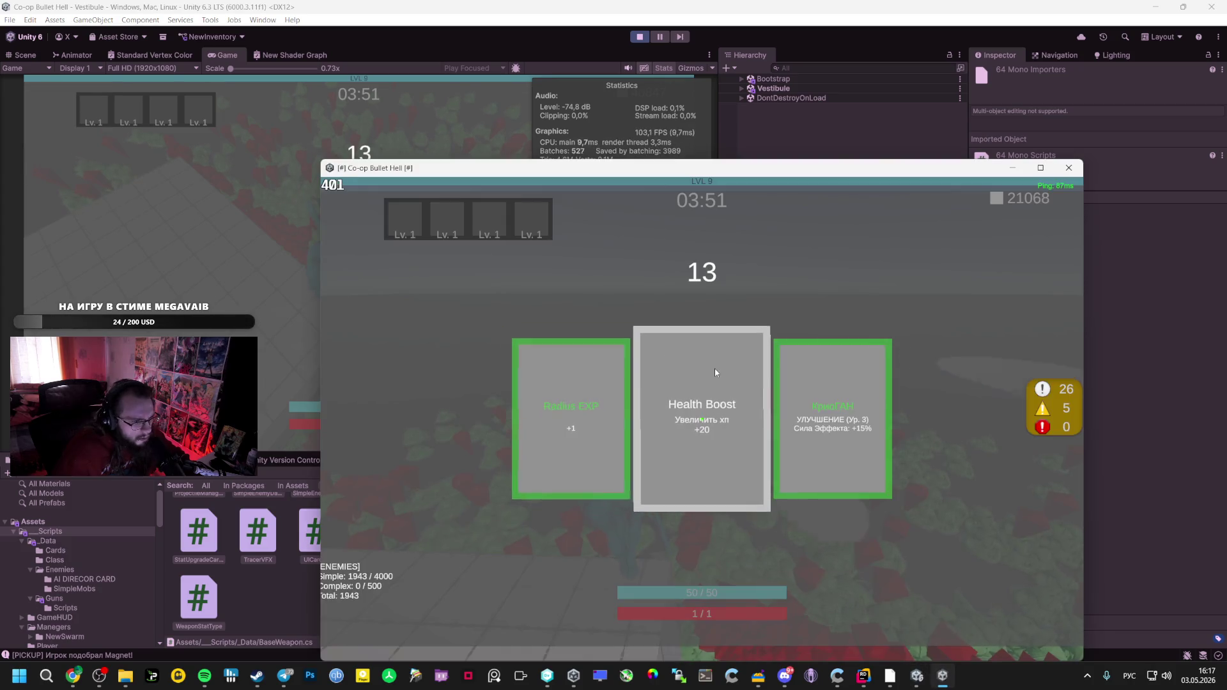
{"action": "left_click", "coordinate": [865, 455]}
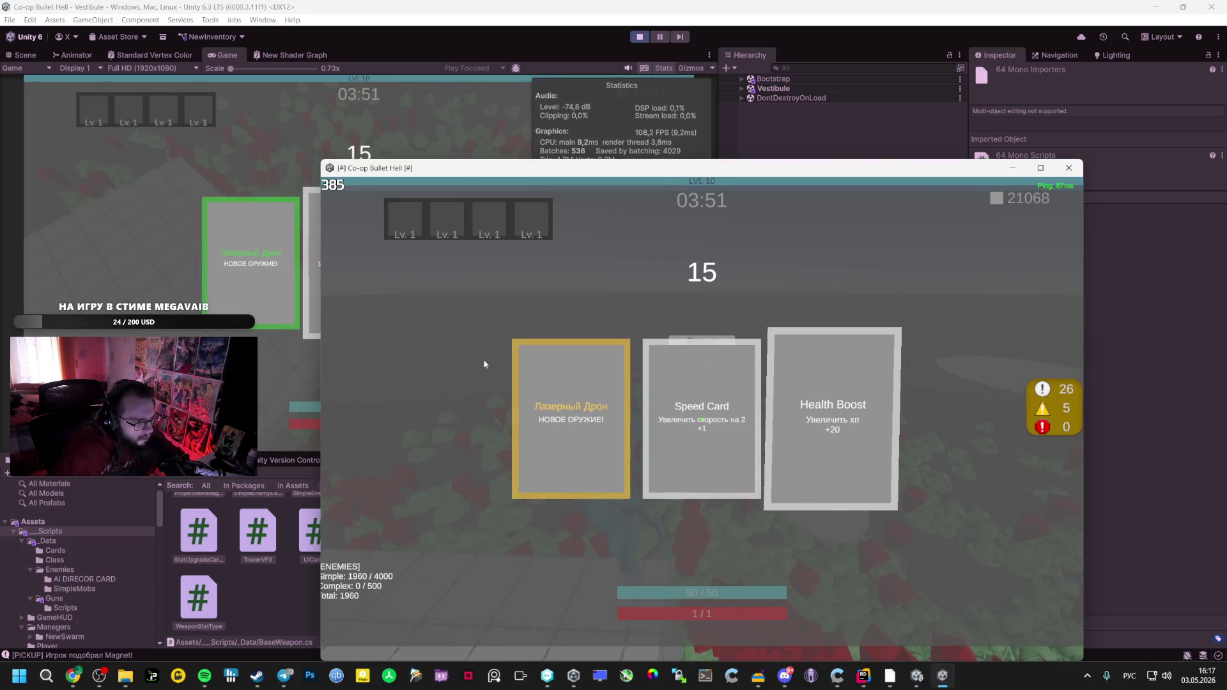
{"action": "left_click", "coordinate": [696, 470]}
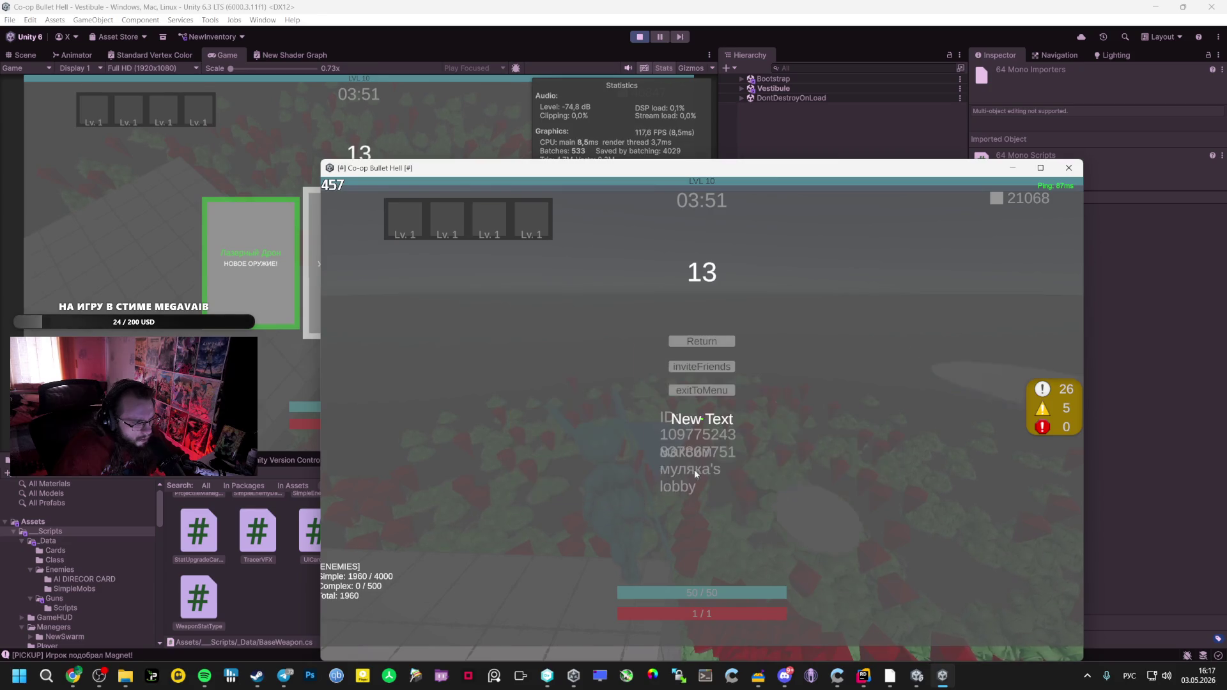
{"action": "left_click", "coordinate": [465, 323]}
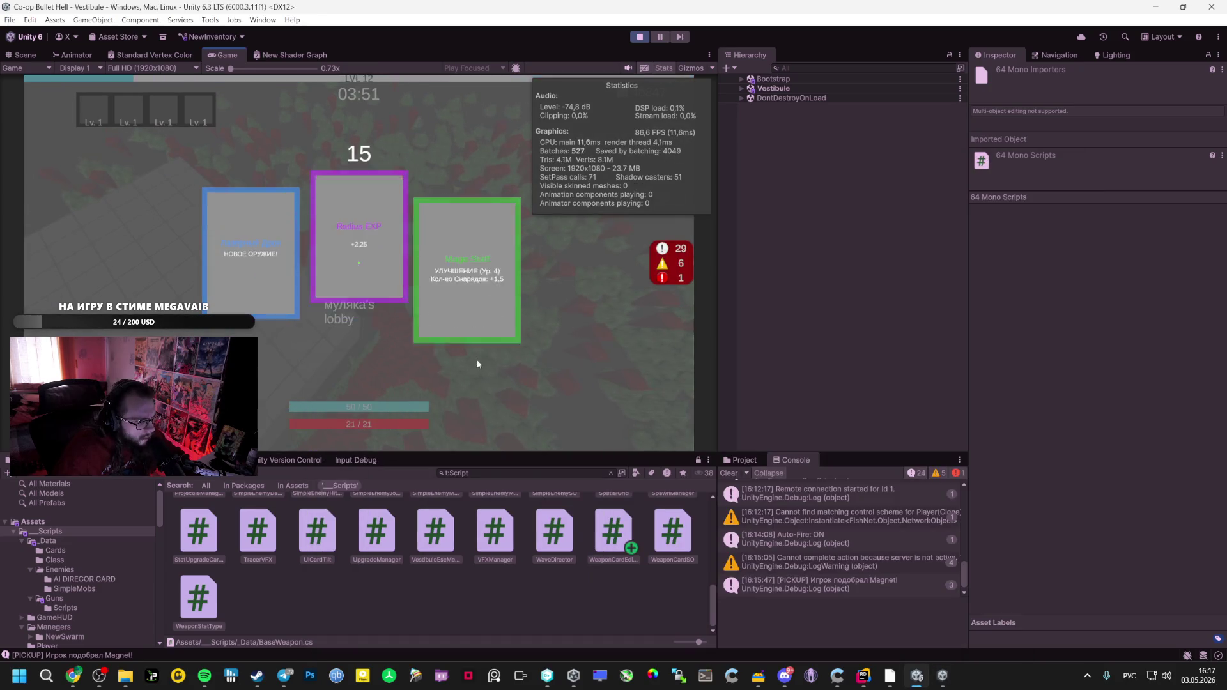
{"action": "left_click", "coordinate": [483, 311]}
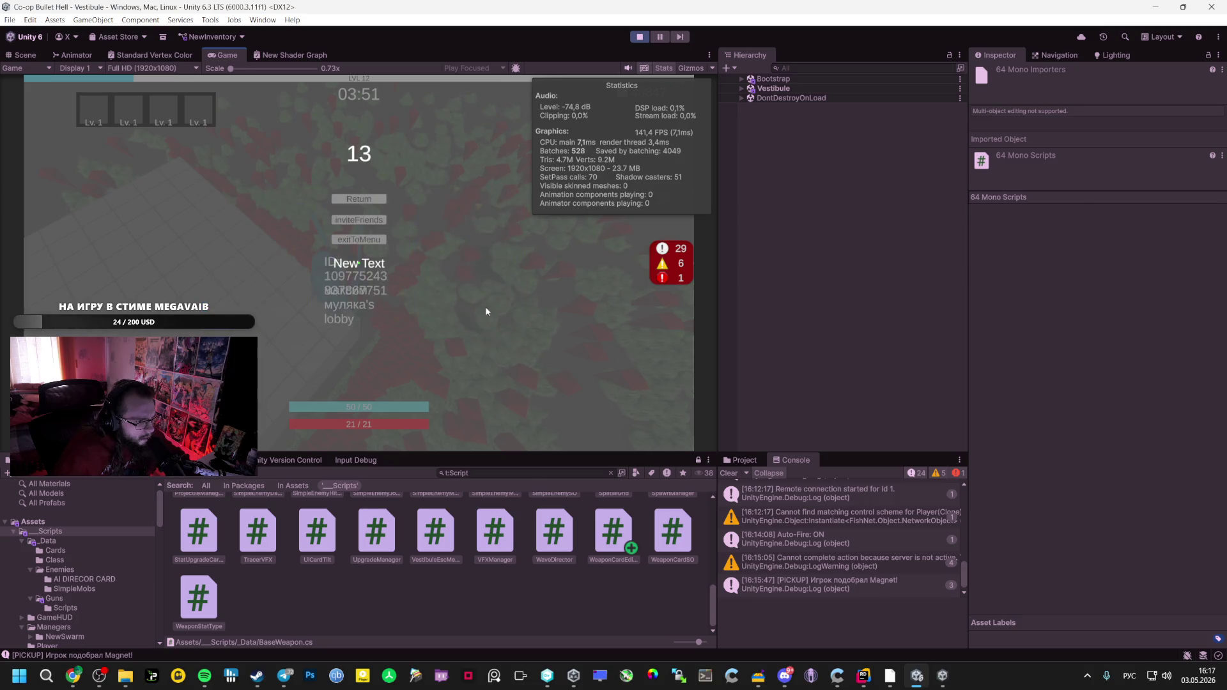
{"action": "key", "text": "alt+Tab"}
{"action": "left_click", "coordinate": [715, 463]}
Take the middle card and Speed Card in the editor, and Orbital Weapon in the client
{"action": "left_click", "coordinate": [240, 147]}
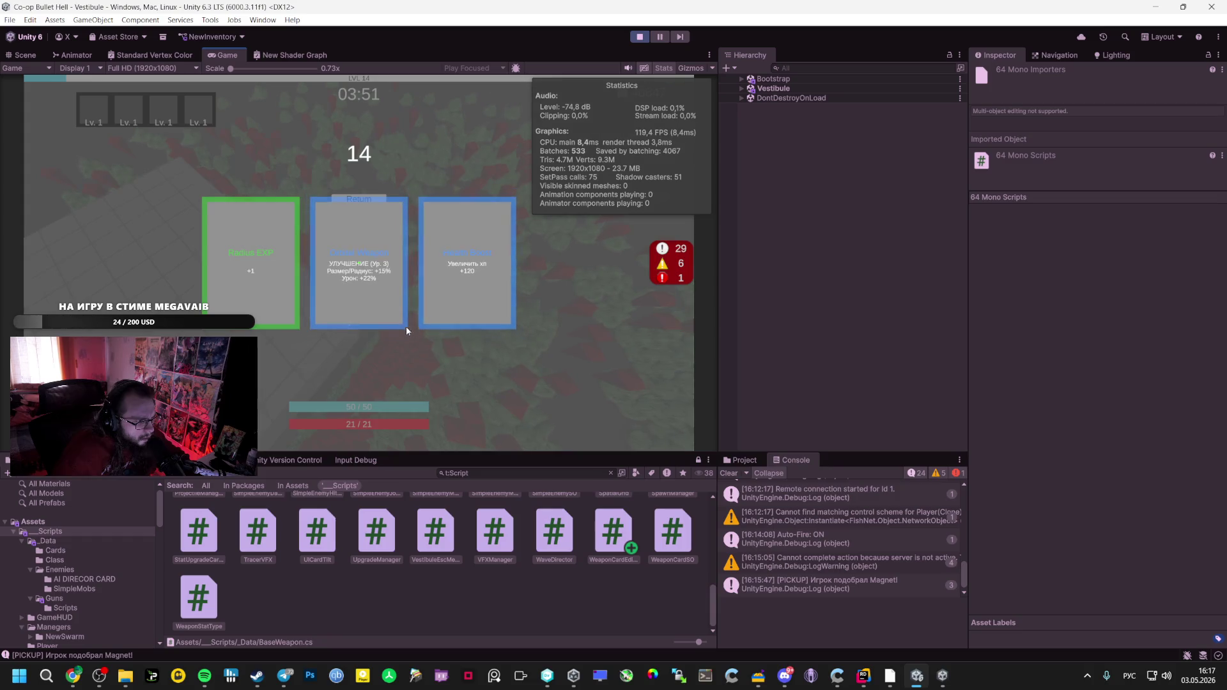
{"action": "left_click", "coordinate": [408, 323]}
{"action": "key", "text": "alt+Tab"}
{"action": "left_click", "coordinate": [726, 464]}
{"action": "key", "text": "alt+Tab"}
{"action": "left_click", "coordinate": [404, 326]}
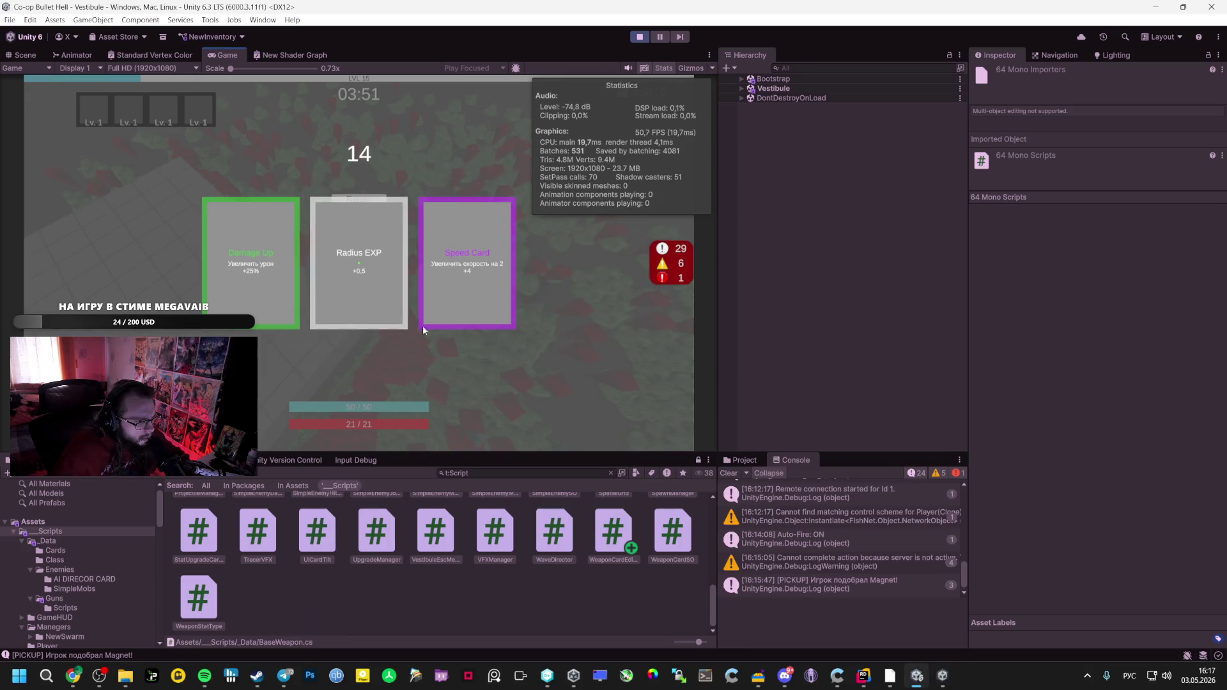
{"action": "left_click", "coordinate": [486, 309]}
{"action": "key", "text": "alt+Tab"}
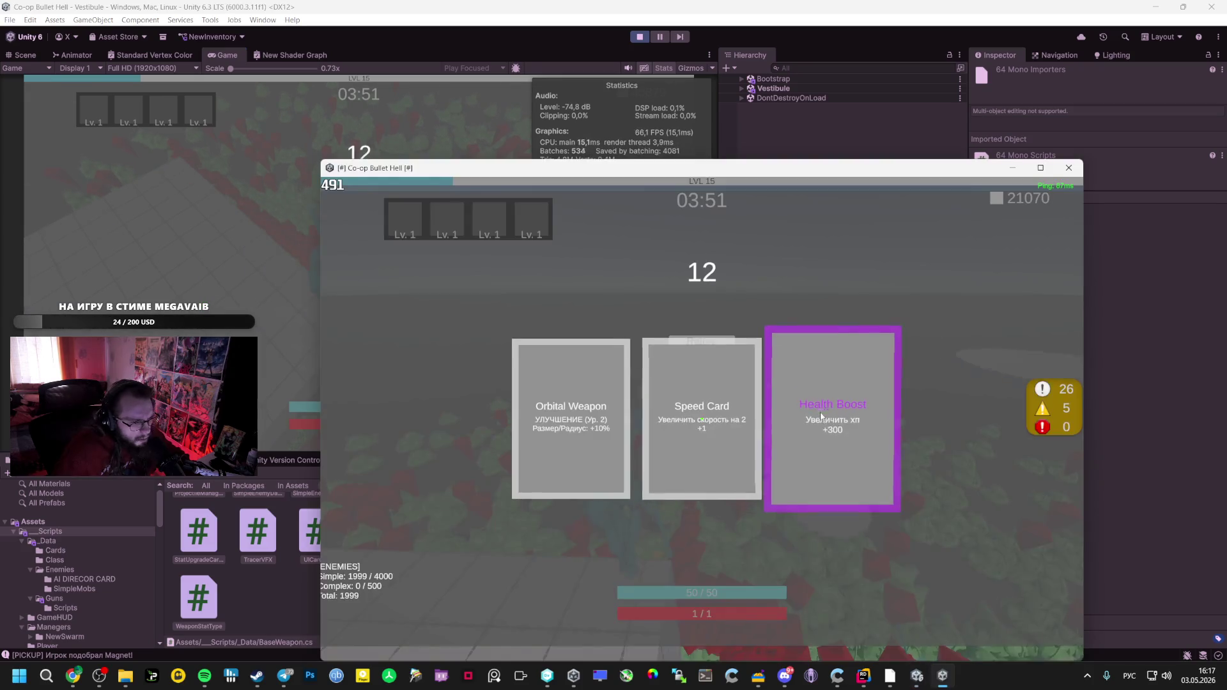
{"action": "left_click", "coordinate": [803, 444]}
{"action": "left_click", "coordinate": [556, 470]}
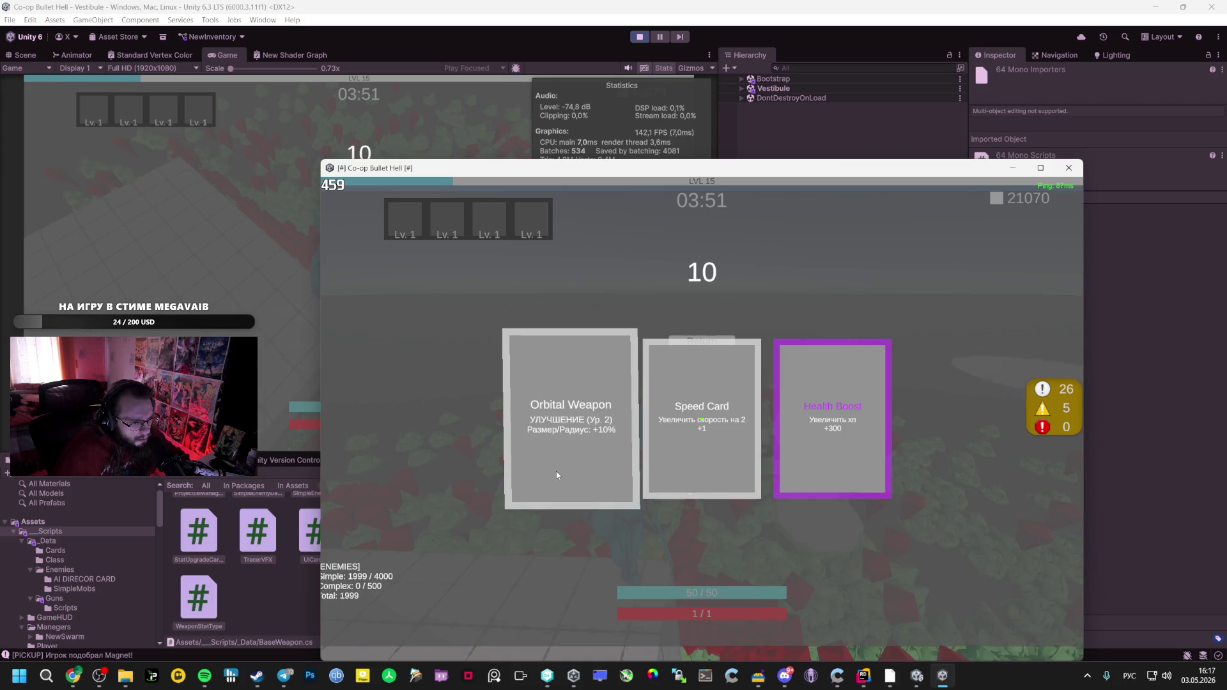
{"action": "left_click", "coordinate": [867, 475]}
Take Mage Staff in the host editor and Orbital Weapon in the client, then resume the match
{"action": "left_click", "coordinate": [558, 465]}
{"action": "key", "text": "alt+Tab"}
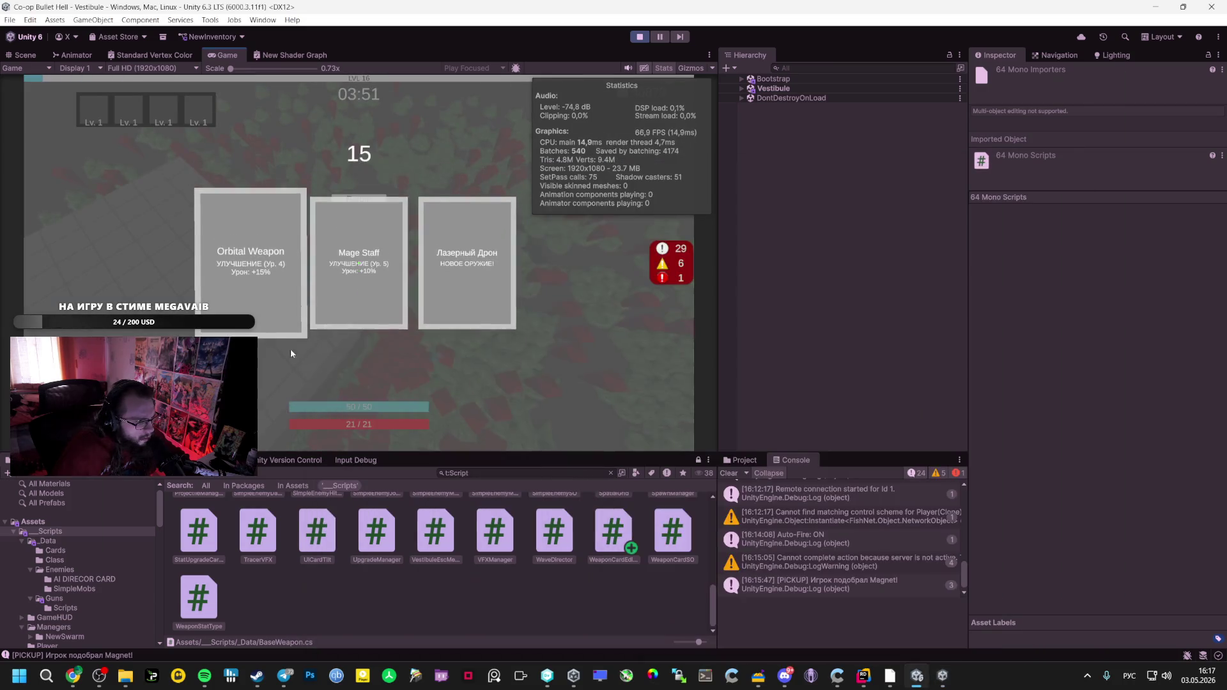
{"action": "left_click", "coordinate": [322, 330]}
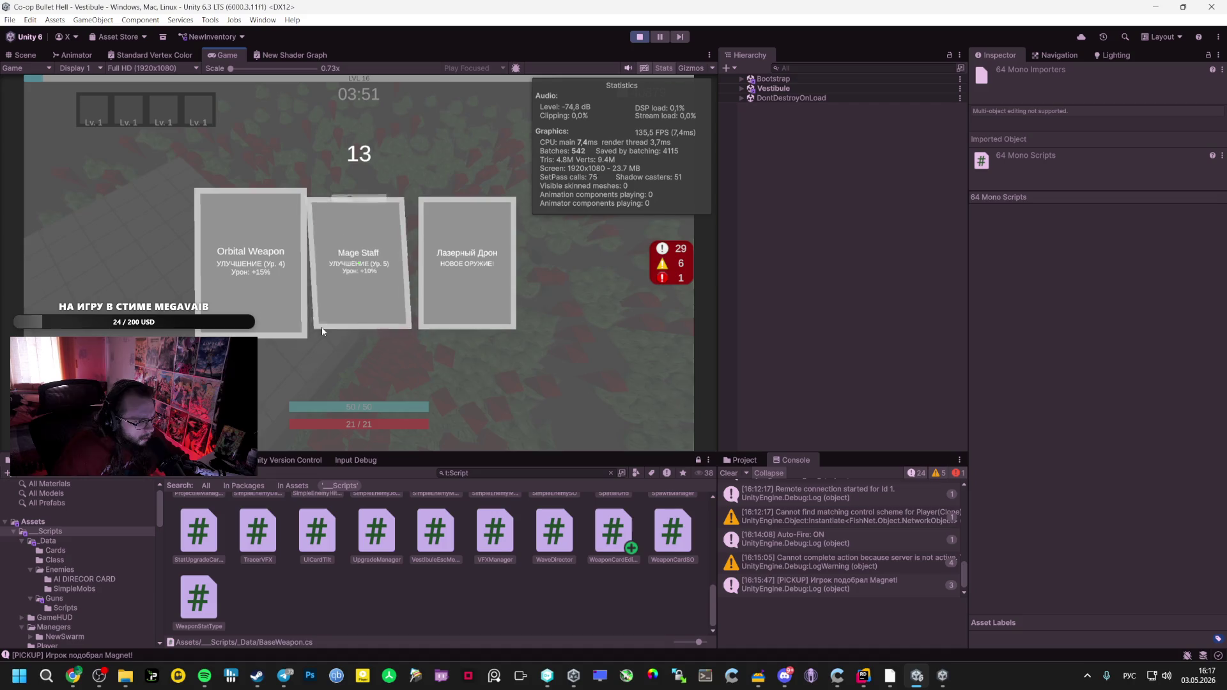
{"action": "left_click", "coordinate": [341, 328]}
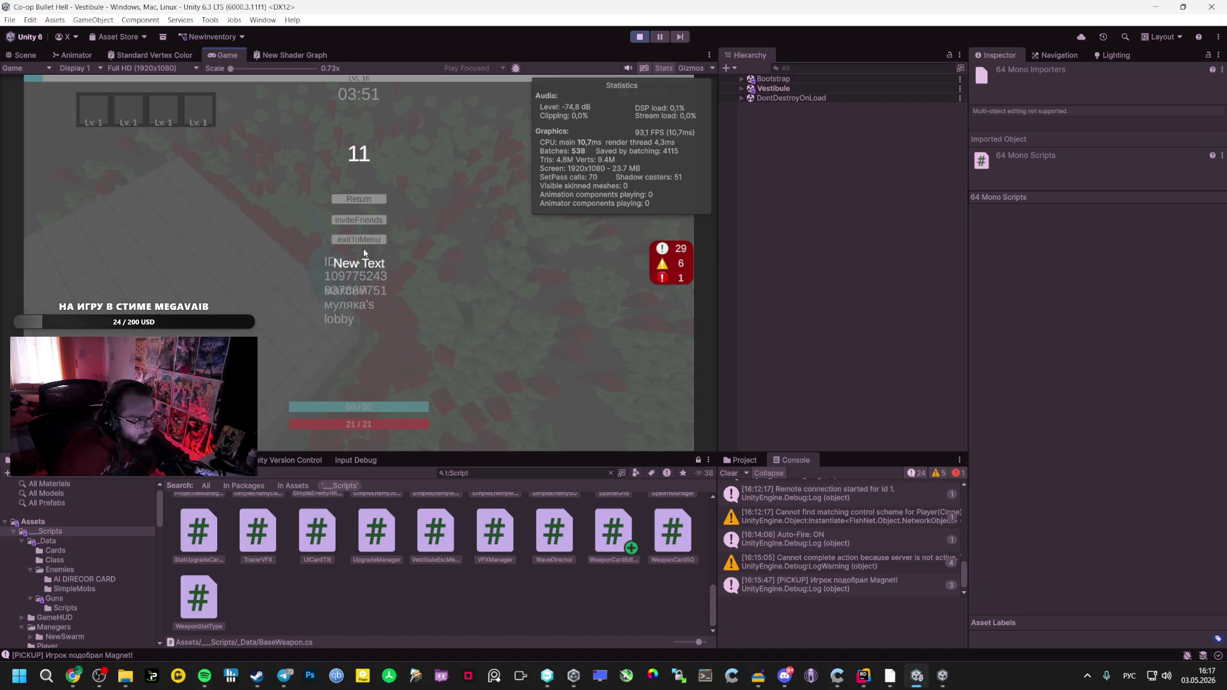
{"action": "key", "text": "alt+Tab"}
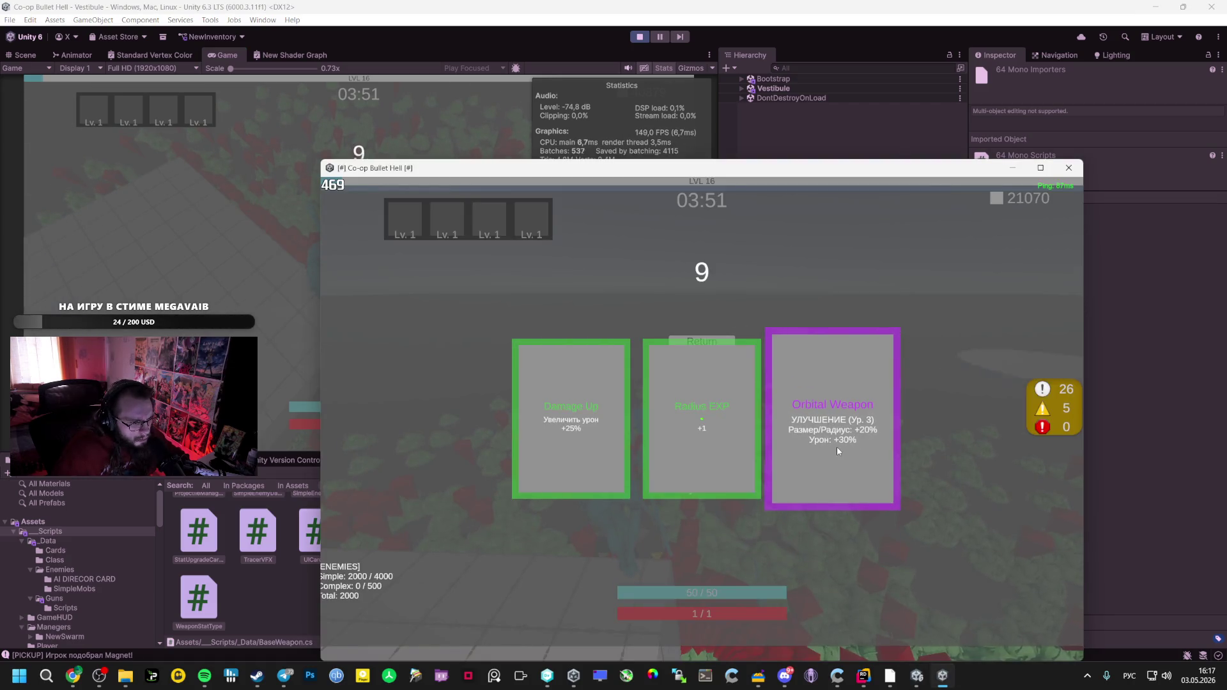
{"action": "left_click", "coordinate": [804, 450]}
{"action": "key", "text": "alt+Tab"}
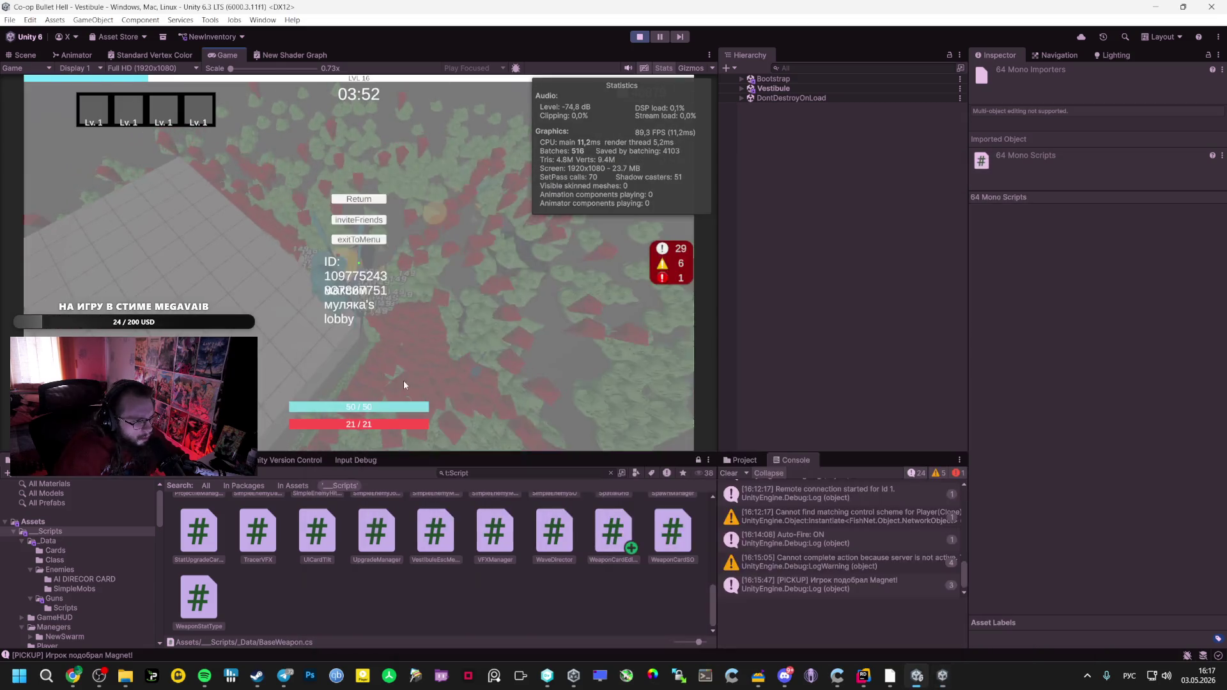
{"action": "left_click", "coordinate": [369, 200]}
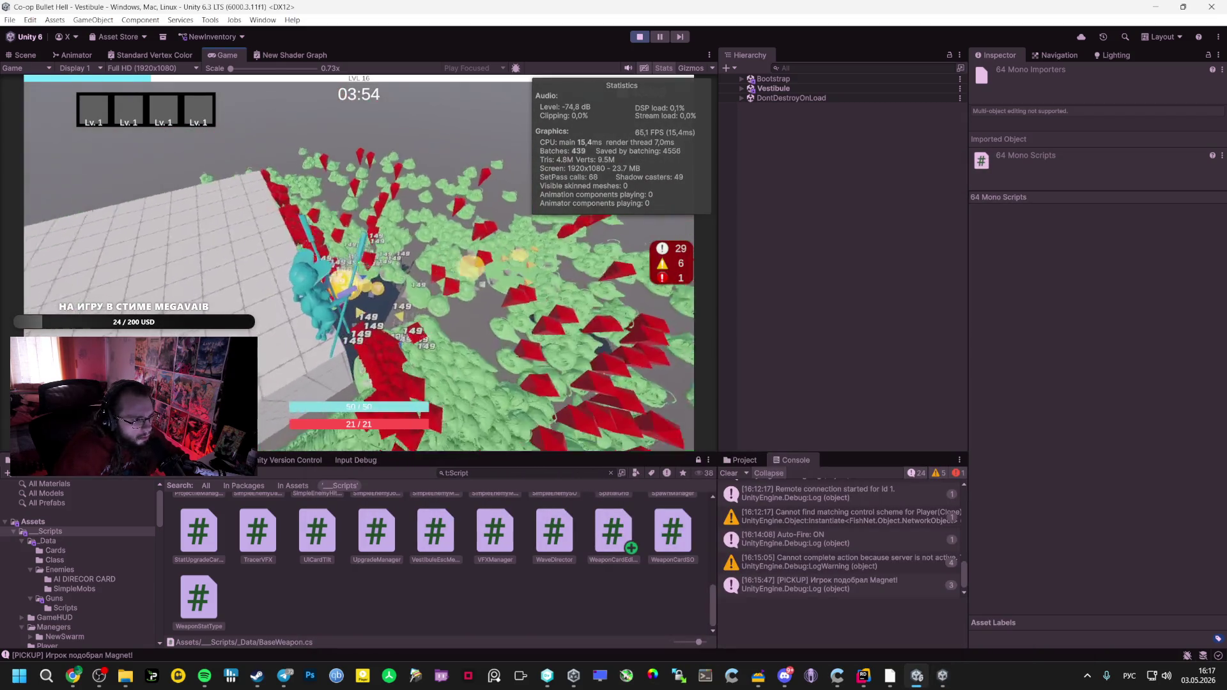
Unpause the host editor and client build and keep both running against the swarm
{"action": "key", "text": "alt+Tab"}
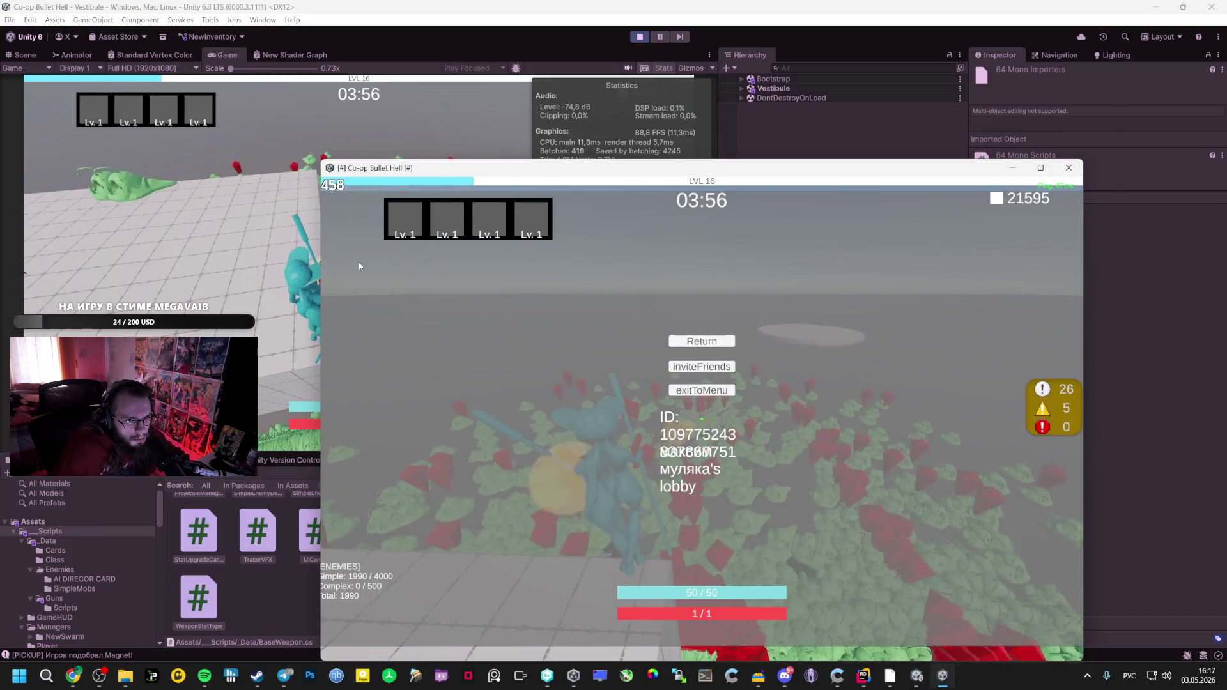
{"action": "key", "text": "alt+Tab"}
{"action": "key", "text": "alt+Tab"}
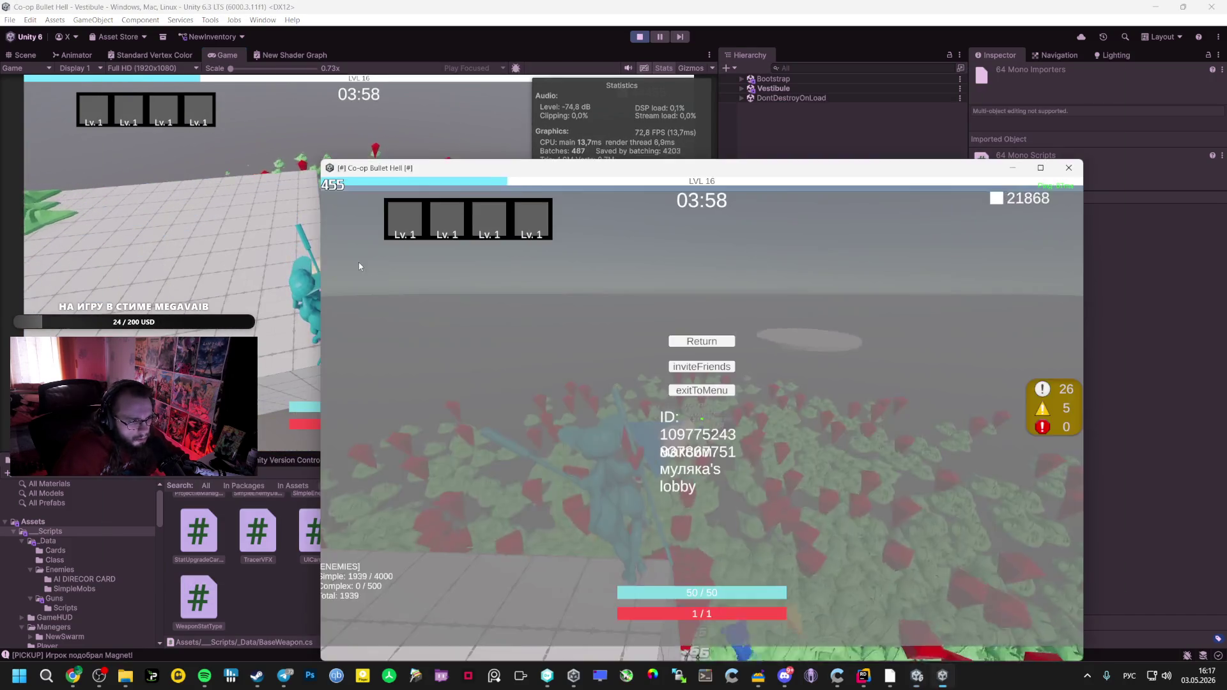
{"action": "key", "text": "alt+Tab"}
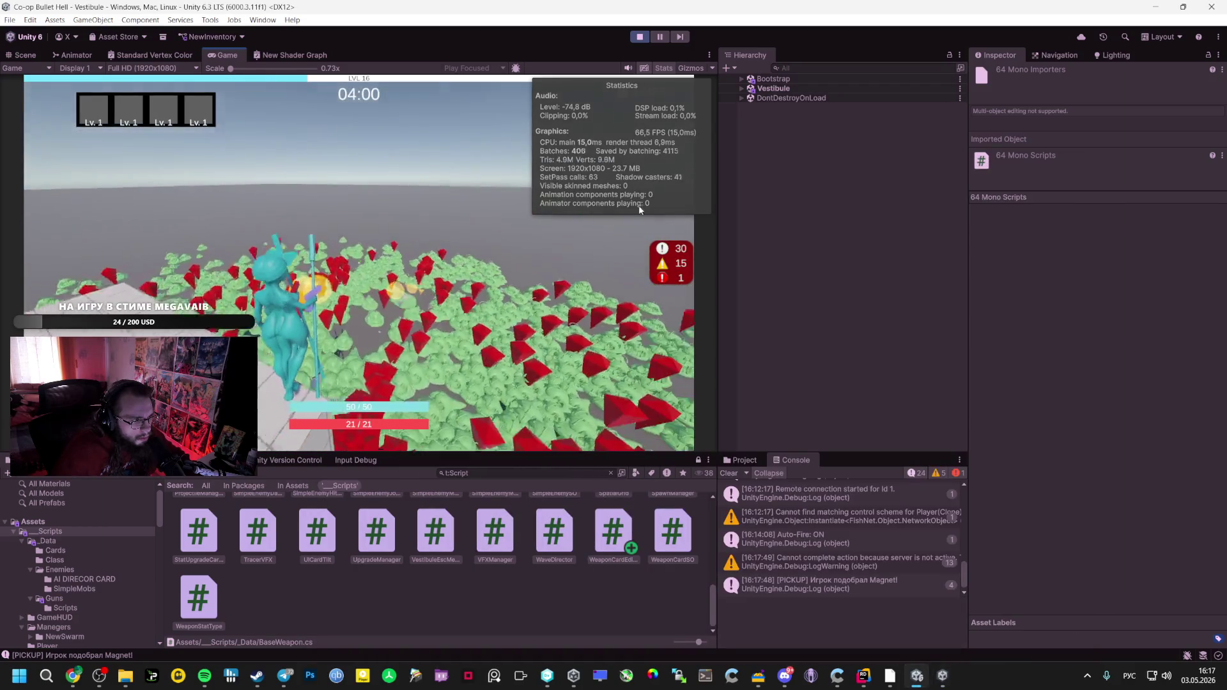
{"action": "key", "text": "Escape"}
{"action": "scroll", "coordinate": [886, 537], "scroll_direction": "up", "scroll_amount": 3}
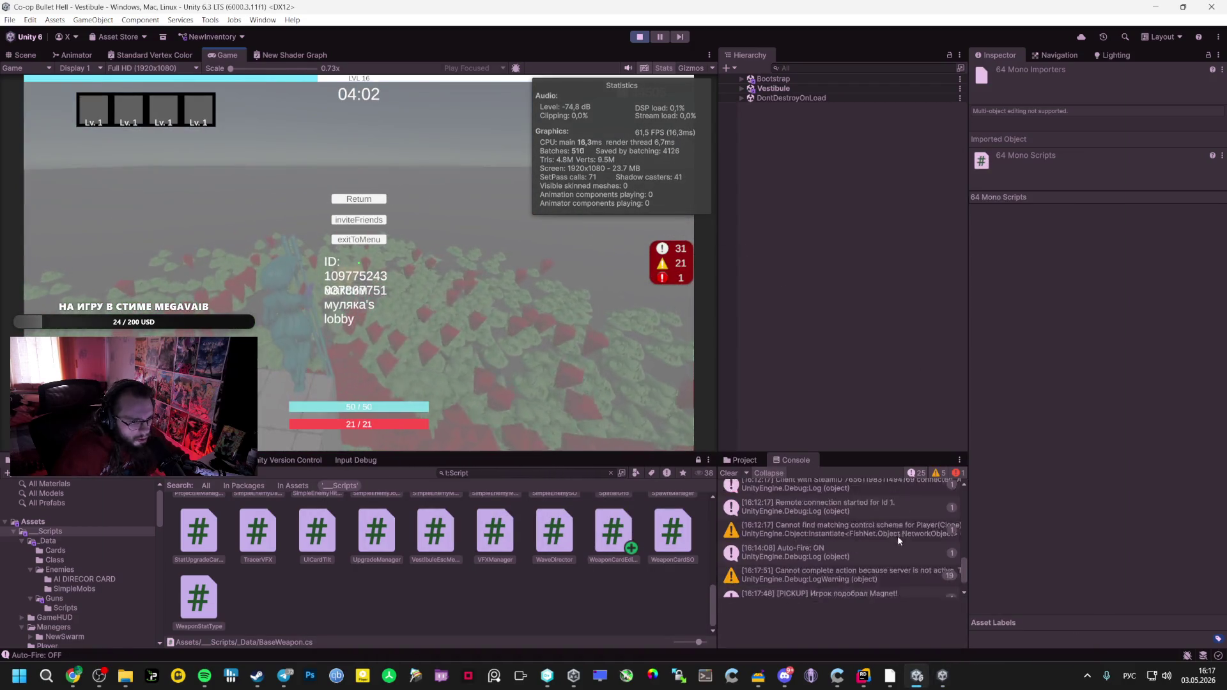
{"action": "scroll", "coordinate": [886, 536], "scroll_direction": "up", "scroll_amount": 3}
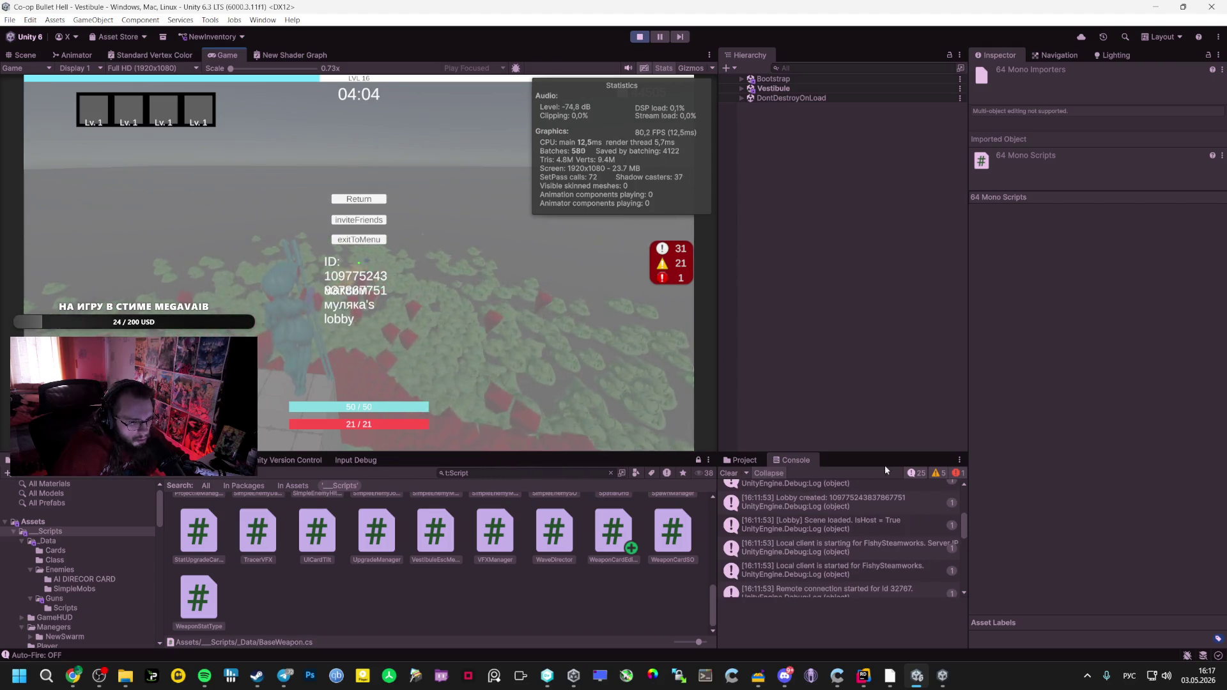
{"action": "left_click", "coordinate": [938, 679]}
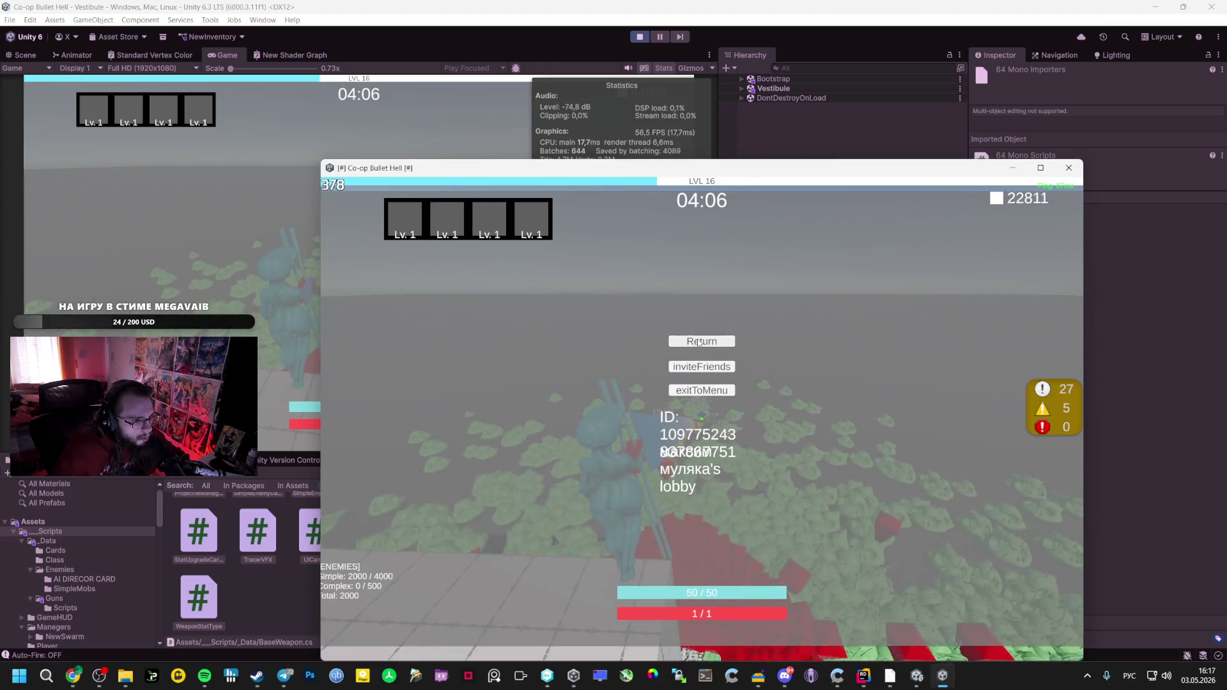
{"action": "key", "text": "Escape"}
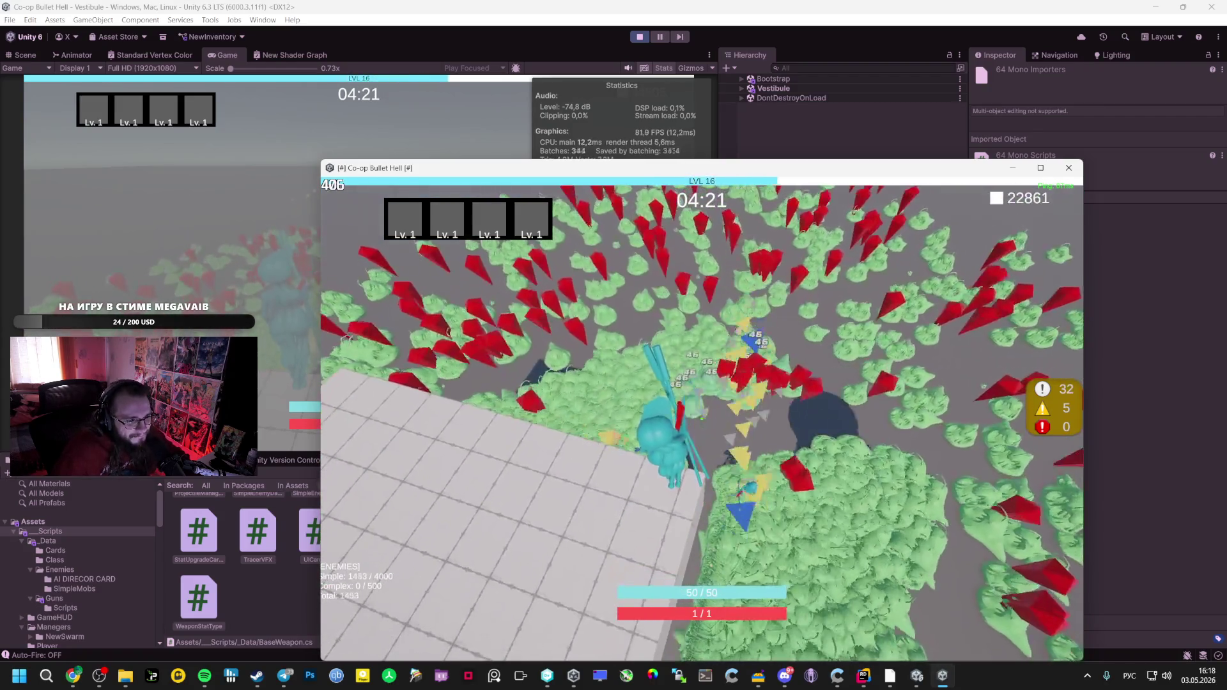
{"action": "key", "text": "alt+Tab"}
{"action": "key", "text": "alt+Tab"}
{"action": "key", "text": "alt+Tab"}
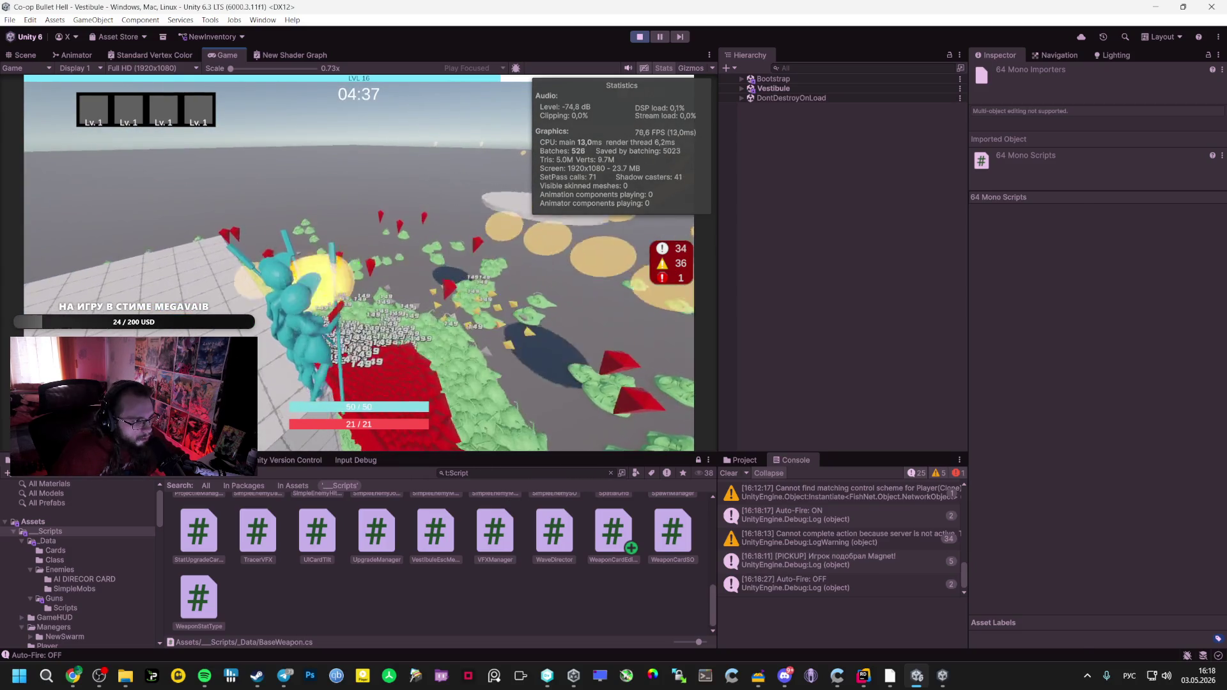
{"action": "key", "text": "alt+Tab"}
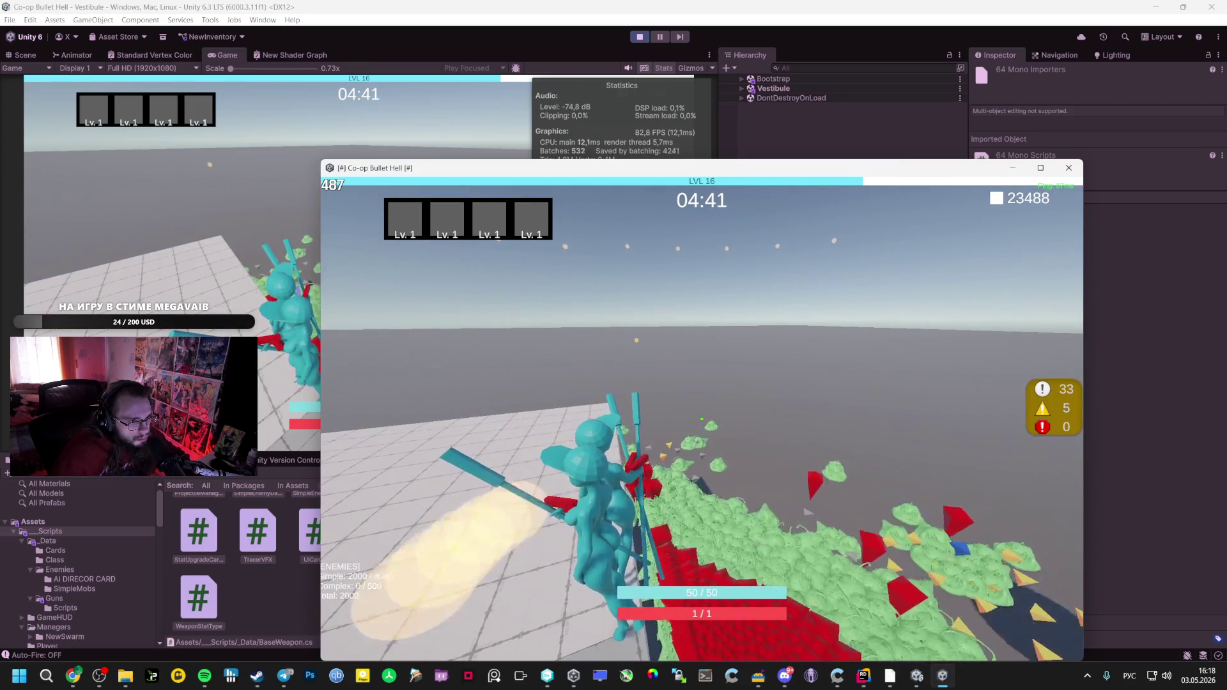
Bring up the Optimize Ping for Large Numbers chat showing Gemini's MTU and fragmentation answer
{"action": "key", "text": "alt+Tab"}
{"action": "key", "text": "alt+Tab+Tab"}
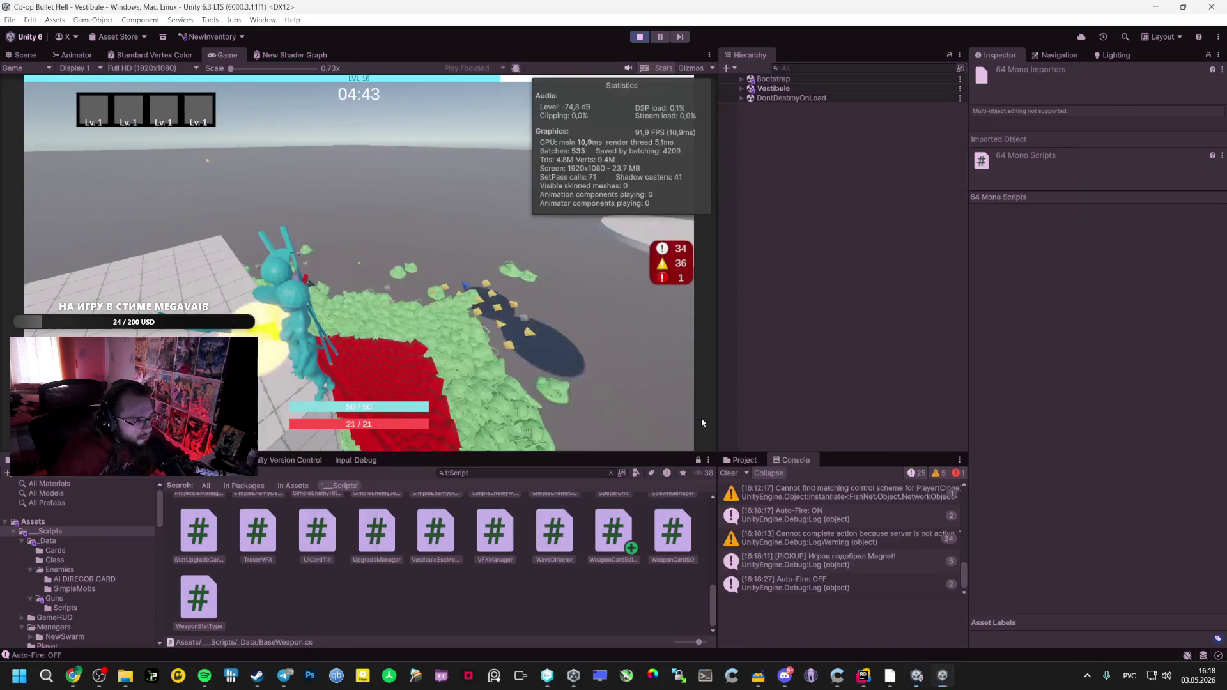
{"action": "scroll", "coordinate": [696, 416], "scroll_direction": "down", "scroll_amount": 6}
{"action": "scroll", "coordinate": [634, 451], "scroll_direction": "up", "scroll_amount": 6}
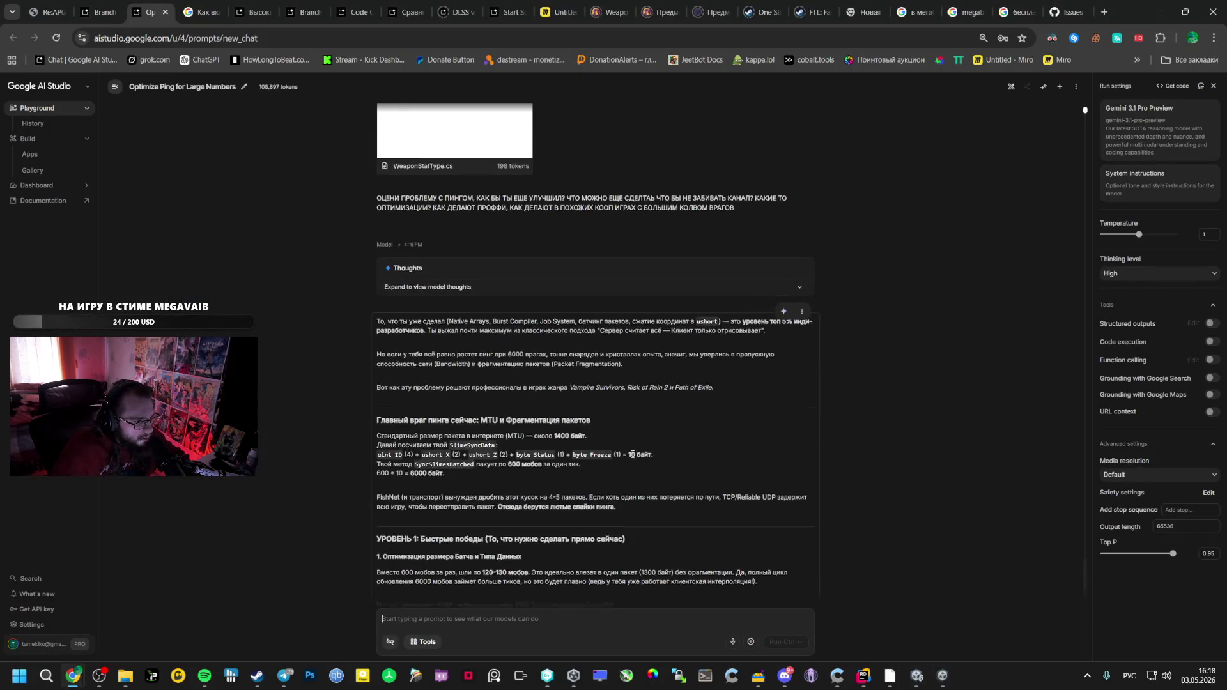
Read further into Gemini's ping answer, then go back to the running match in Unity
{"action": "scroll", "coordinate": [522, 454], "scroll_direction": "down", "scroll_amount": 4}
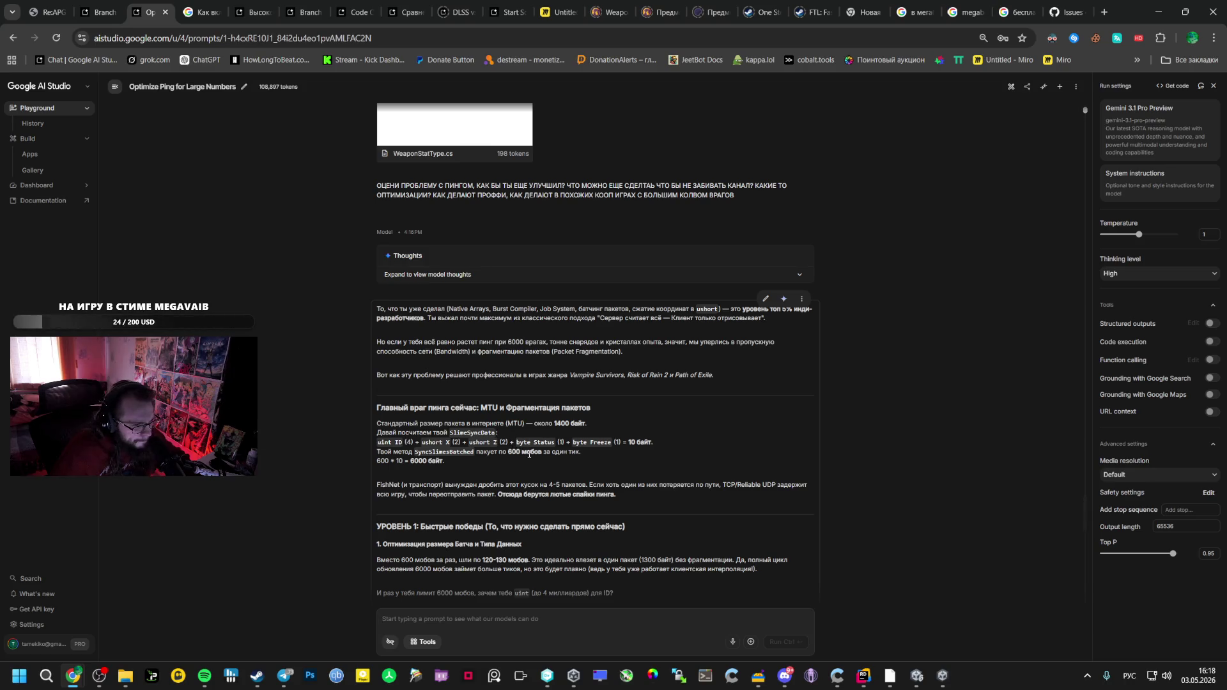
{"action": "key", "text": "alt+Tab+Tab"}
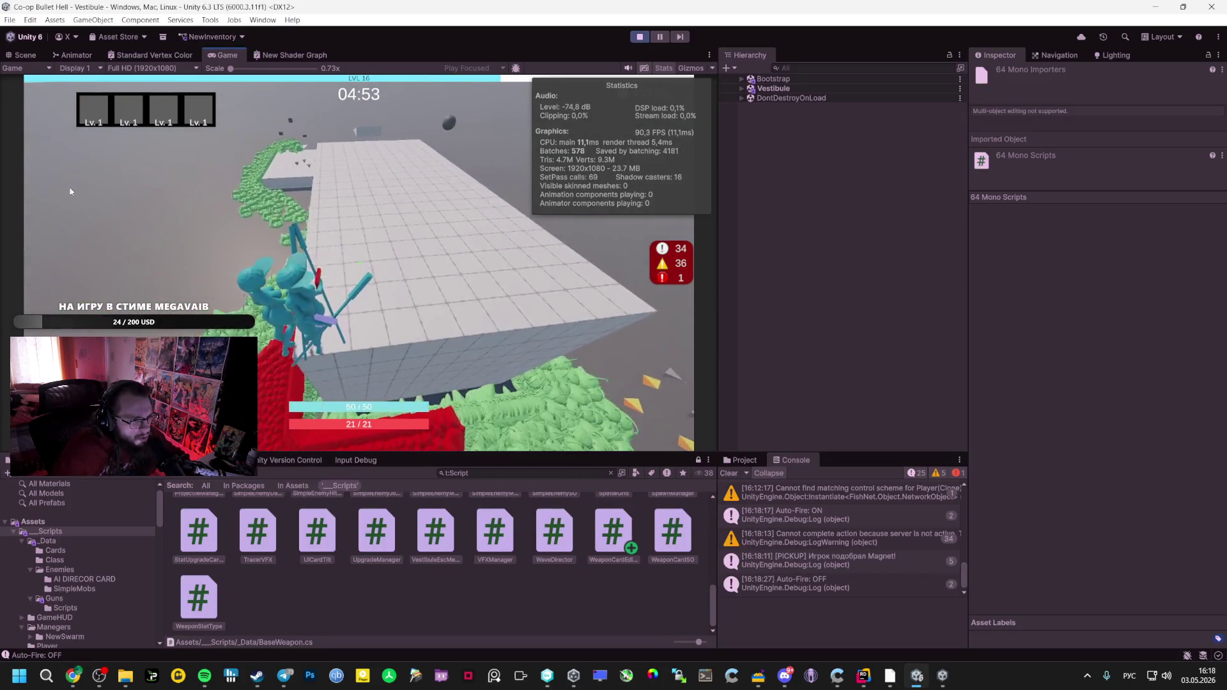
Maximize the Game view, resume the host, and play alongside the client with 2400 enemies
{"action": "key", "text": "Escape"}
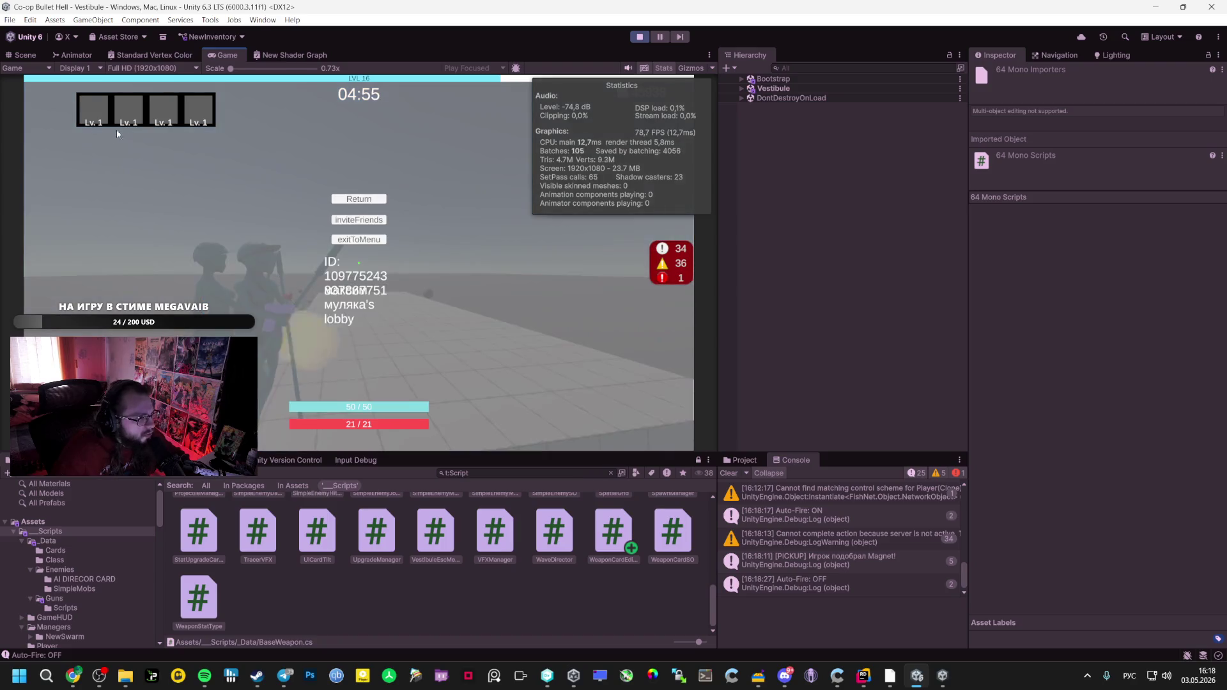
{"action": "double_click", "coordinate": [209, 56]}
{"action": "left_click", "coordinate": [603, 274]}
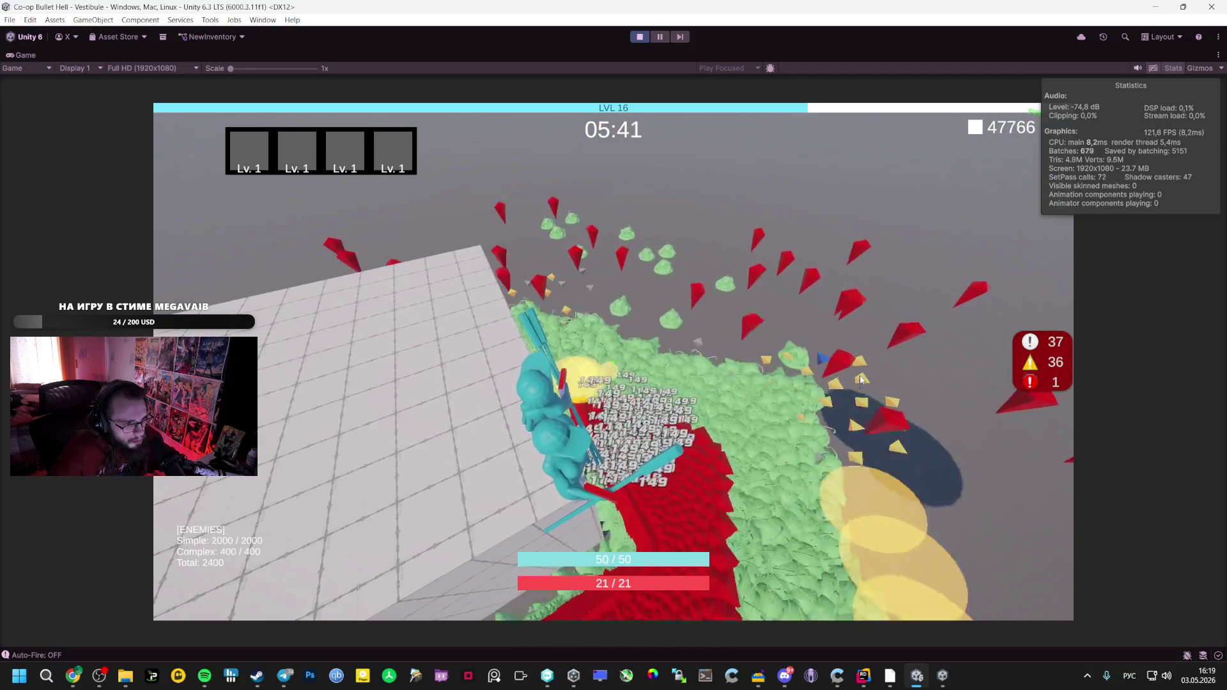
{"action": "key", "text": "alt+Tab"}
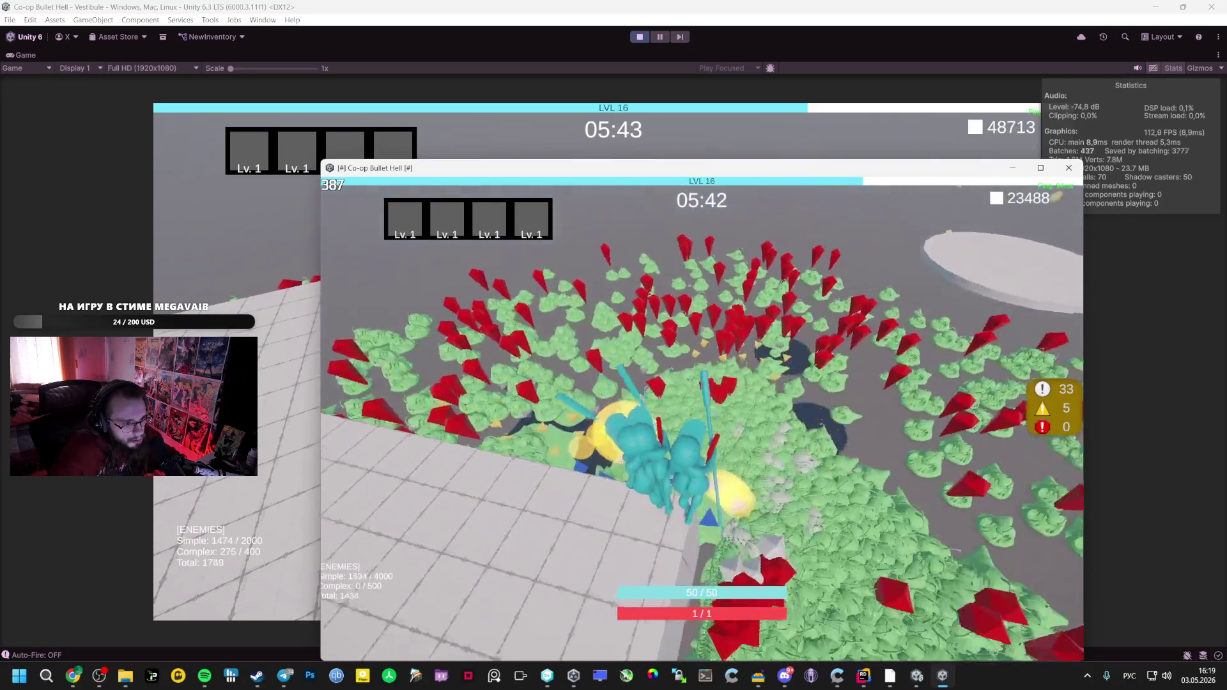
{"action": "key", "text": "alt+Tab"}
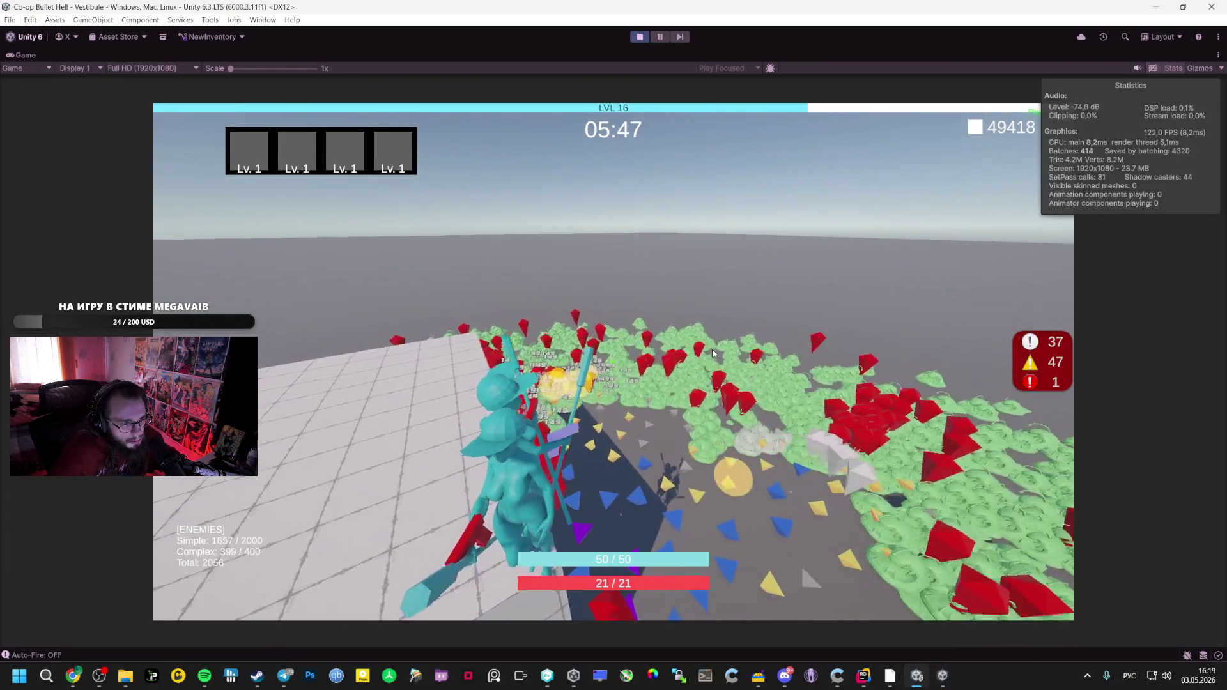
{"action": "key", "text": "alt+Tab"}
{"action": "key", "text": "alt+Tab"}
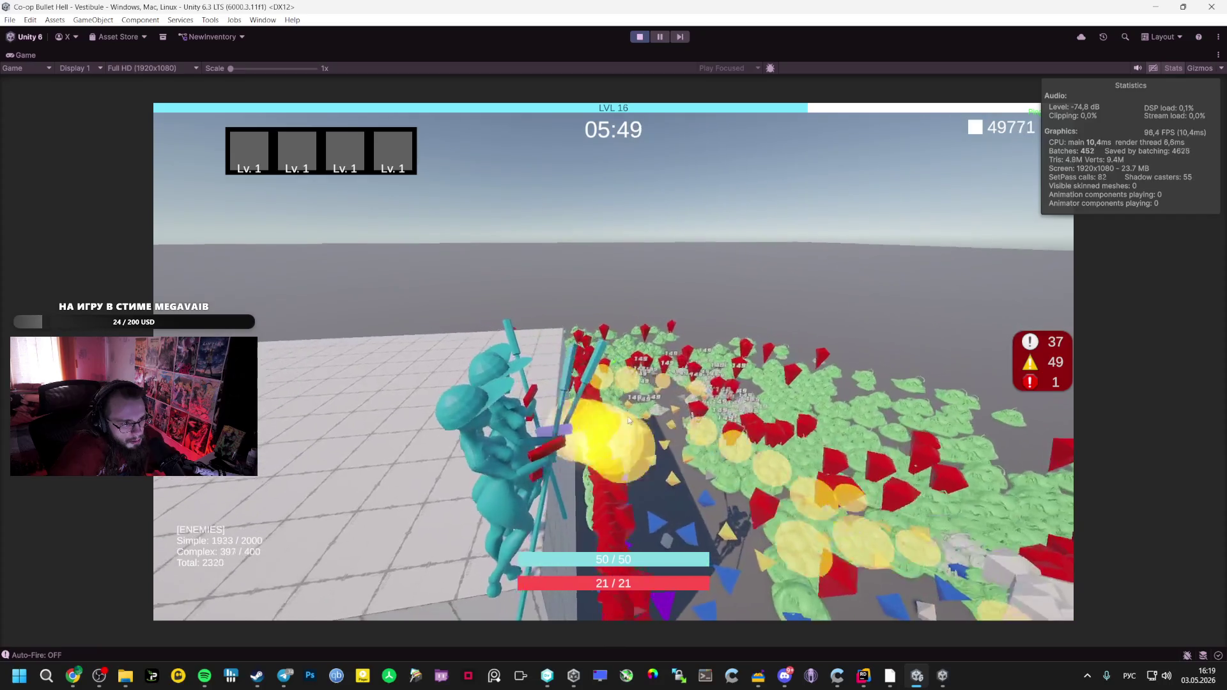
{"action": "key", "text": "alt+Tab"}
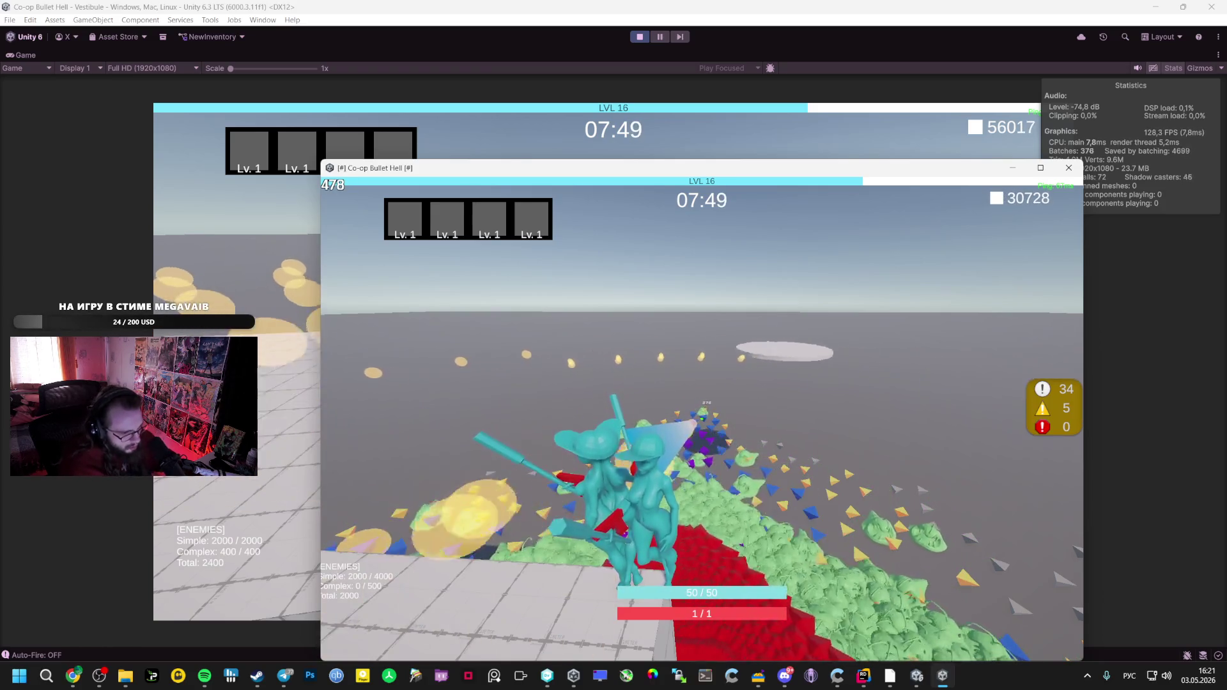
{"action": "key", "text": "alt+Tab"}
{"action": "key", "text": "alt+Tab"}
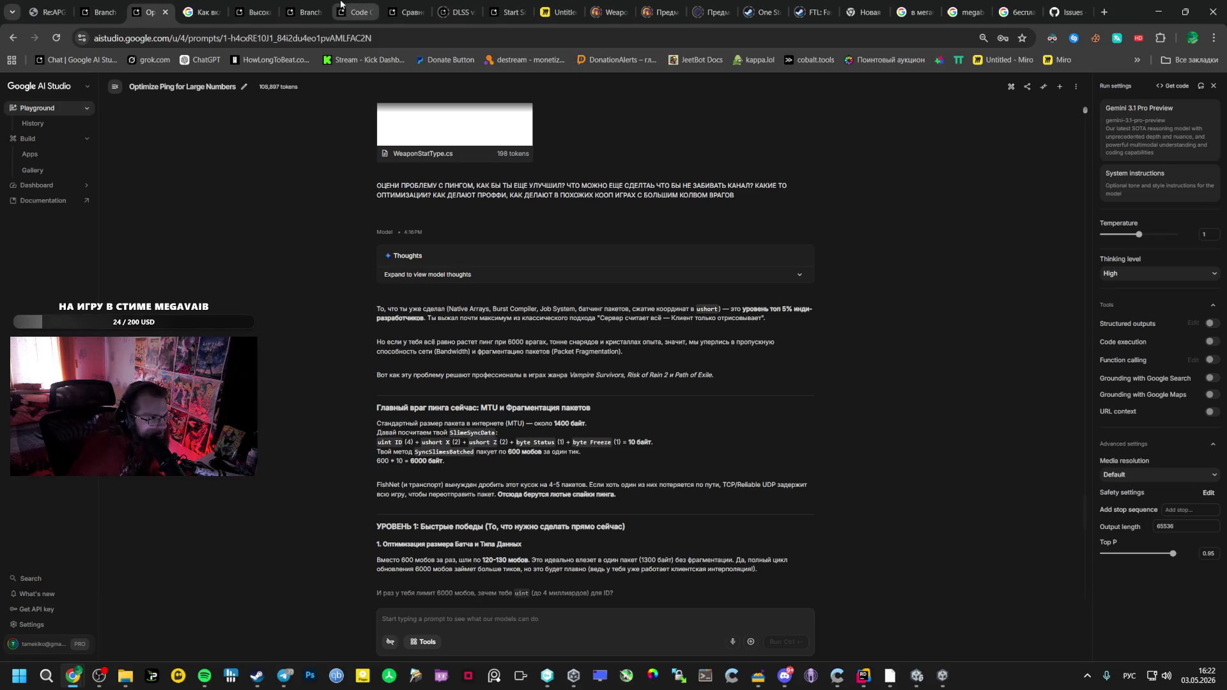
{"action": "left_click", "coordinate": [271, 5]}
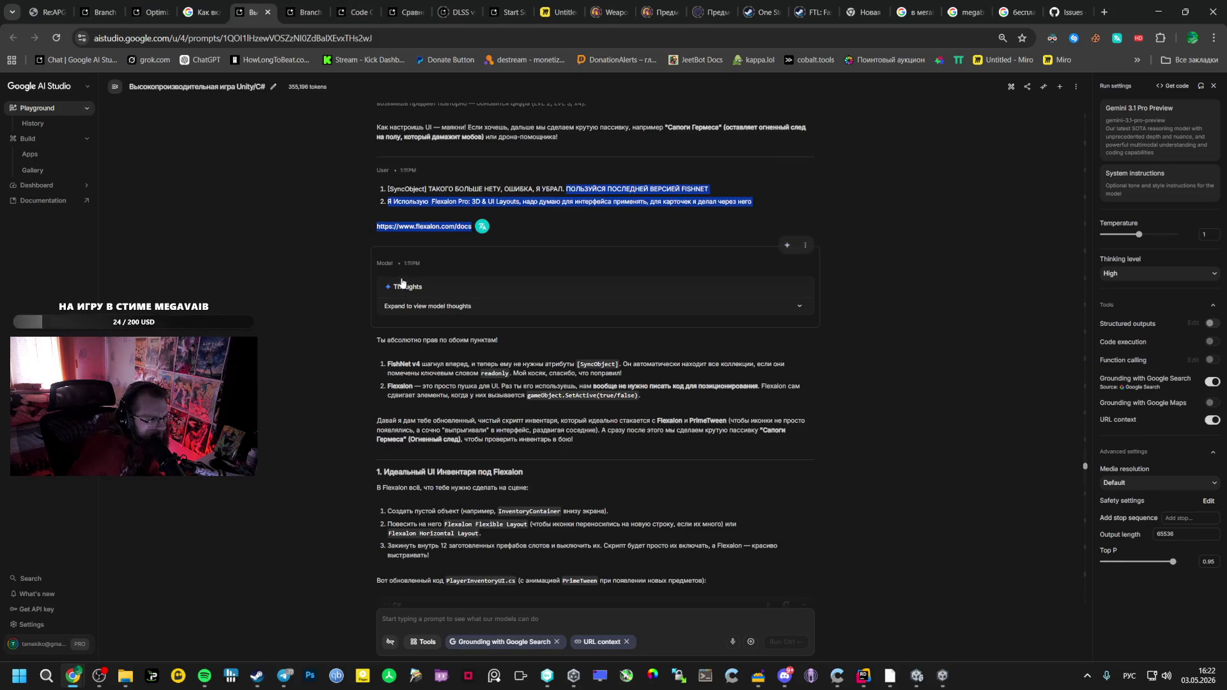
{"action": "left_click", "coordinate": [398, 410]}
{"action": "left_click", "coordinate": [304, 4]}
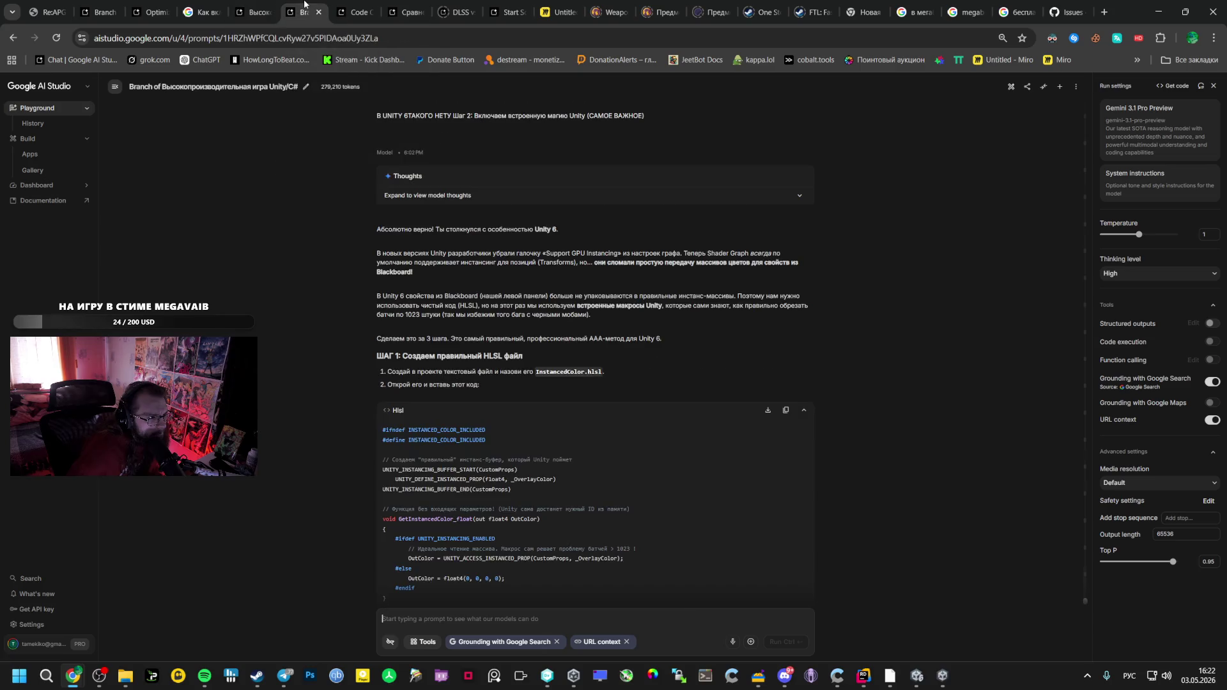
{"action": "left_click", "coordinate": [374, 4]}
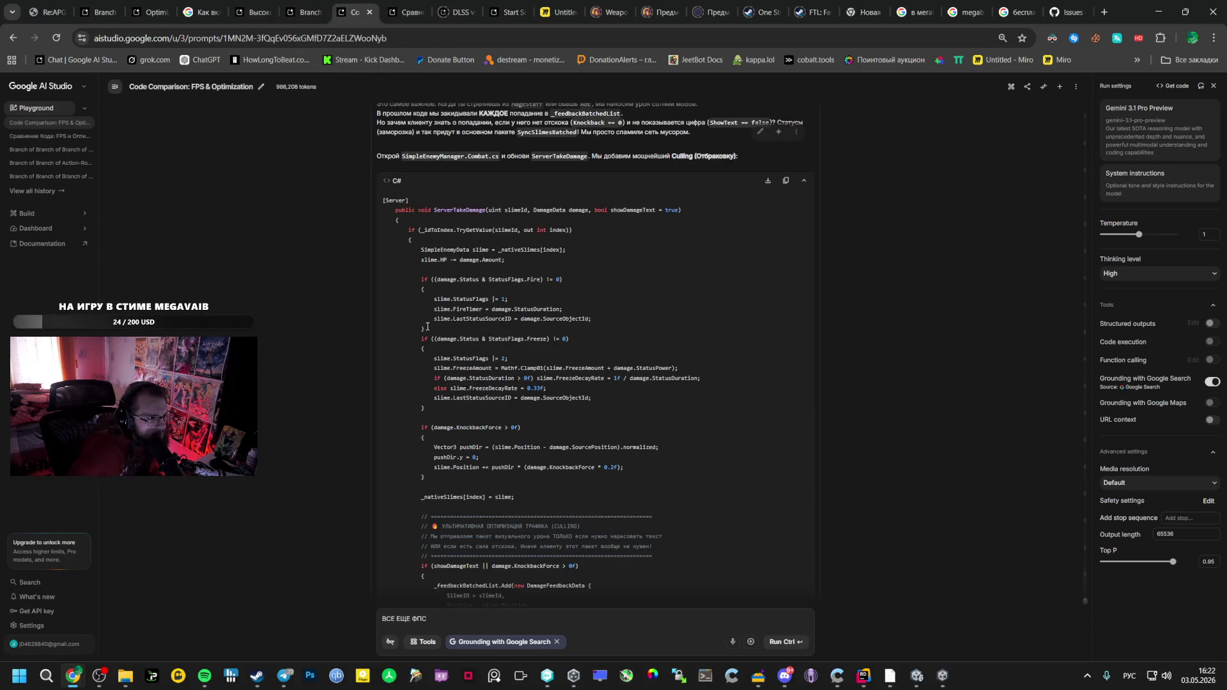
{"action": "scroll", "coordinate": [426, 316], "scroll_direction": "down", "scroll_amount": 20}
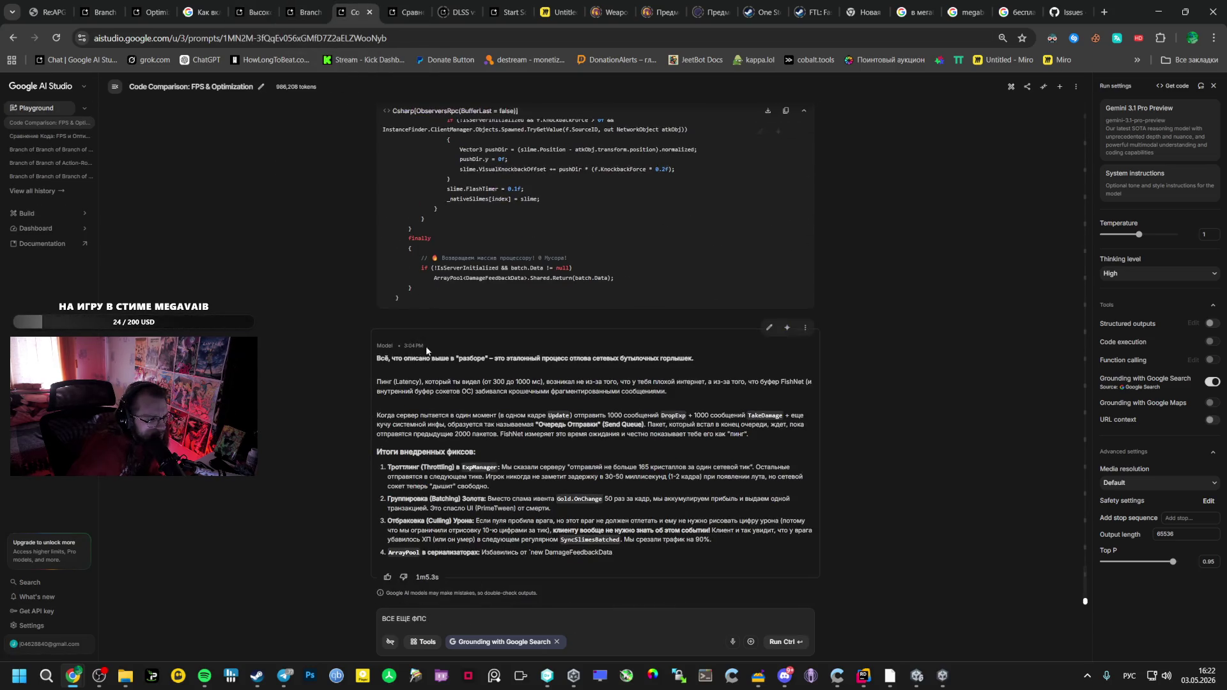
{"action": "left_click", "coordinate": [170, 4]}
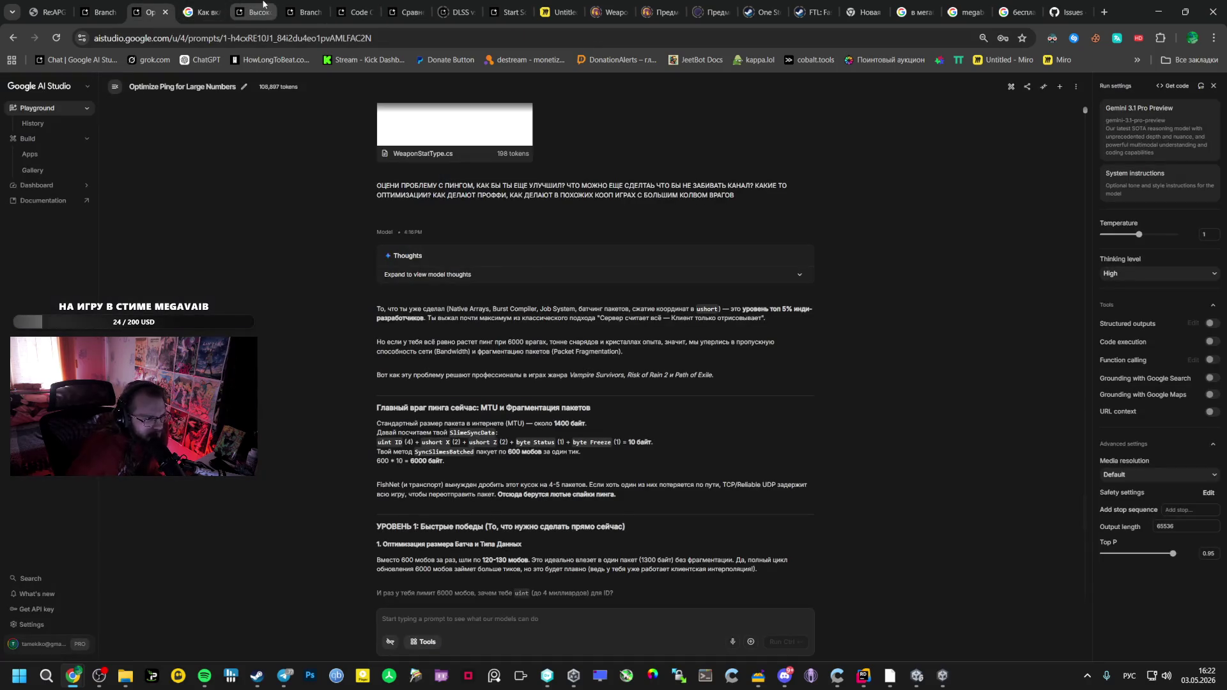
{"action": "scroll", "coordinate": [384, 396], "scroll_direction": "down", "scroll_amount": 3}
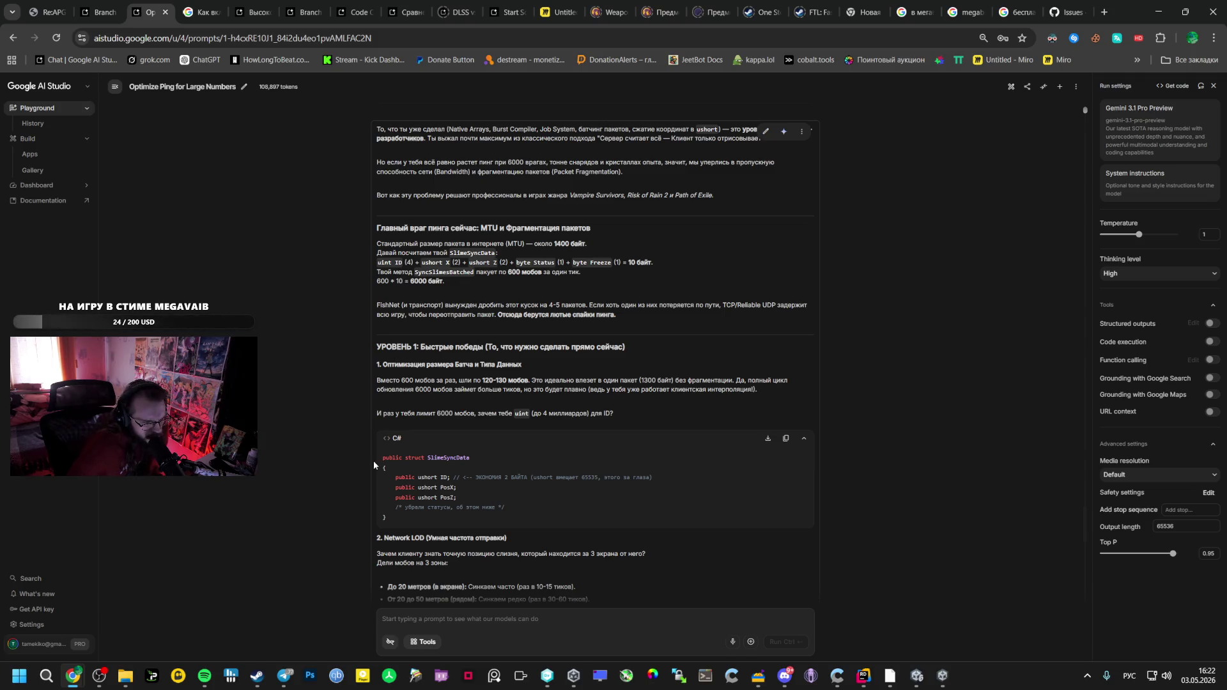
{"action": "scroll", "coordinate": [373, 465], "scroll_direction": "down", "scroll_amount": 3}
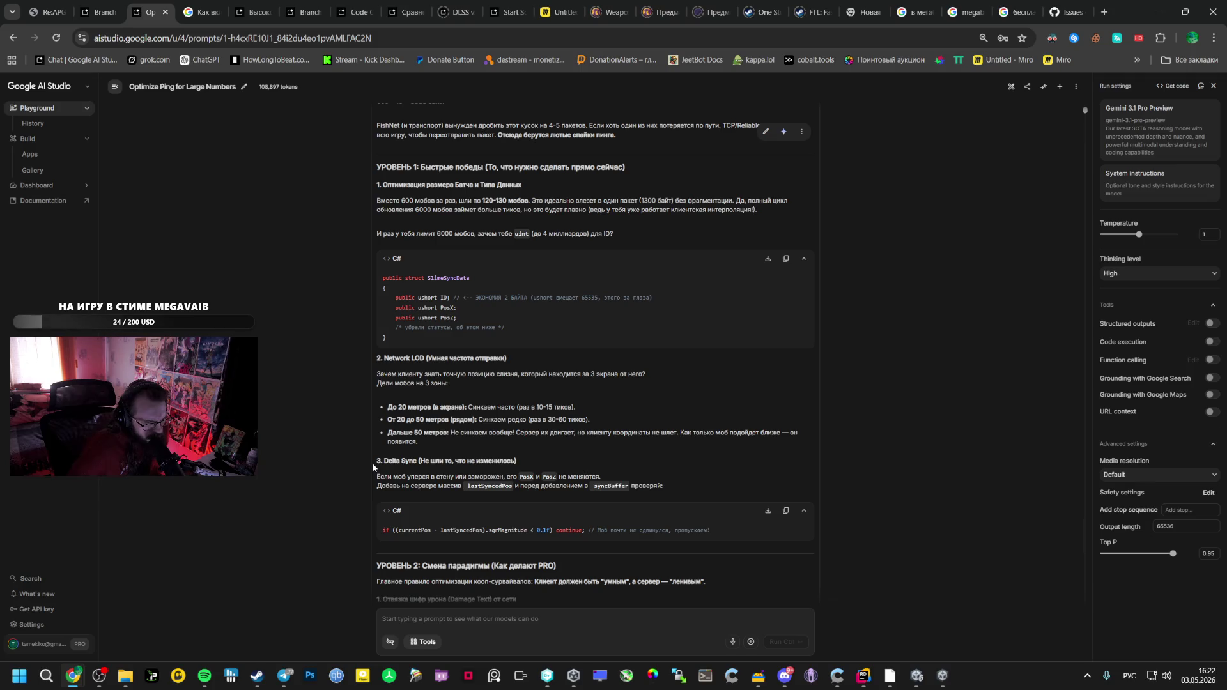
{"action": "scroll", "coordinate": [375, 460], "scroll_direction": "down", "scroll_amount": 3}
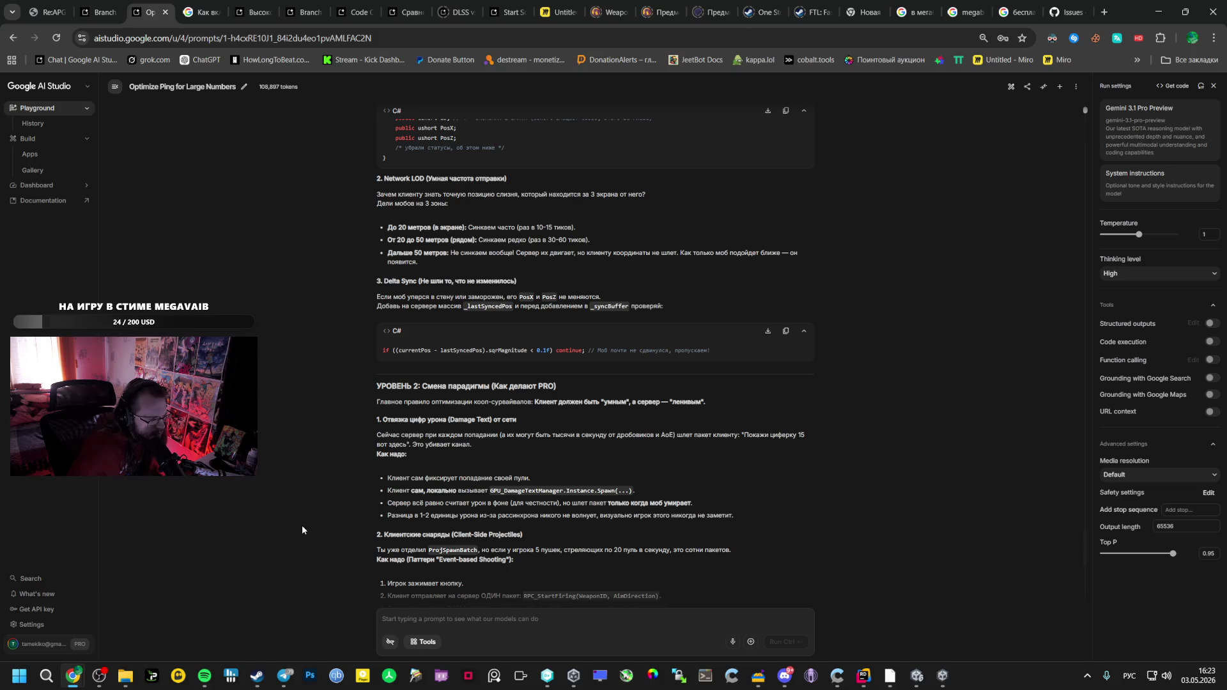
{"action": "scroll", "coordinate": [305, 519], "scroll_direction": "down", "scroll_amount": 3}
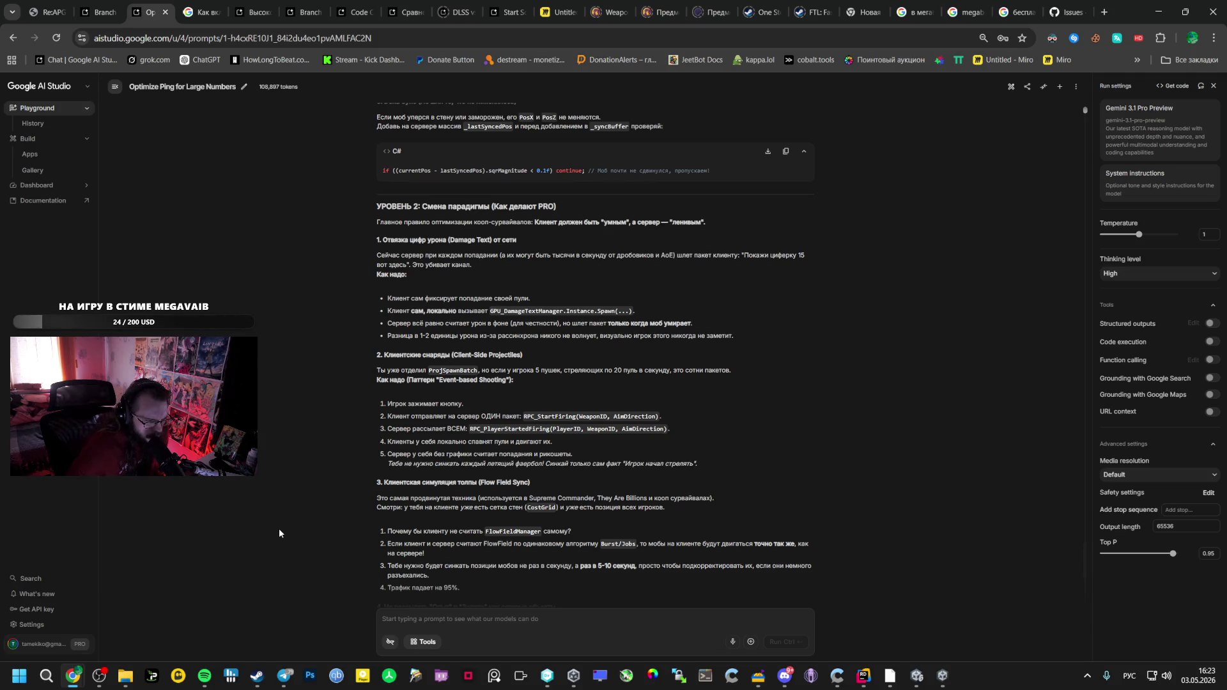
{"action": "scroll", "coordinate": [424, 474], "scroll_direction": "down", "scroll_amount": 3}
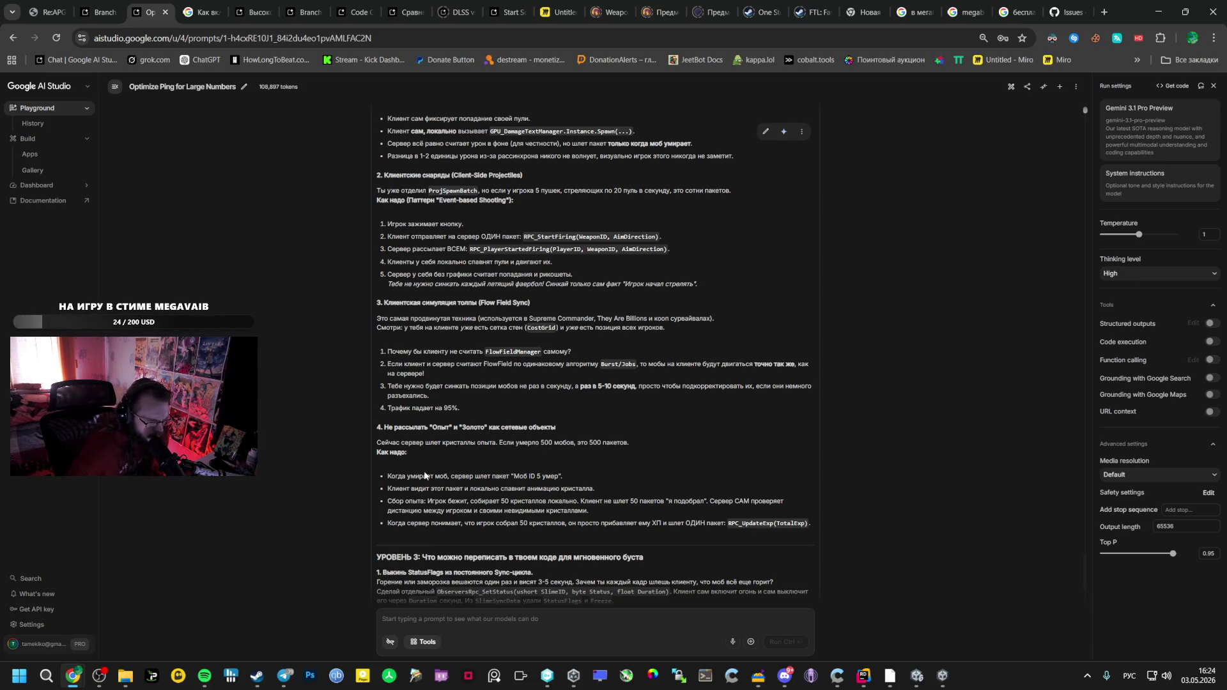
{"action": "scroll", "coordinate": [425, 475], "scroll_direction": "down", "scroll_amount": 3}
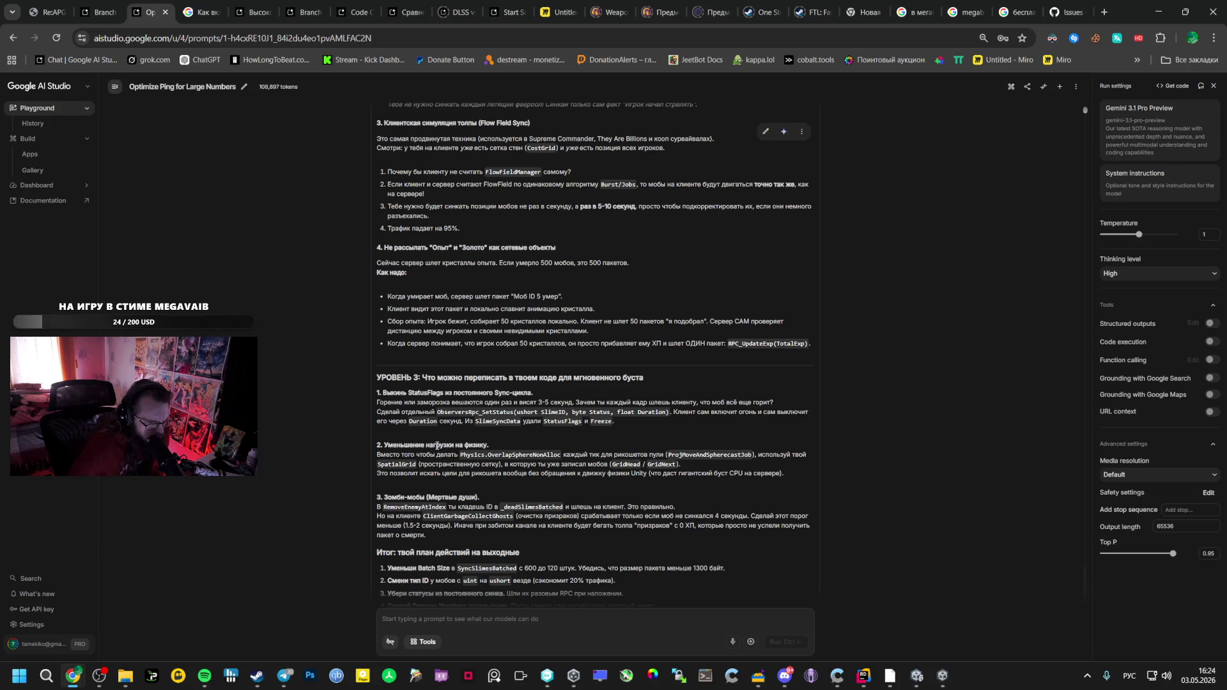
{"action": "scroll", "coordinate": [437, 445], "scroll_direction": "down", "scroll_amount": 1}
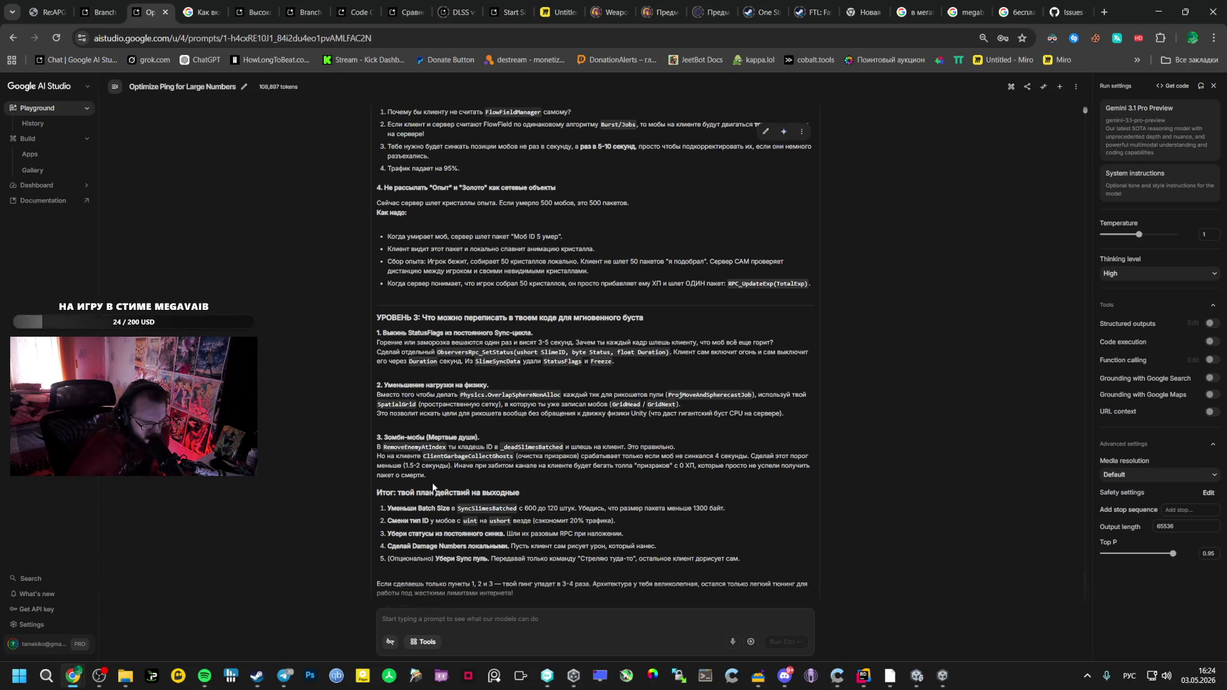
{"action": "scroll", "coordinate": [432, 487], "scroll_direction": "down", "scroll_amount": 1}
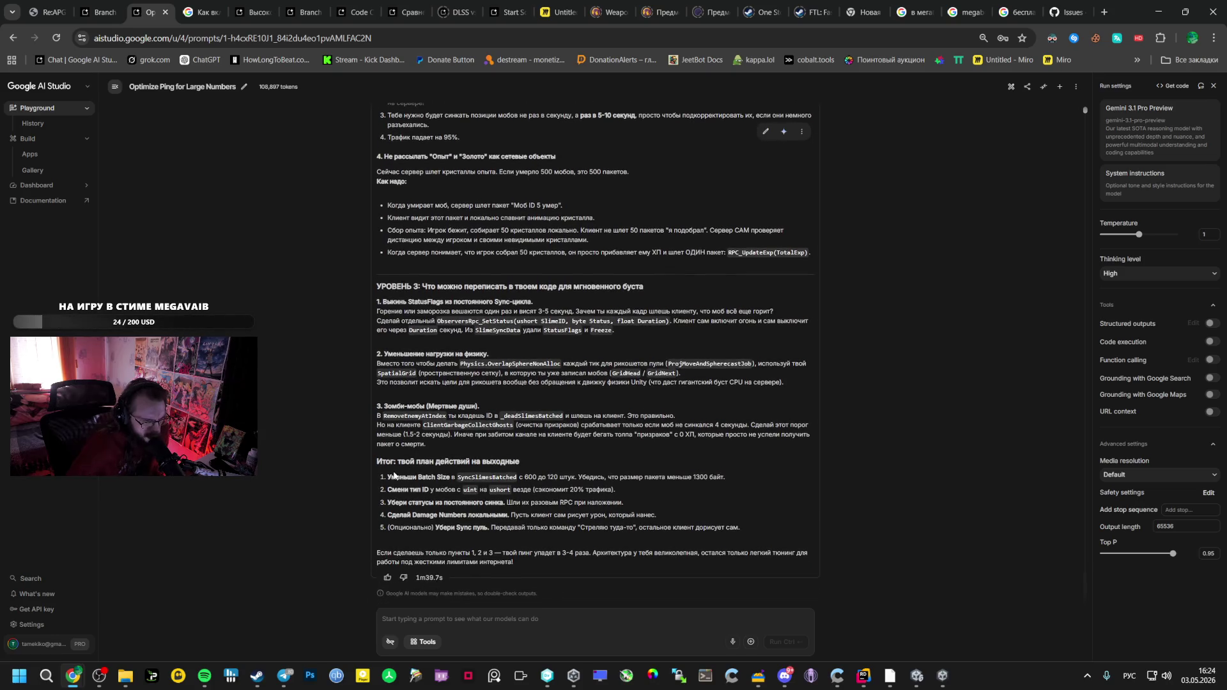
{"action": "scroll", "coordinate": [396, 481], "scroll_direction": "up", "scroll_amount": 10}
{"action": "scroll", "coordinate": [396, 485], "scroll_direction": "up", "scroll_amount": 4}
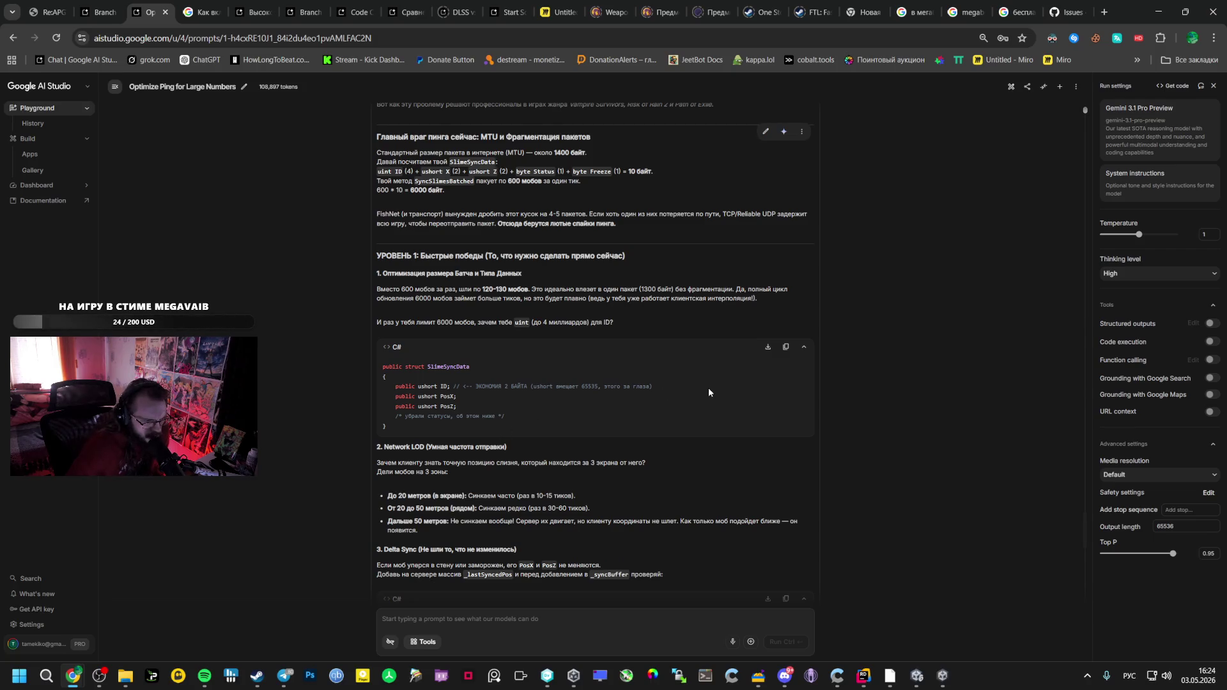
Copy the ushort ID code line from Gemini's reply into the prompt box
{"action": "left_click_drag", "start_coordinate": [708, 387], "coordinate": [395, 385]}
{"action": "key", "text": "ctrl+c"}
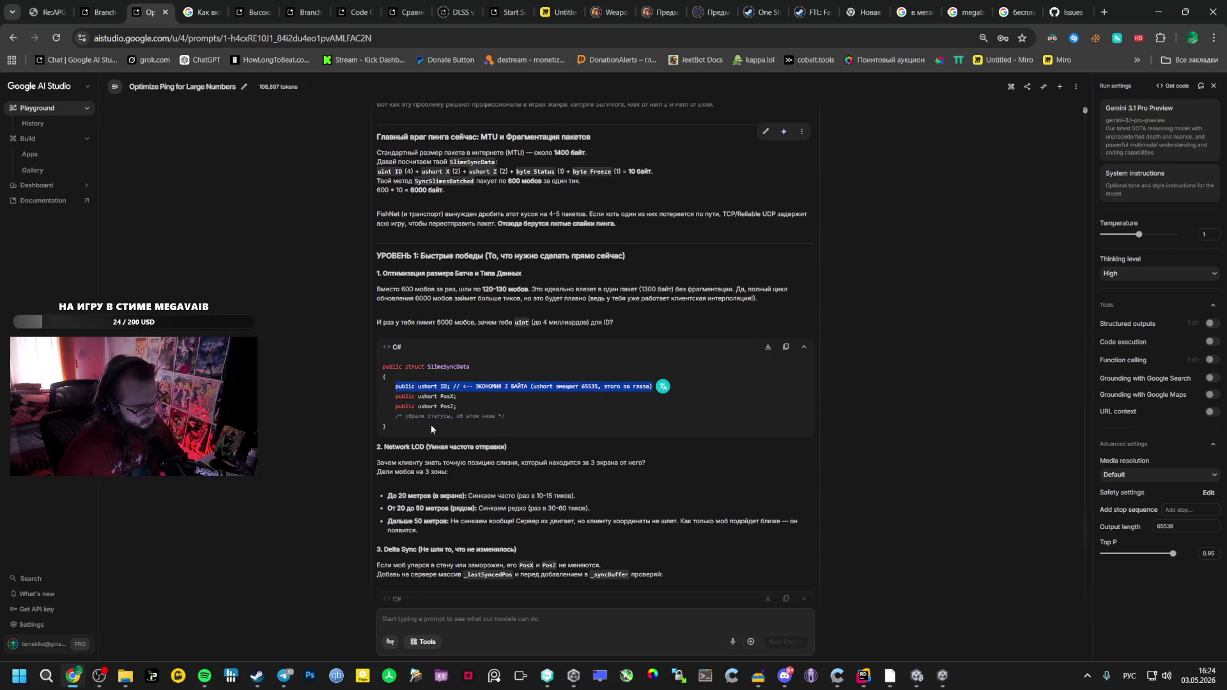
{"action": "left_click", "coordinate": [466, 611]}
{"action": "key", "text": "ctrl+v"}
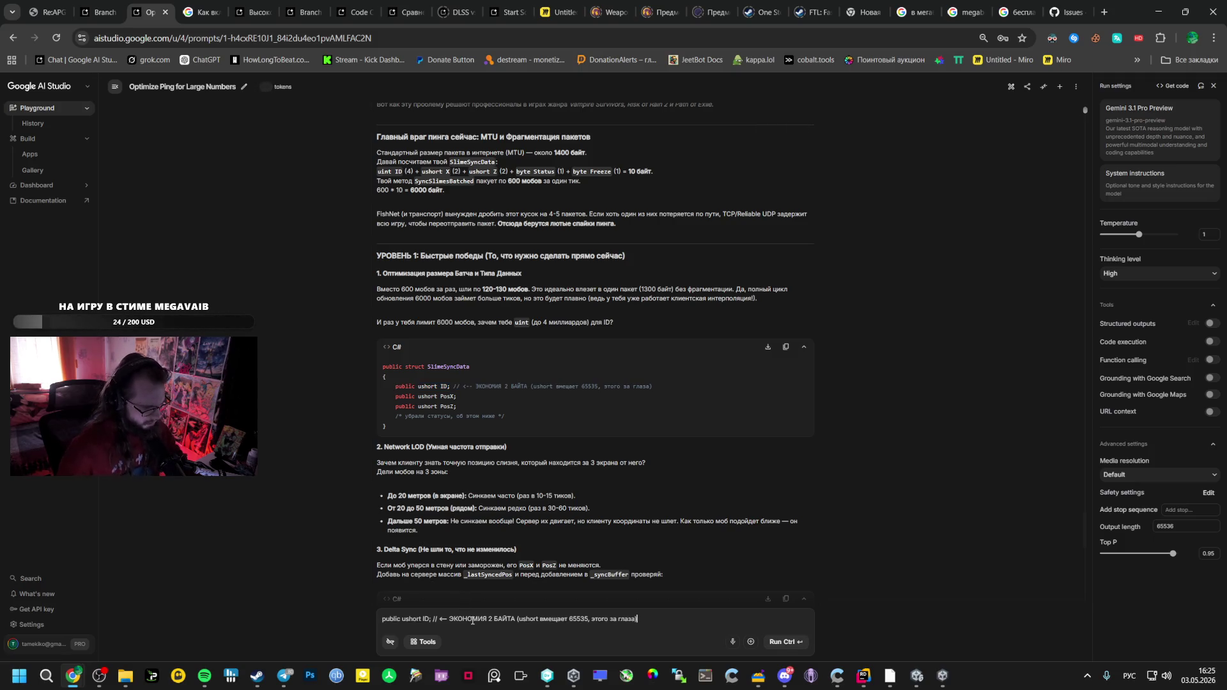
{"action": "key", "text": "Return"}
Explain that mob IDs keep growing and spawning stopped, ask what else helps, and send
{"action": "type", "text": "у мен"}
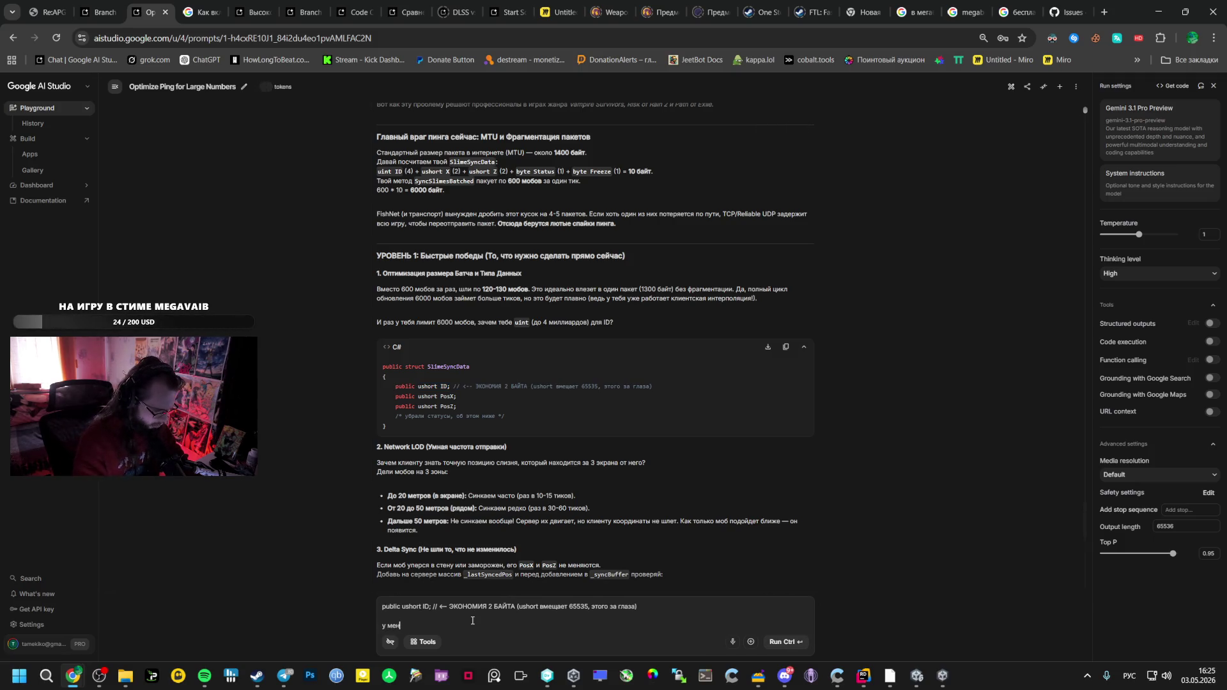
{"action": "type", "text": "я ШВ ID растет е"}
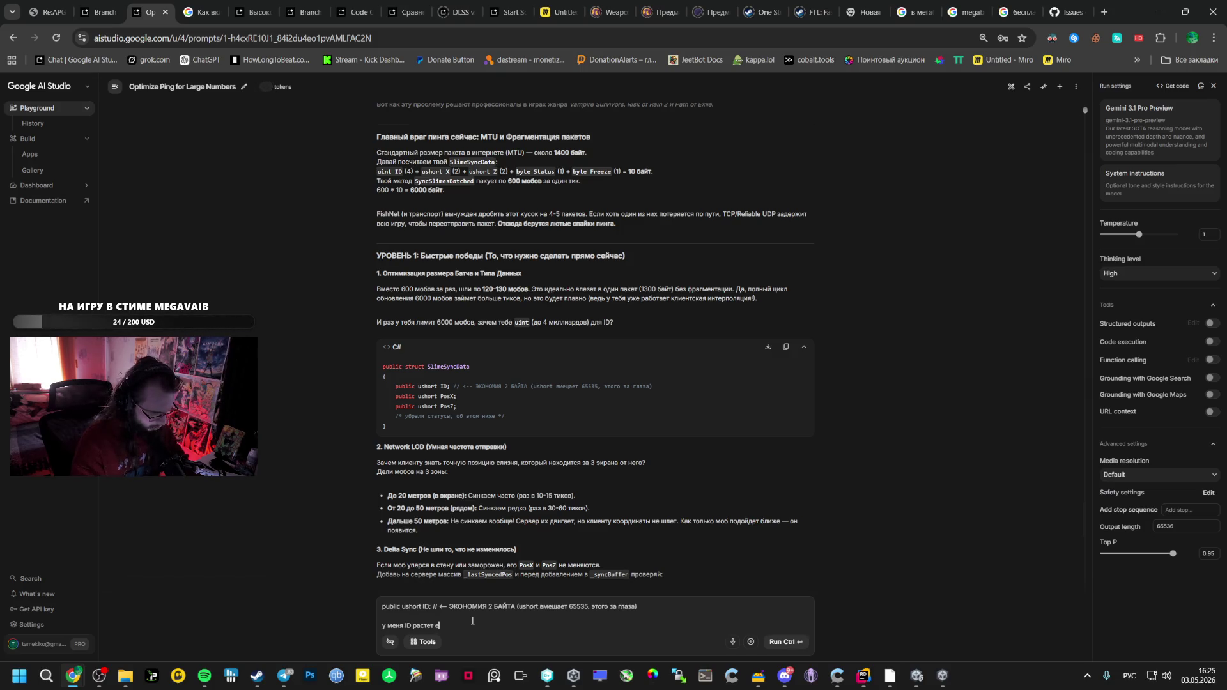
{"action": "key", "text": "BackSpace"}
{"action": "type", "text": "же постоянно, а не перезаписывается. Хо"}
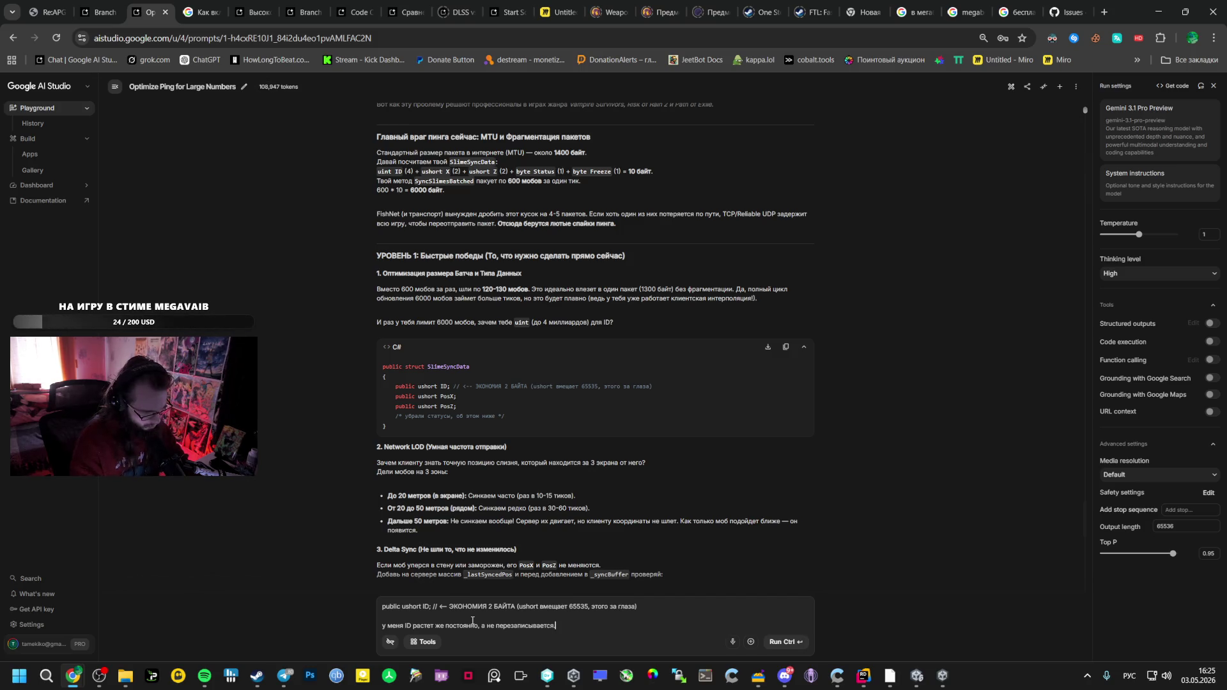
{"action": "type", "text": "тя я не помню.зачем я его сделал что бы он рос."}
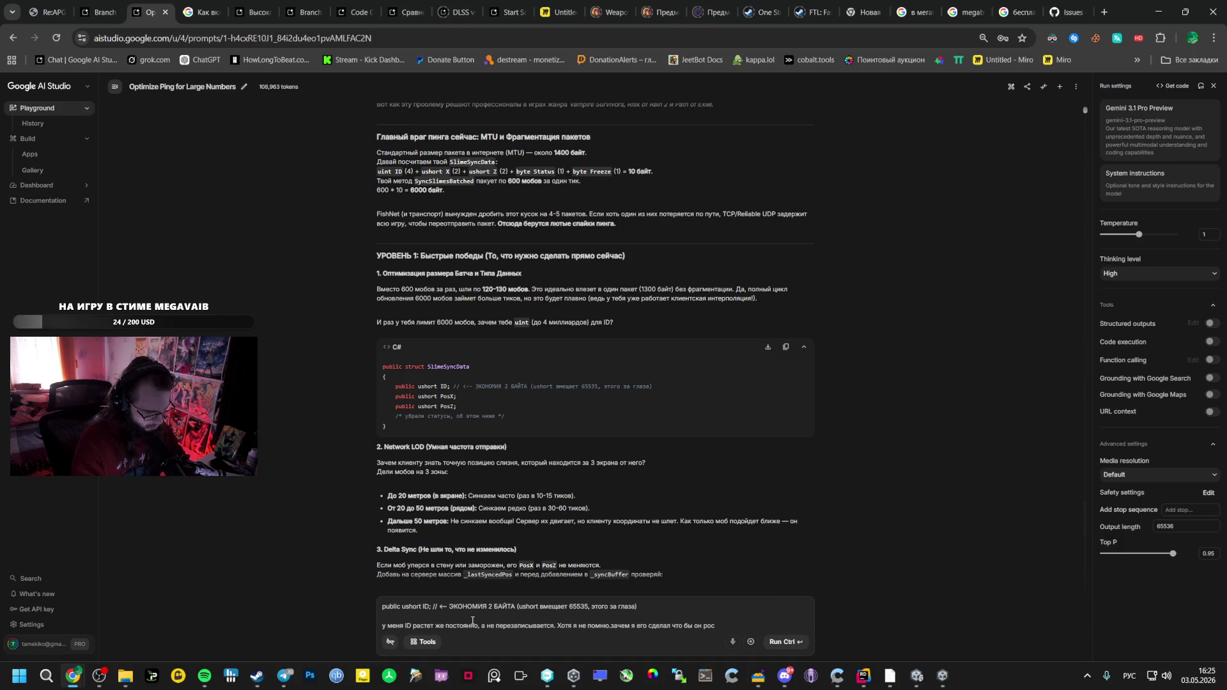
{"action": "type", "text": " И была проблема, при Short"}
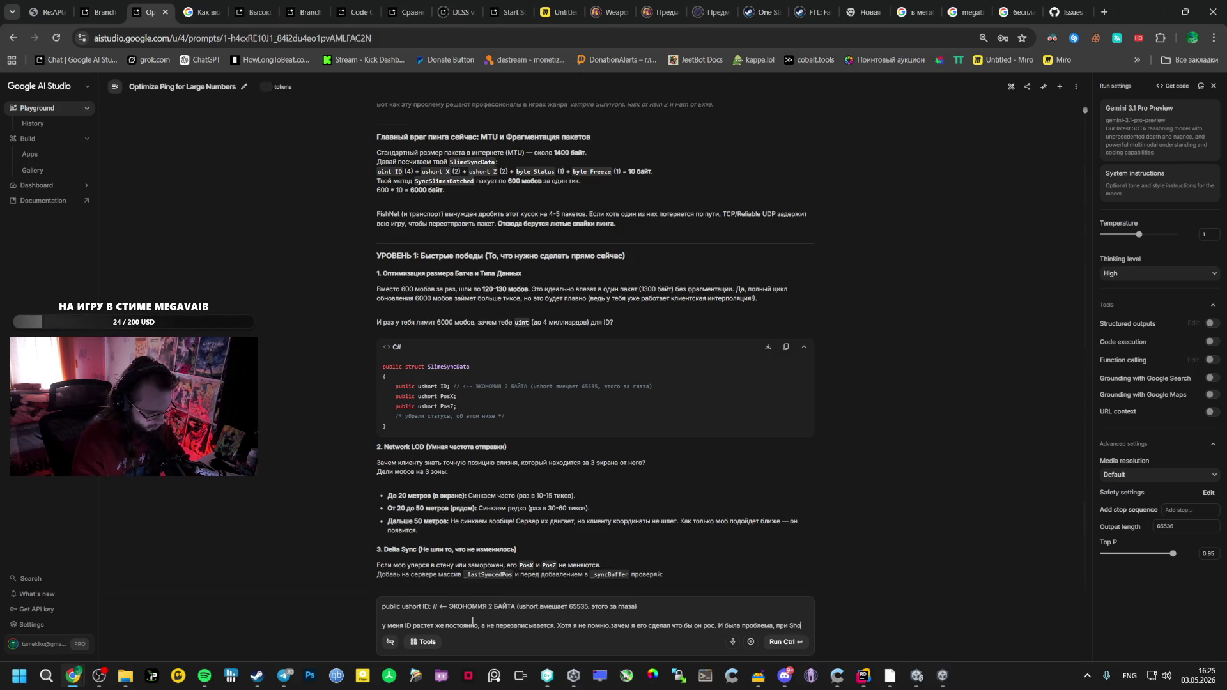
{"action": "key", "text": "alt+shift"}
{"action": "type", "text": "они переставали спав"}
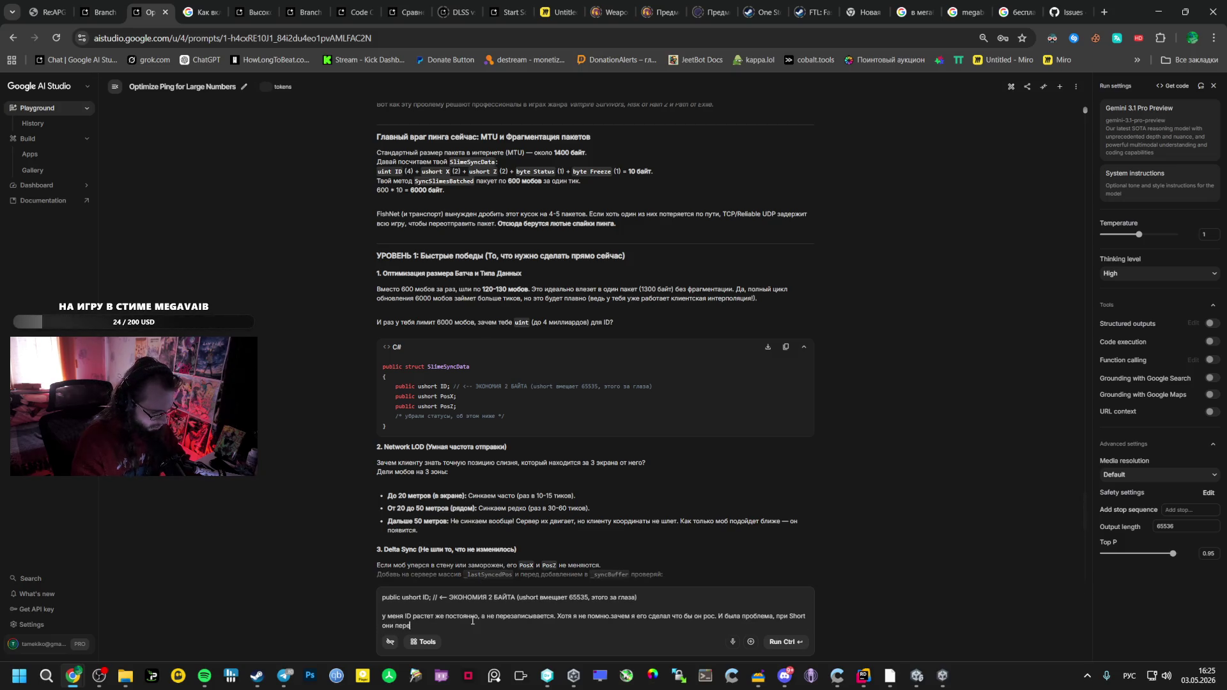
{"action": "type", "text": "нится"}
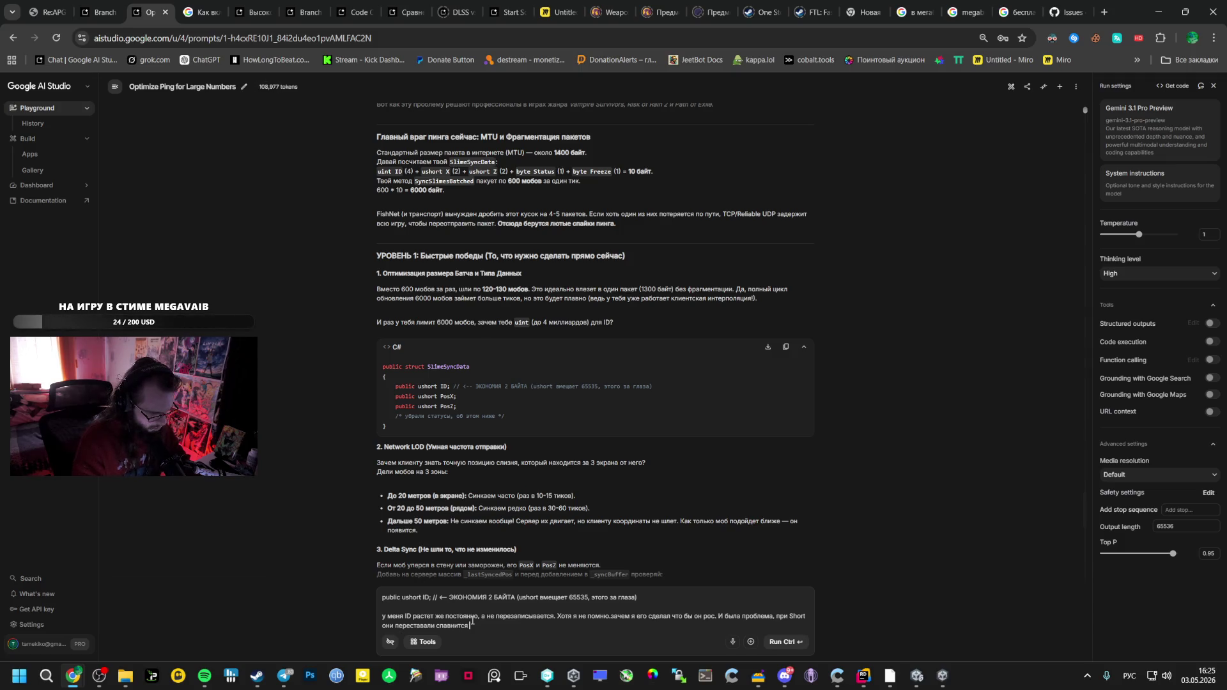
{"action": "type", "text": " ибо просто"}
{"action": "key", "text": "BackSpace"}
{"action": "key", "text": "BackSpace"}
{"action": "key", "text": "BackSpace"}
{"action": "type", "text": "ходило за рамки Id"}
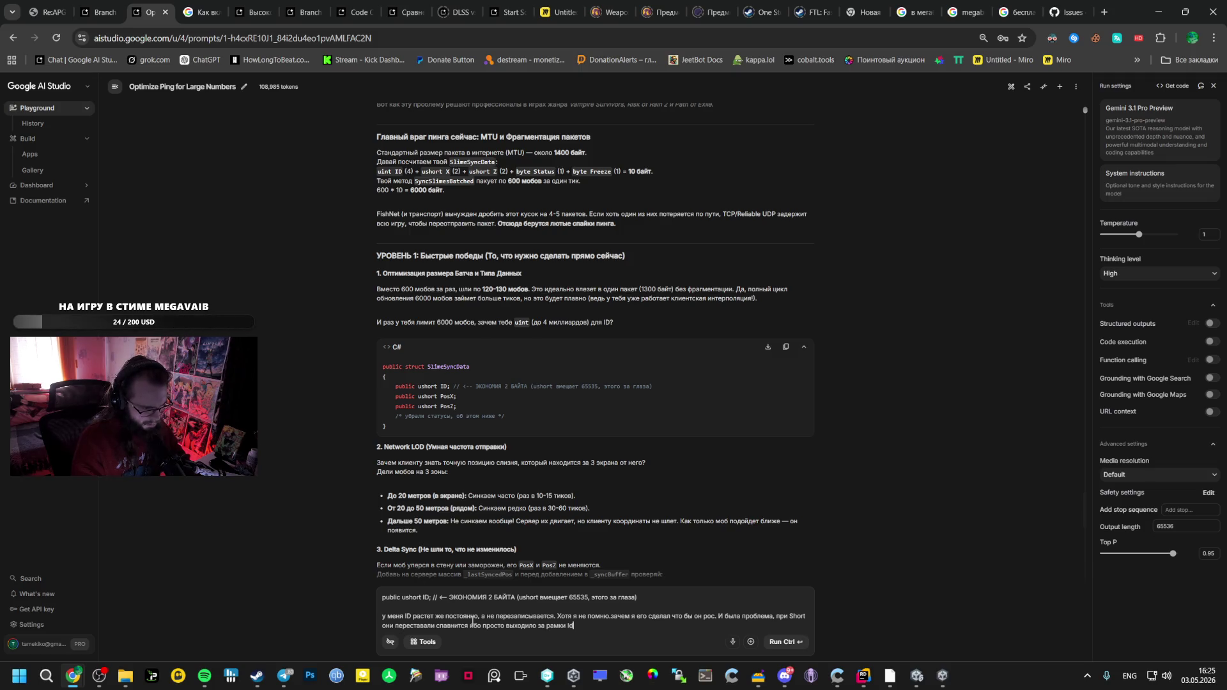
{"action": "key", "text": "Return"}
{"action": "key", "text": "Return"}
{"action": "type", "text": "х"}
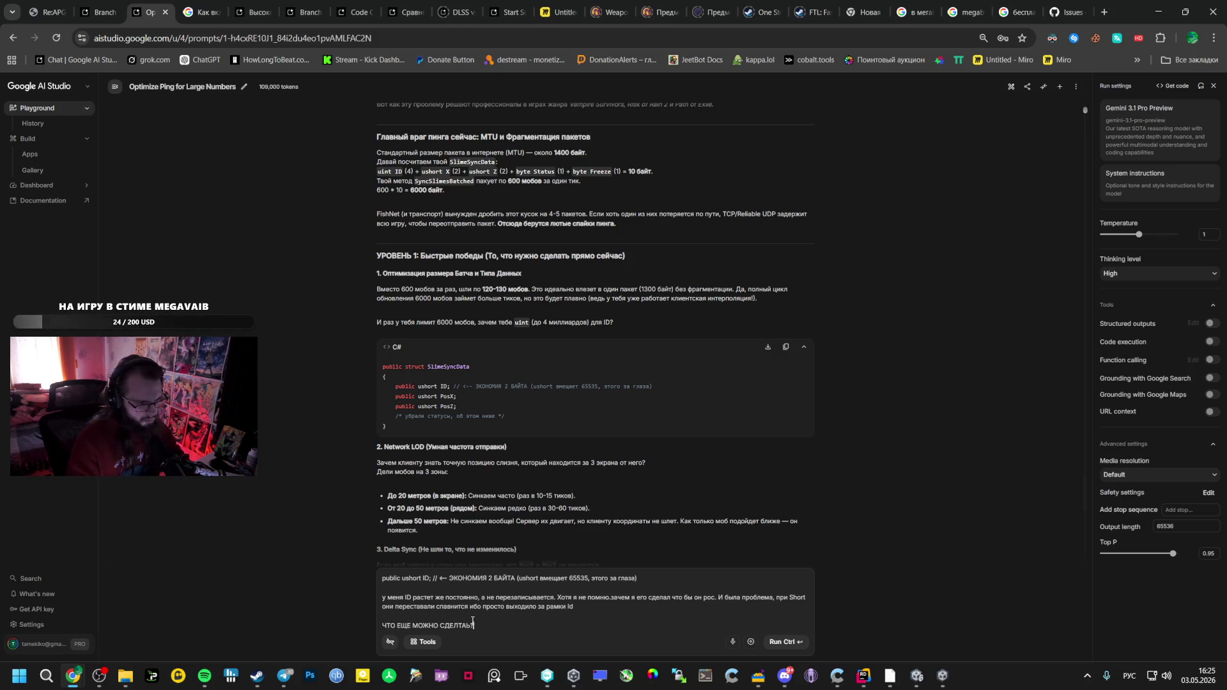
{"action": "key", "text": "ctrl+Return"}
{"action": "scroll", "coordinate": [634, 427], "scroll_direction": "down", "scroll_amount": 8}
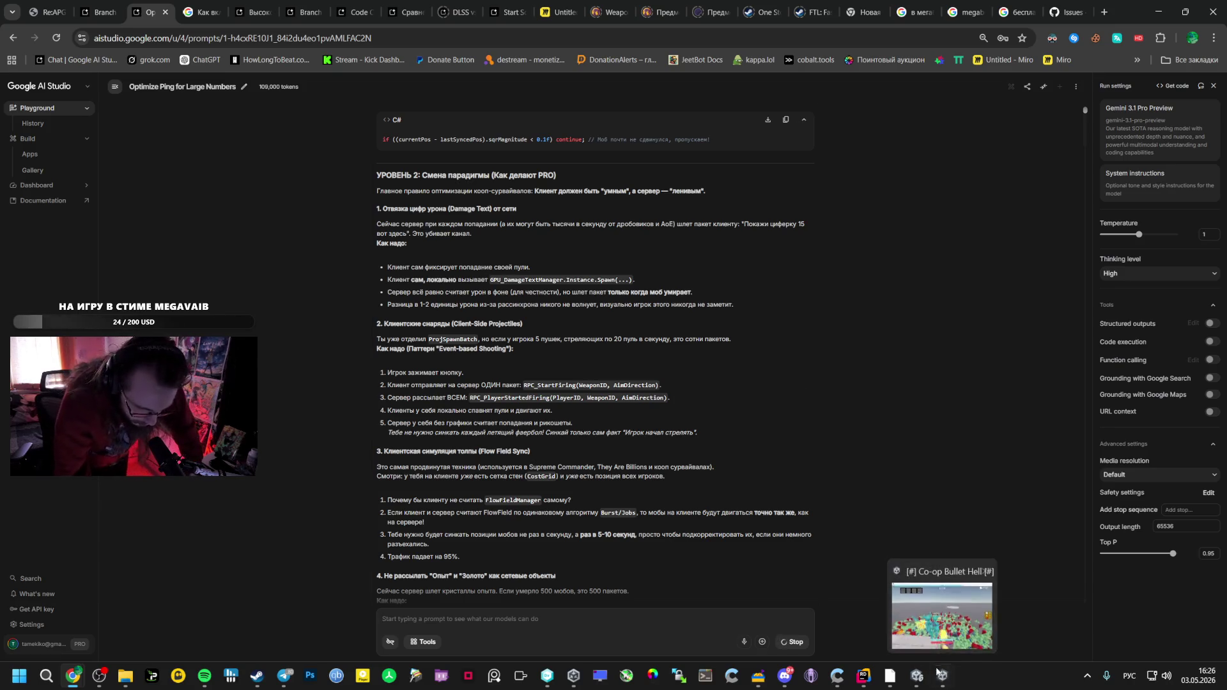
Restore the Unity layout and list Version Control pending changes like ExpManager.cs and the Rombus prefab
{"action": "left_click", "coordinate": [918, 676]}
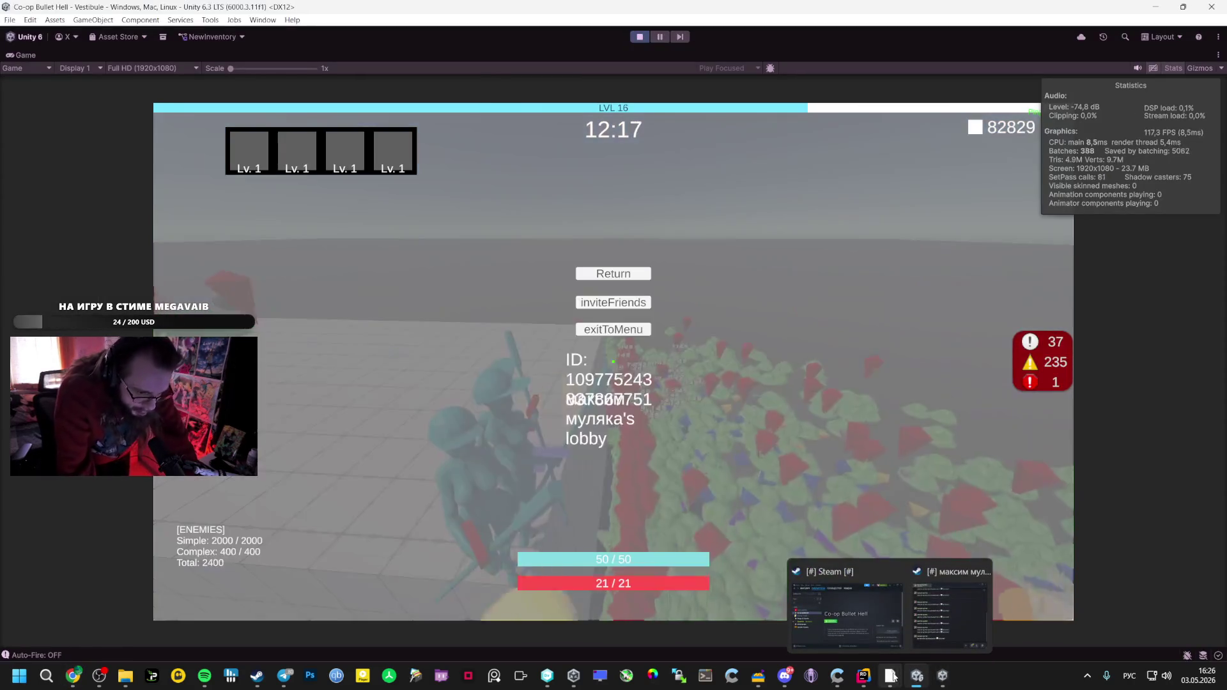
{"action": "left_click", "coordinate": [864, 677]}
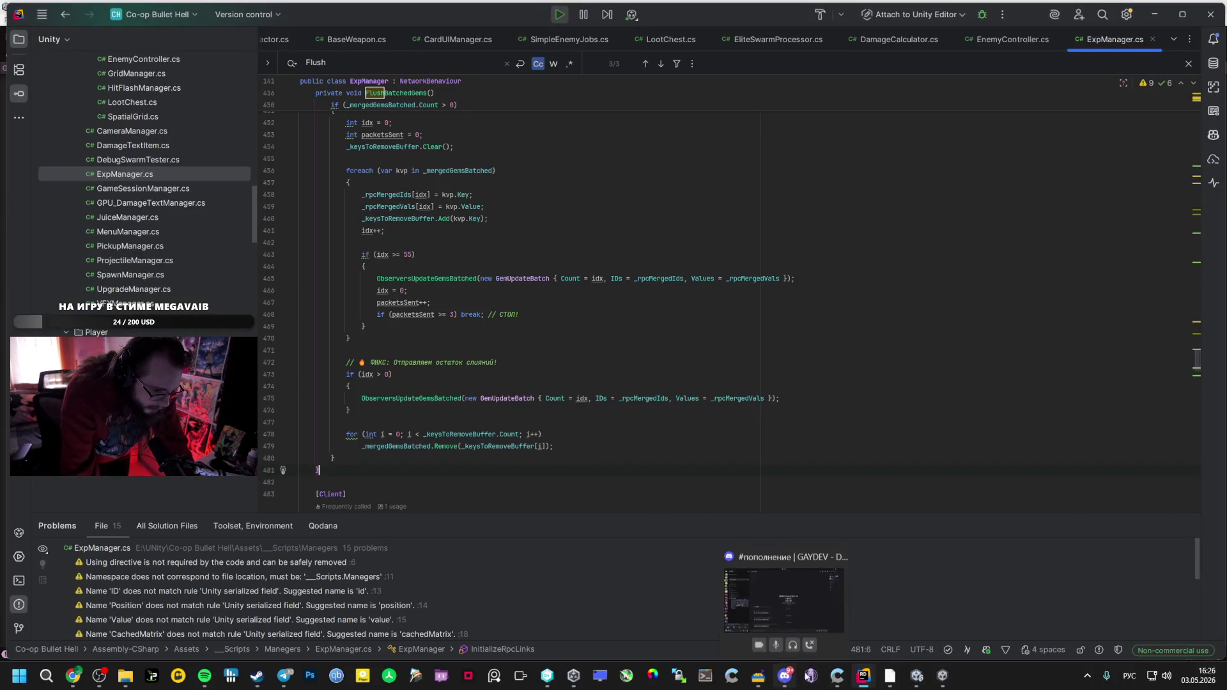
{"action": "left_click", "coordinate": [927, 676]}
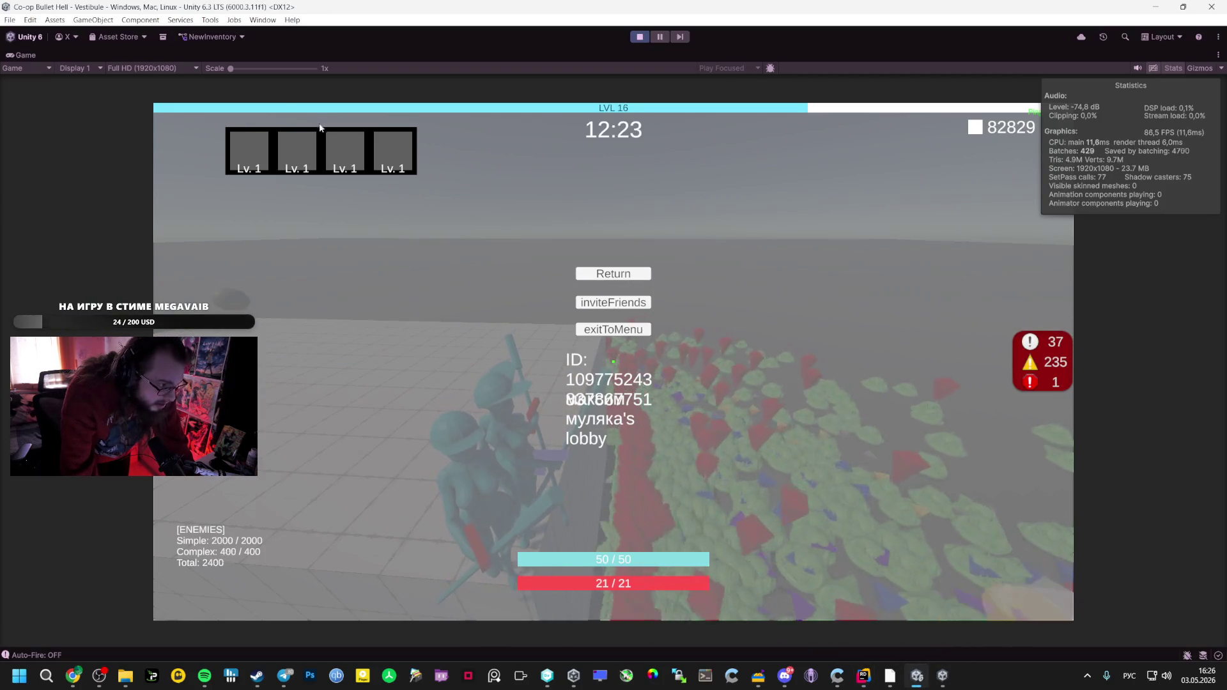
{"action": "double_click", "coordinate": [36, 54]}
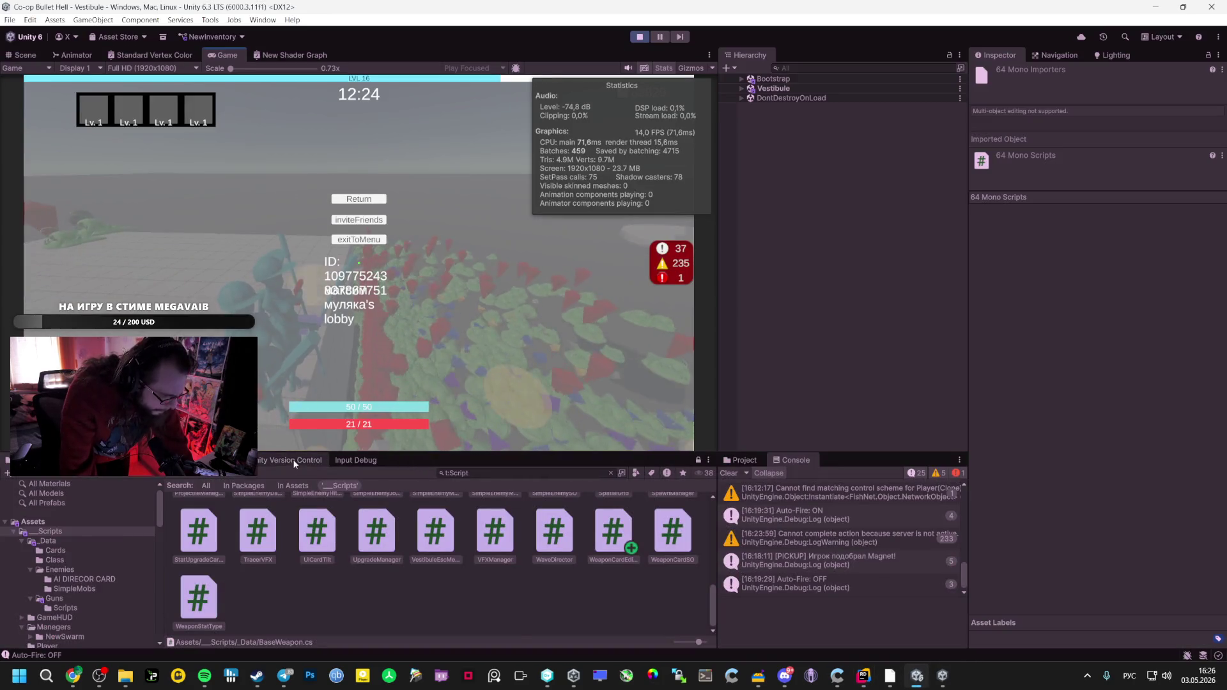
{"action": "left_click", "coordinate": [292, 459]}
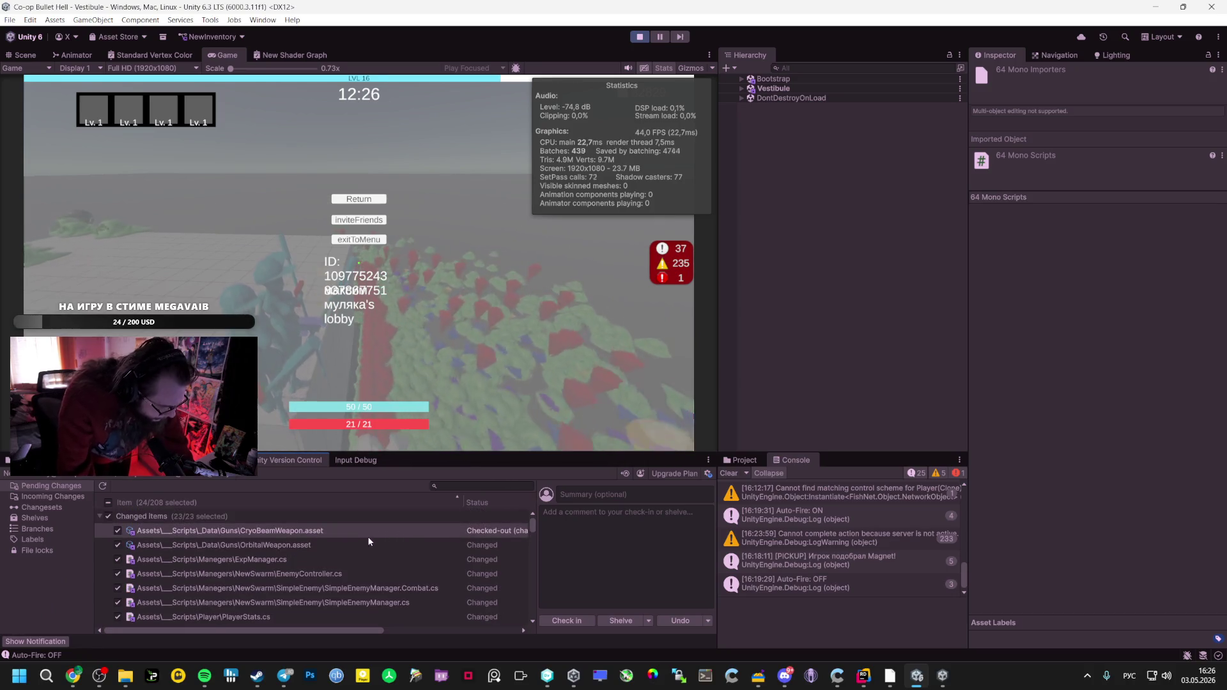
{"action": "scroll", "coordinate": [429, 555], "scroll_direction": "down", "scroll_amount": 1}
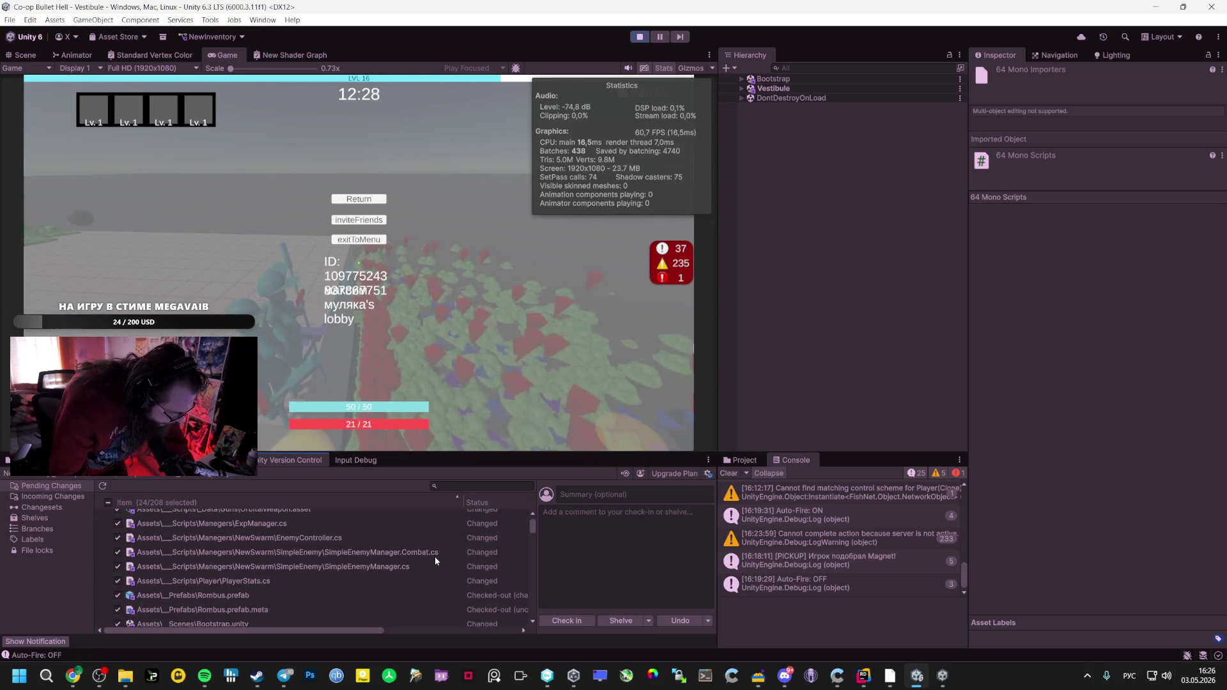
{"action": "scroll", "coordinate": [416, 562], "scroll_direction": "down", "scroll_amount": 1}
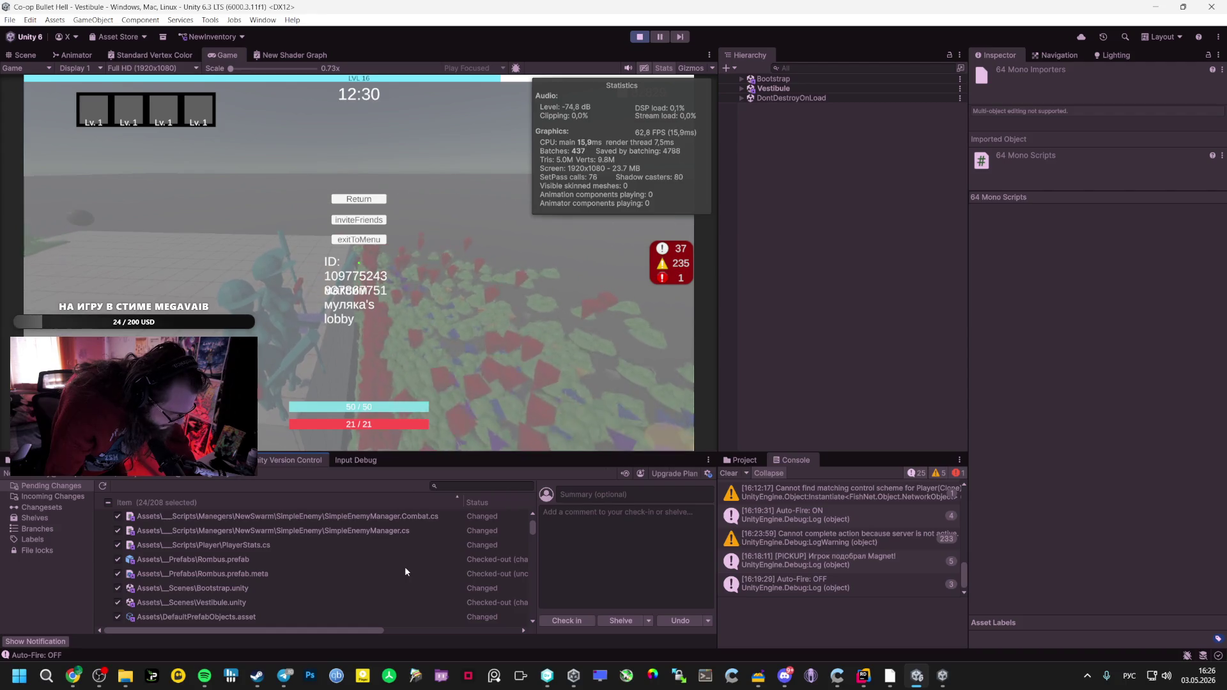
Enter a Russian comment: slime batching done, ping spikes to 300 on deaths with 2000 slimes
{"action": "left_click", "coordinate": [590, 552]}
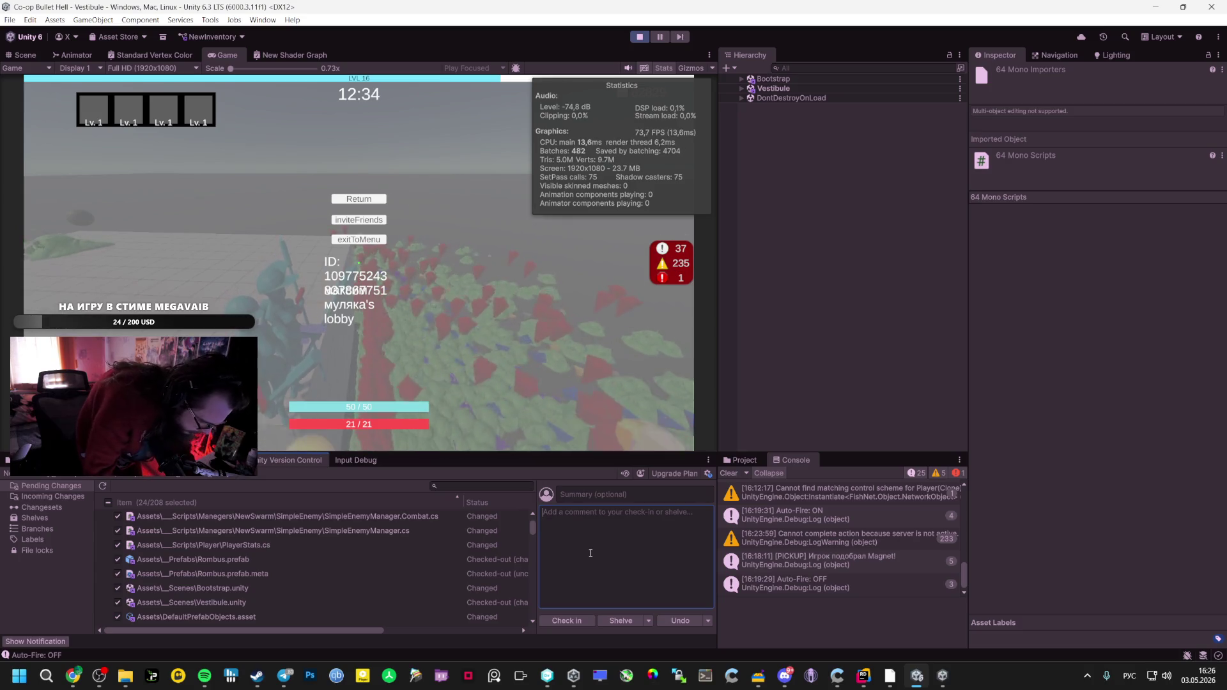
{"action": "type", "text": "Сделал батчинг для ч"}
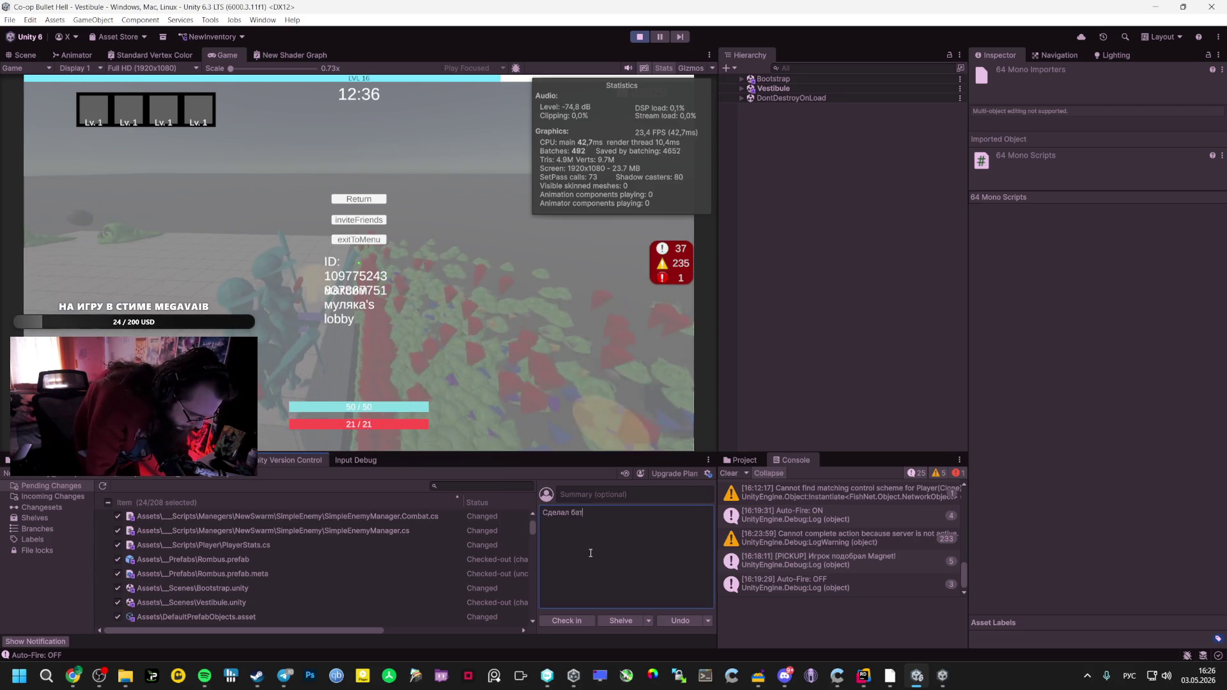
{"action": "type", "text": " слаймов,Ю"}
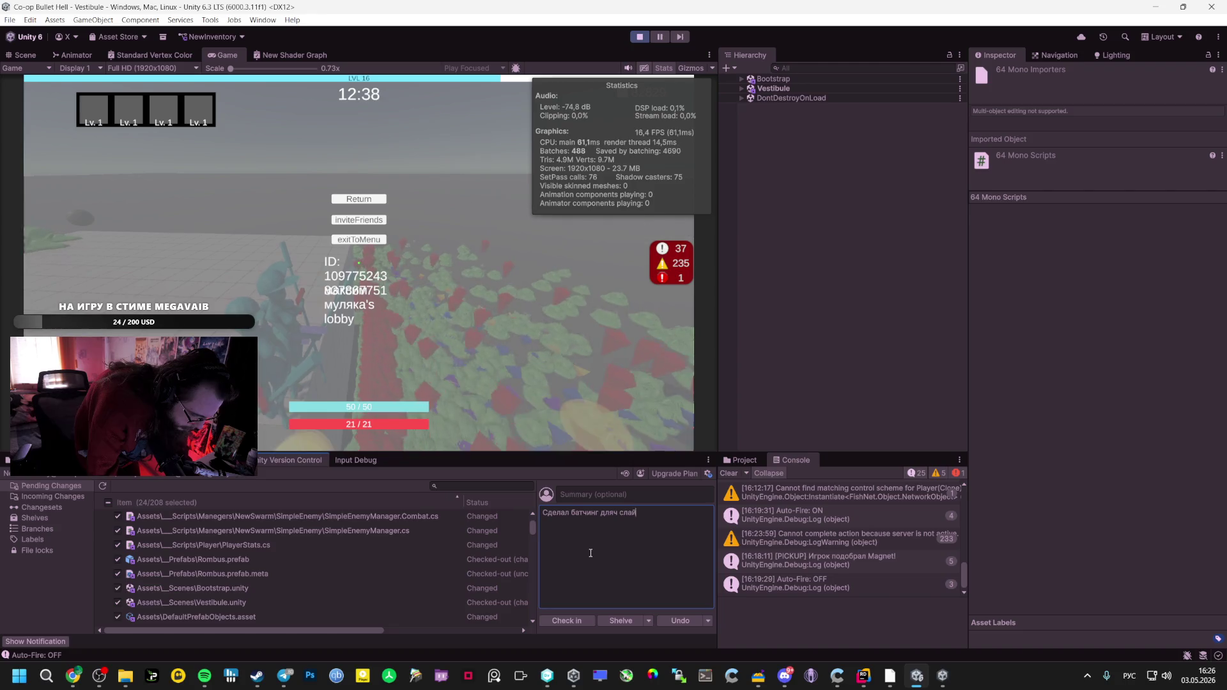
{"action": "key", "text": "BackSpace"}
{"action": "type", "text": "пи"}
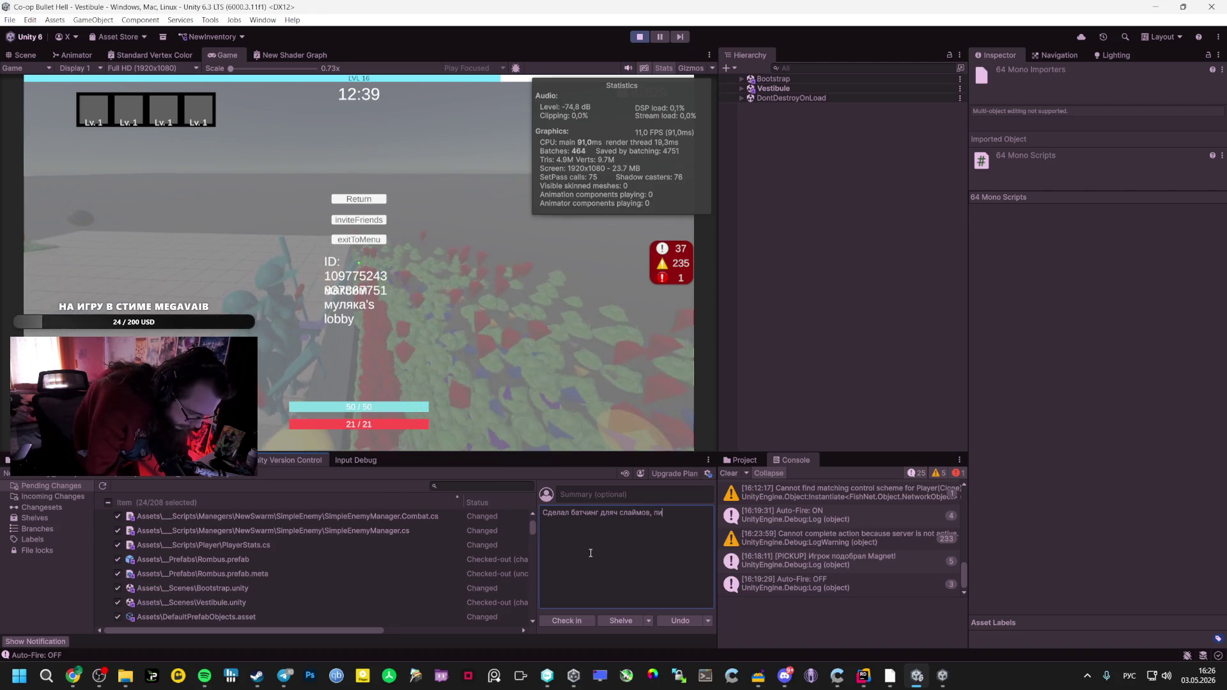
{"action": "type", "text": "нг все равно в дерьме при"}
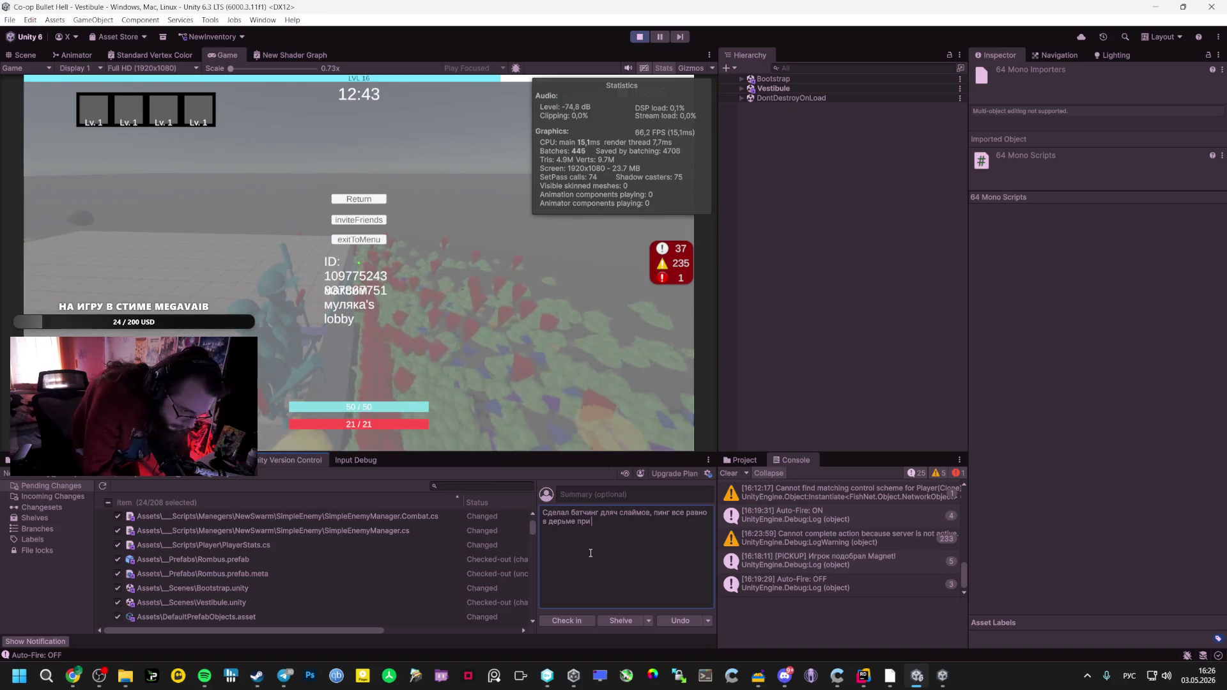
{"action": "type", "text": " 2000 сл"}
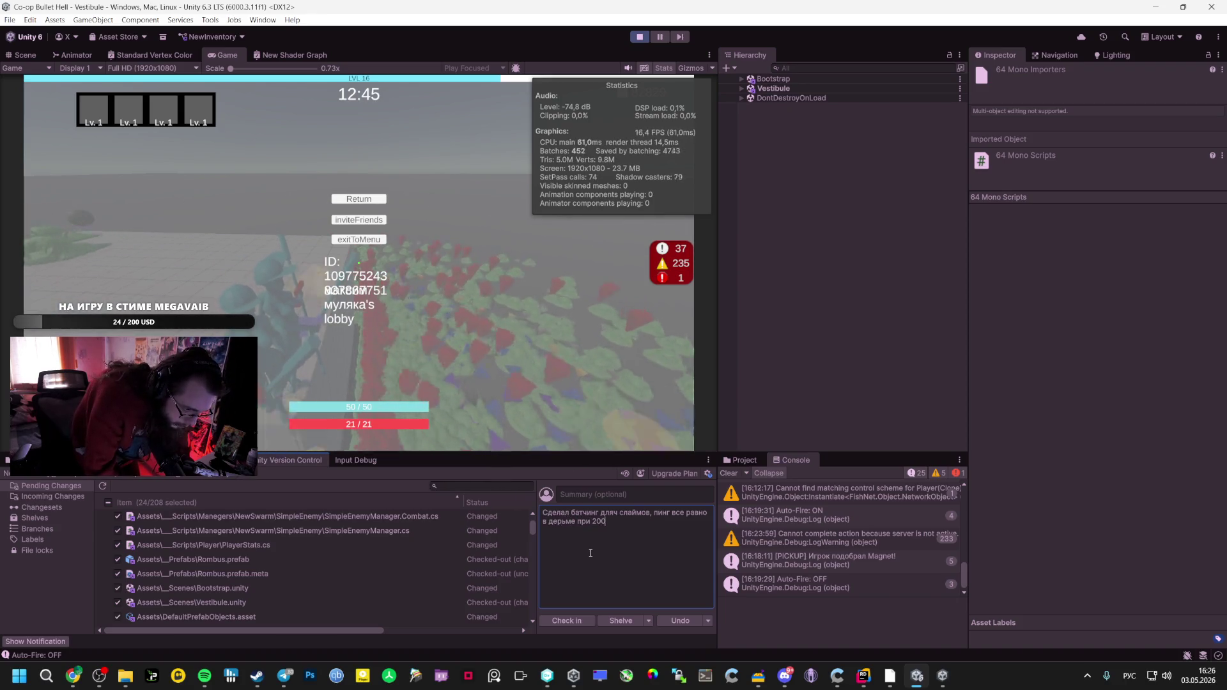
{"action": "type", "text": "изнях и"}
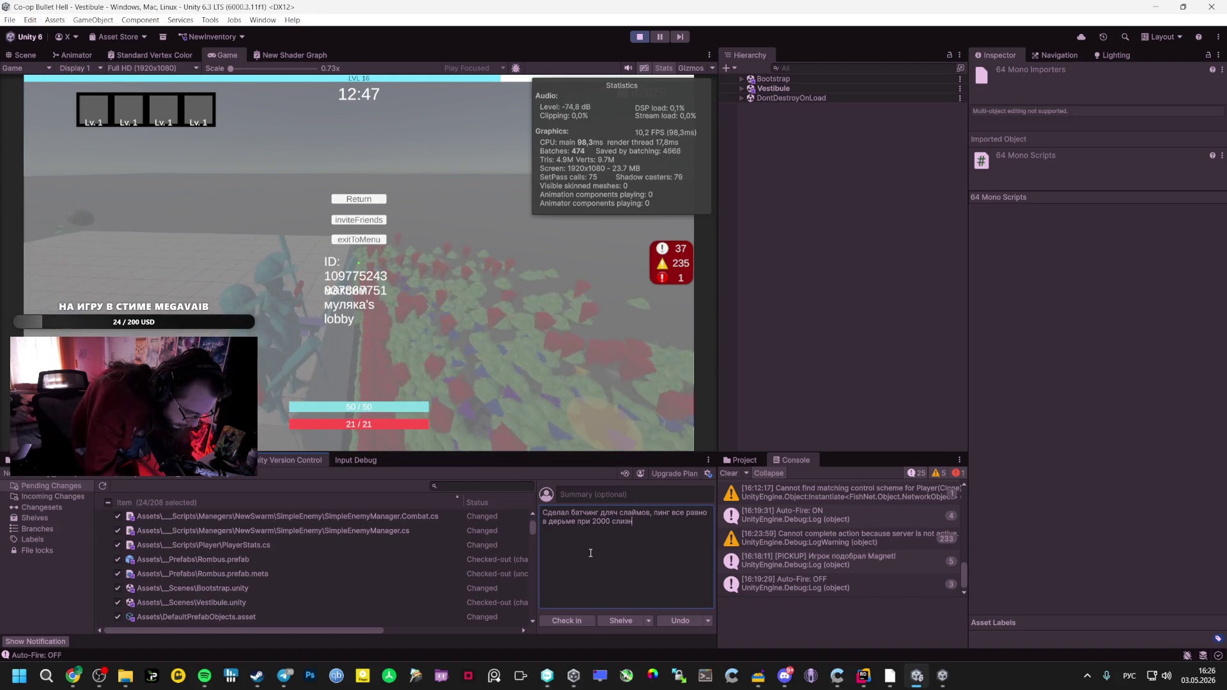
{"action": "type", "text": "илитны"}
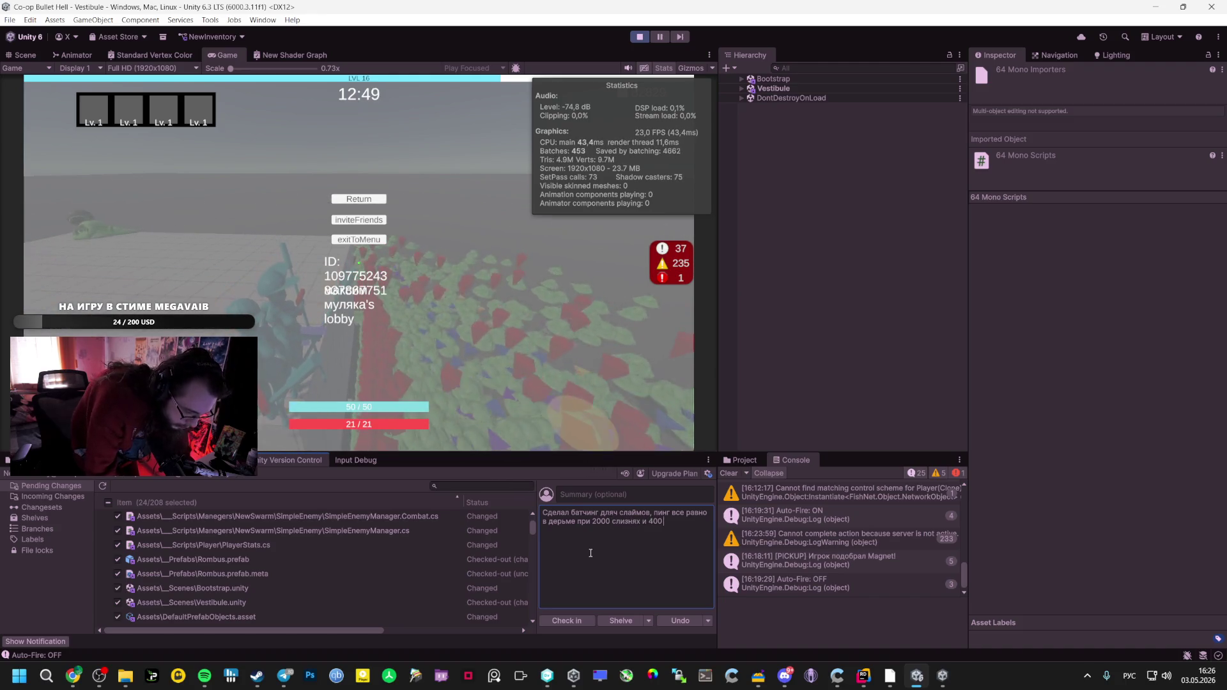
{"action": "type", "text": "х"}
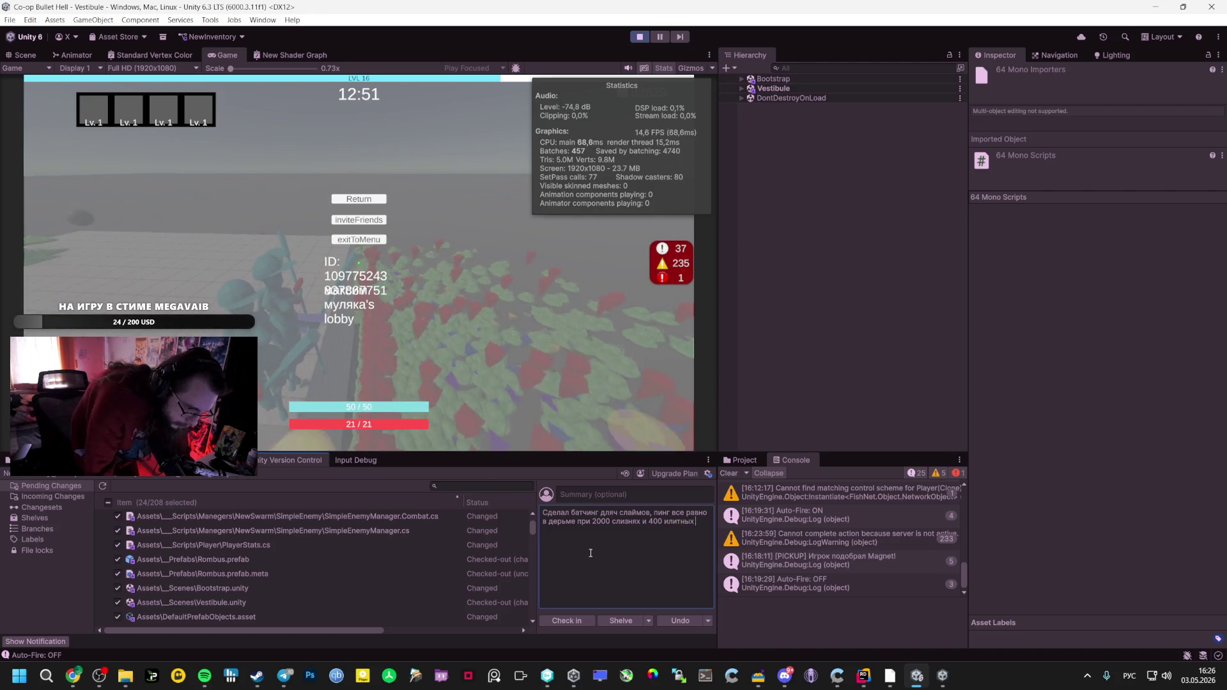
{"action": "type", "text": " пинг до 300"}
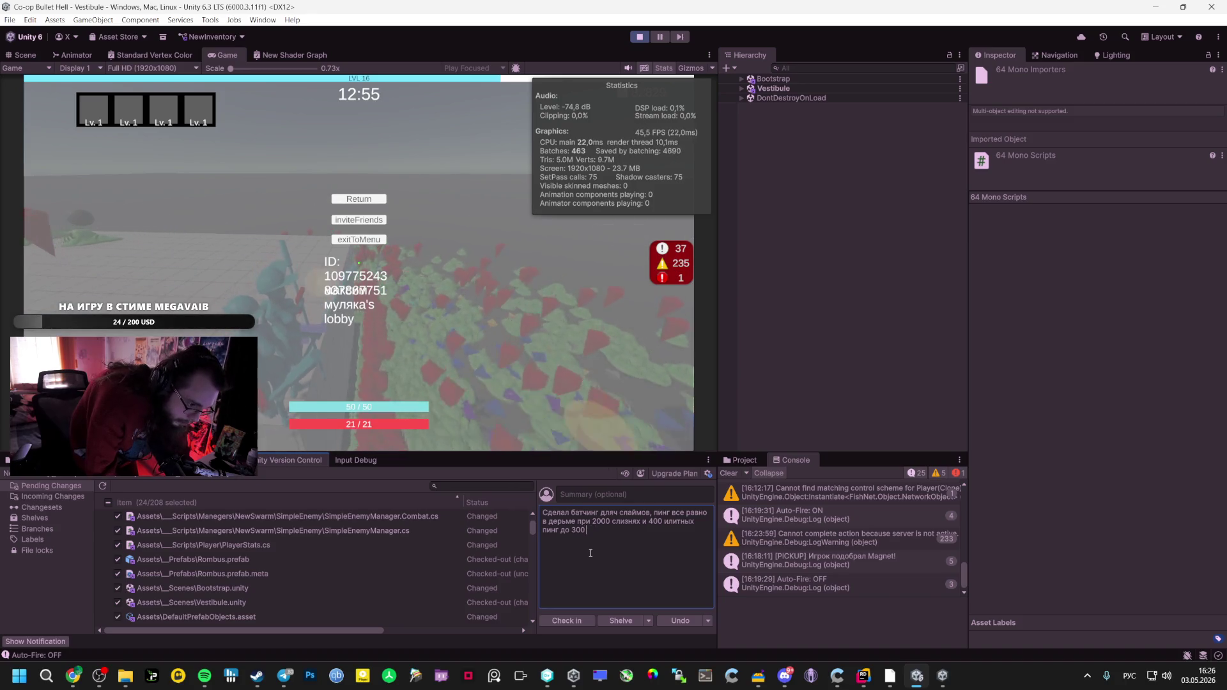
{"action": "type", "text": " п"}
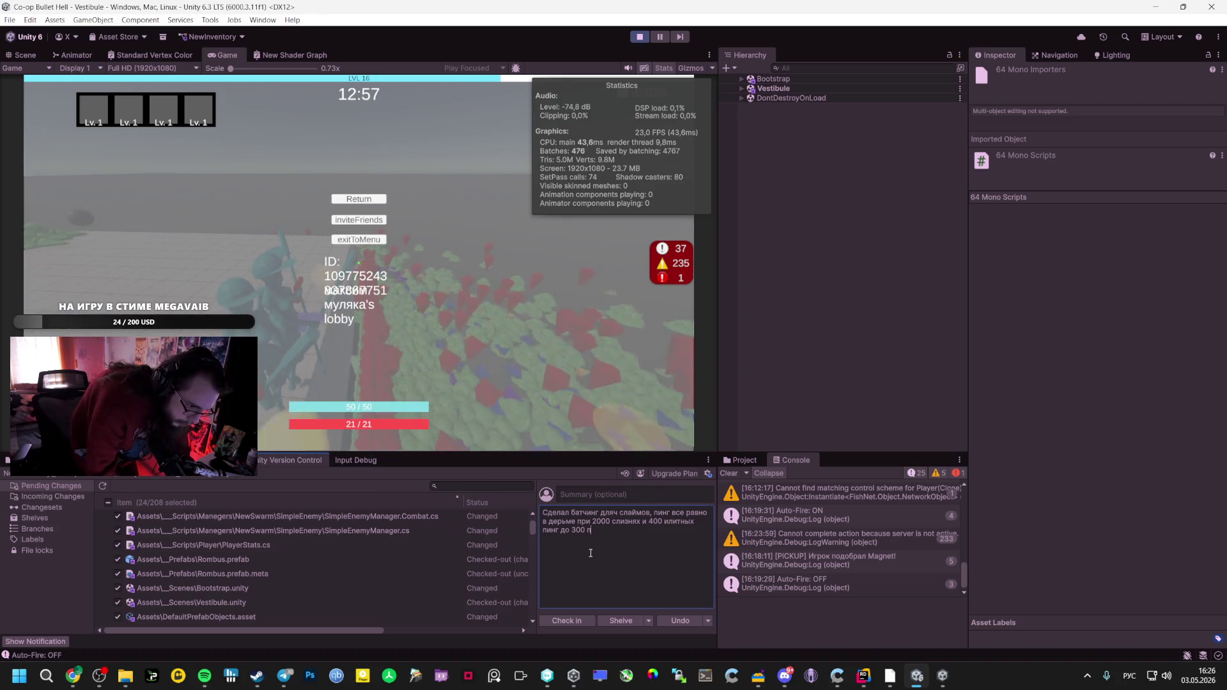
{"action": "key", "text": "BackSpace"}
{"action": "type", "text": "спай"}
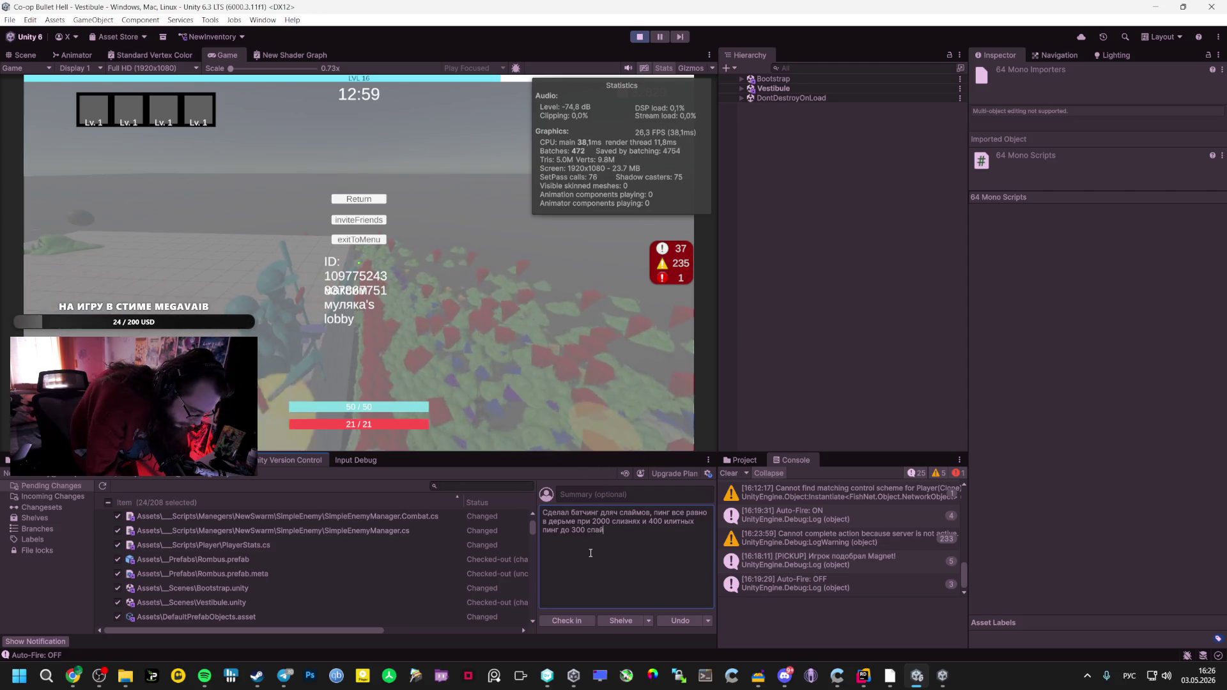
{"action": "type", "text": "кает при смерт"}
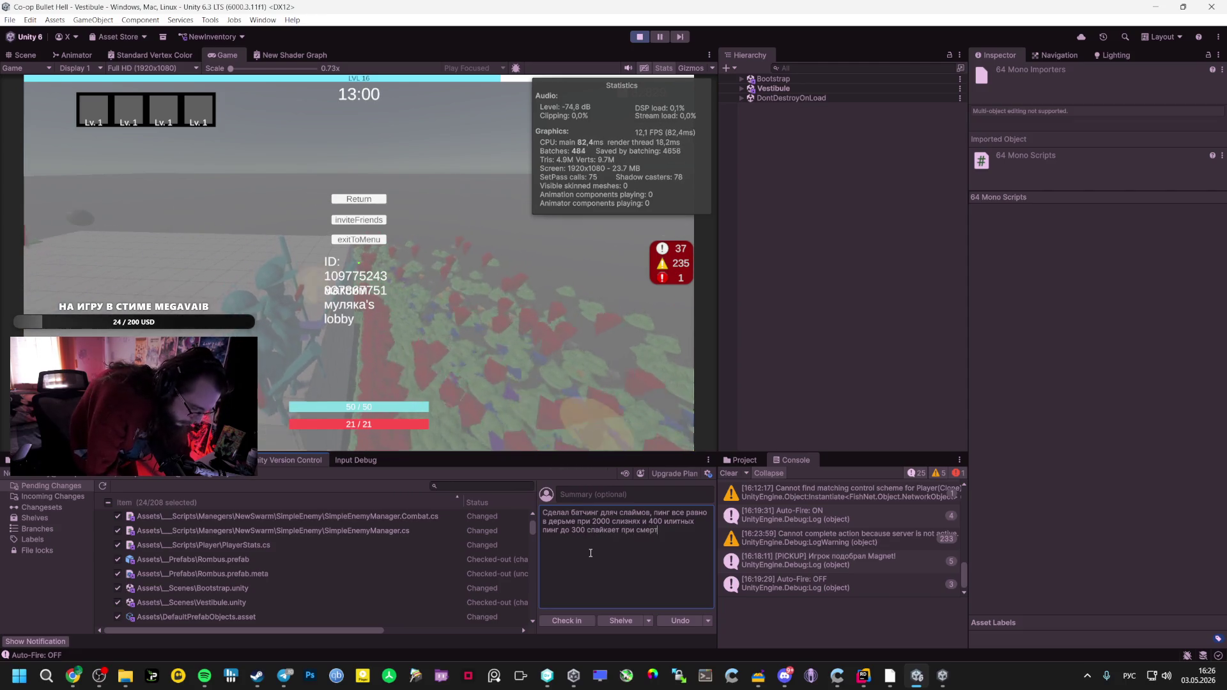
{"action": "type", "text": "ях ("}
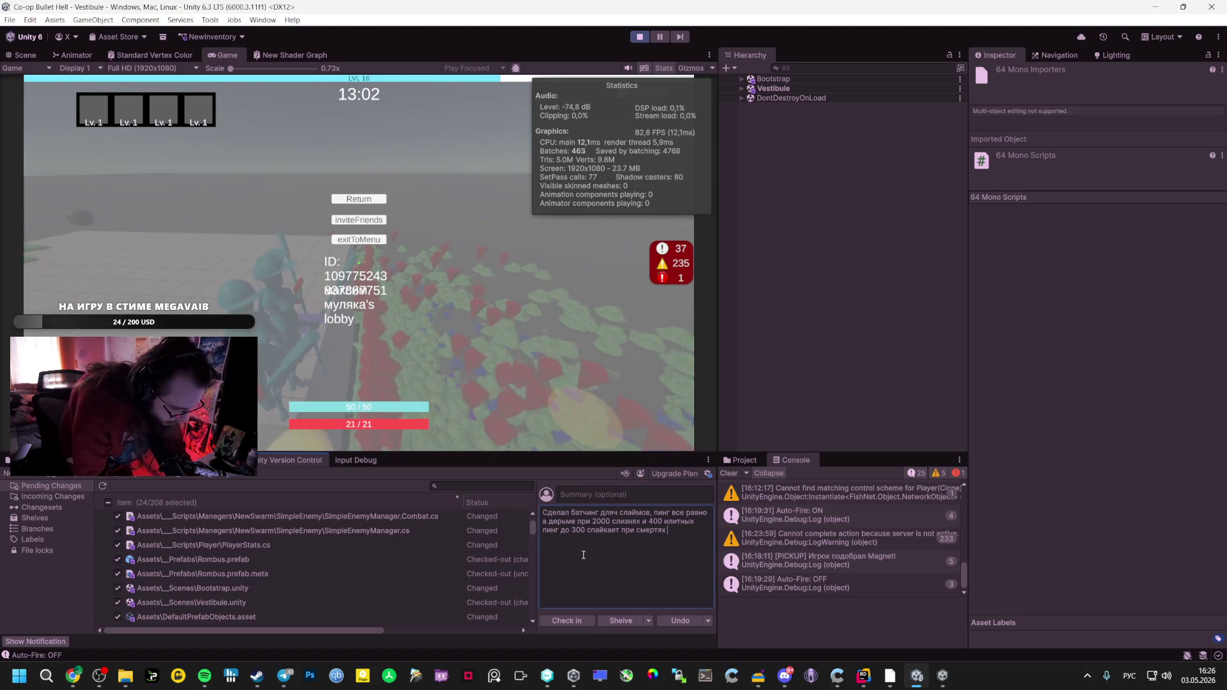
{"action": "key", "text": "BackSpace"}
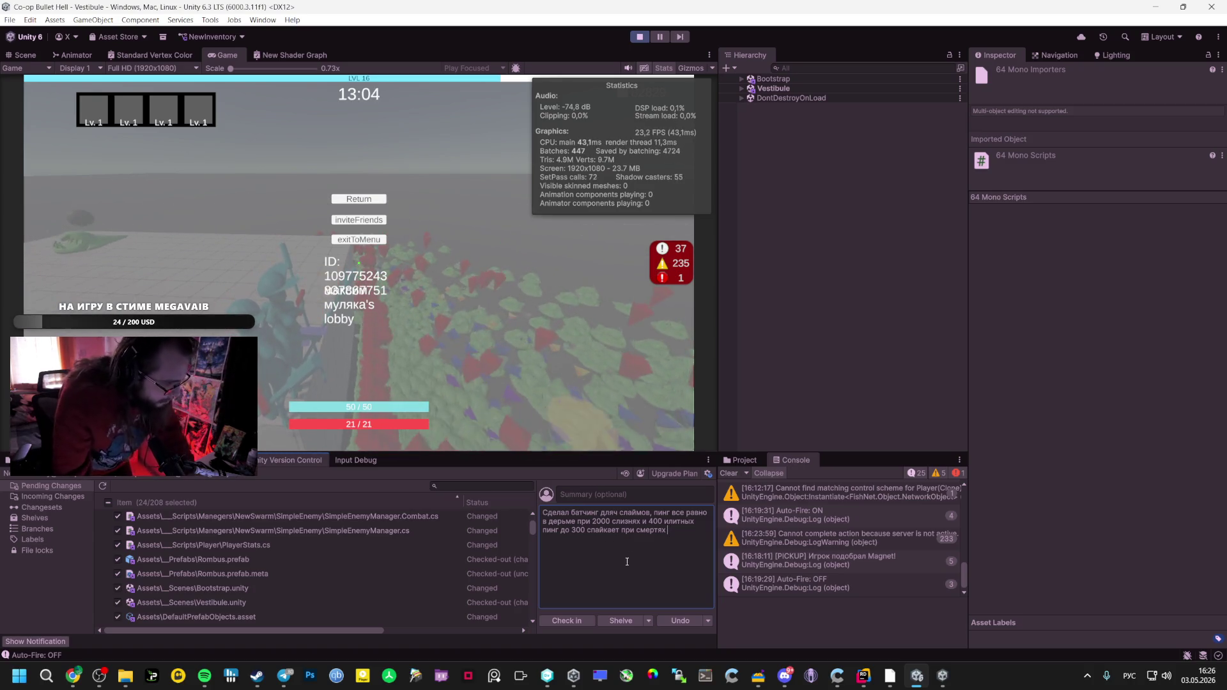
Check in the changes as changeset 121 and inspect the server-not-active Console warning
{"action": "left_click", "coordinate": [576, 619]}
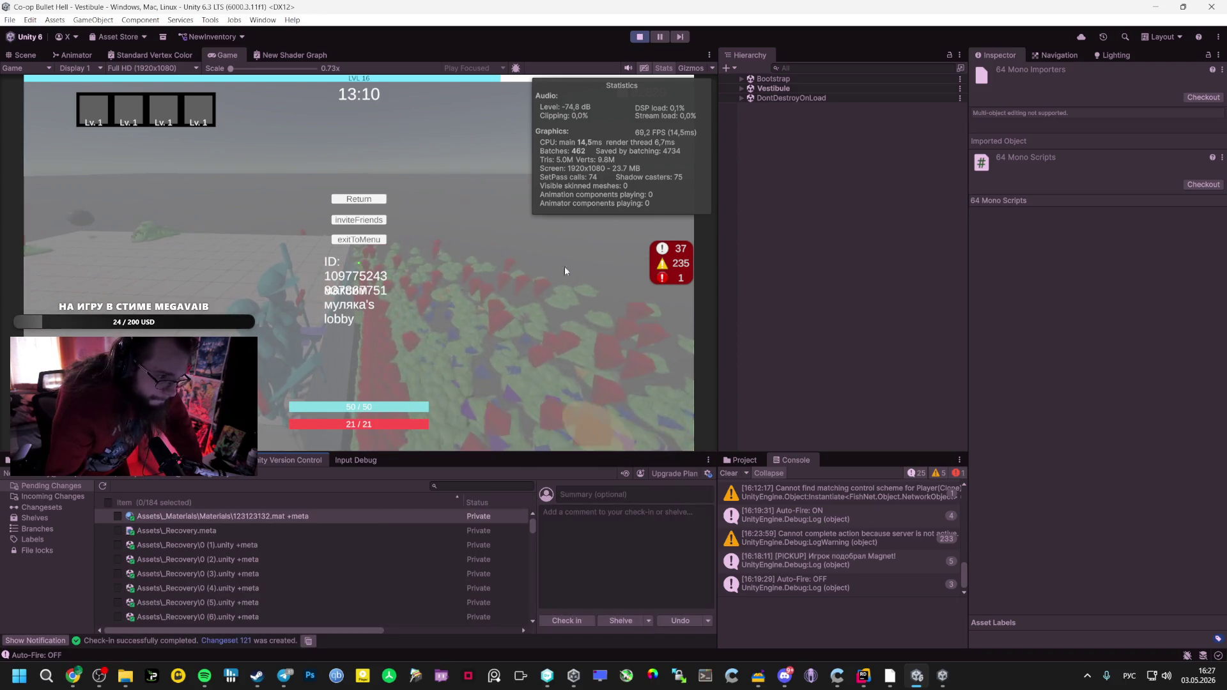
{"action": "scroll", "coordinate": [902, 530], "scroll_direction": "up", "scroll_amount": 5}
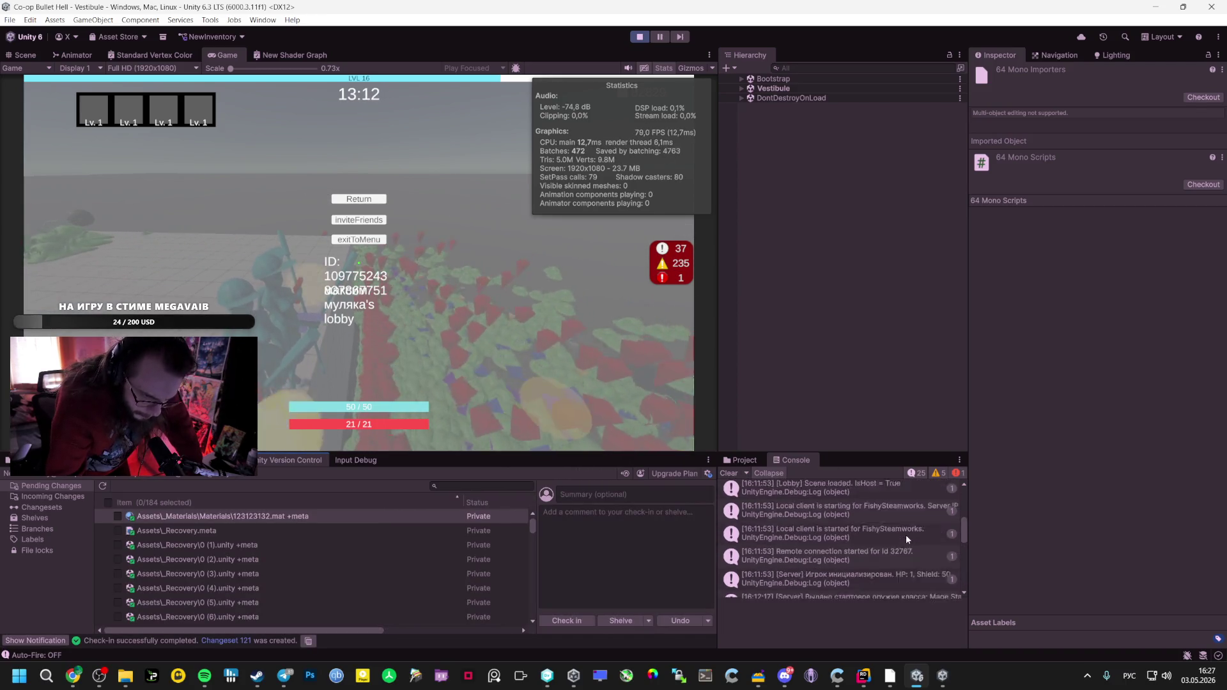
{"action": "scroll", "coordinate": [903, 535], "scroll_direction": "down", "scroll_amount": 10}
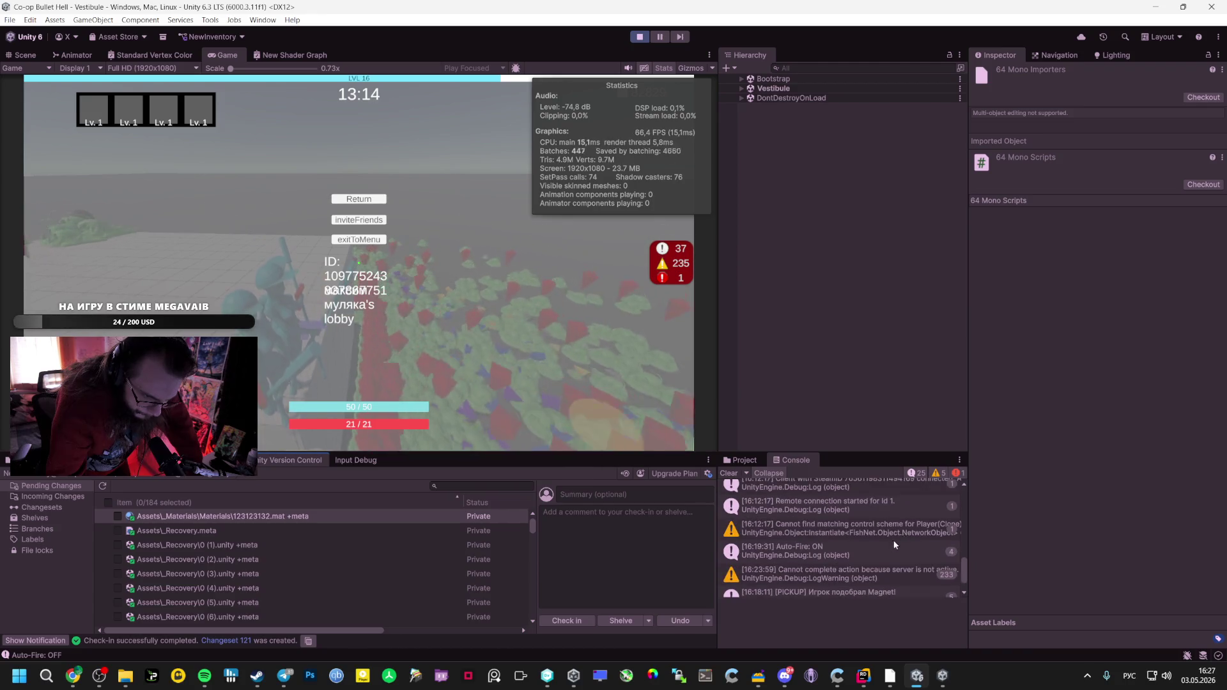
{"action": "left_click", "coordinate": [880, 536]}
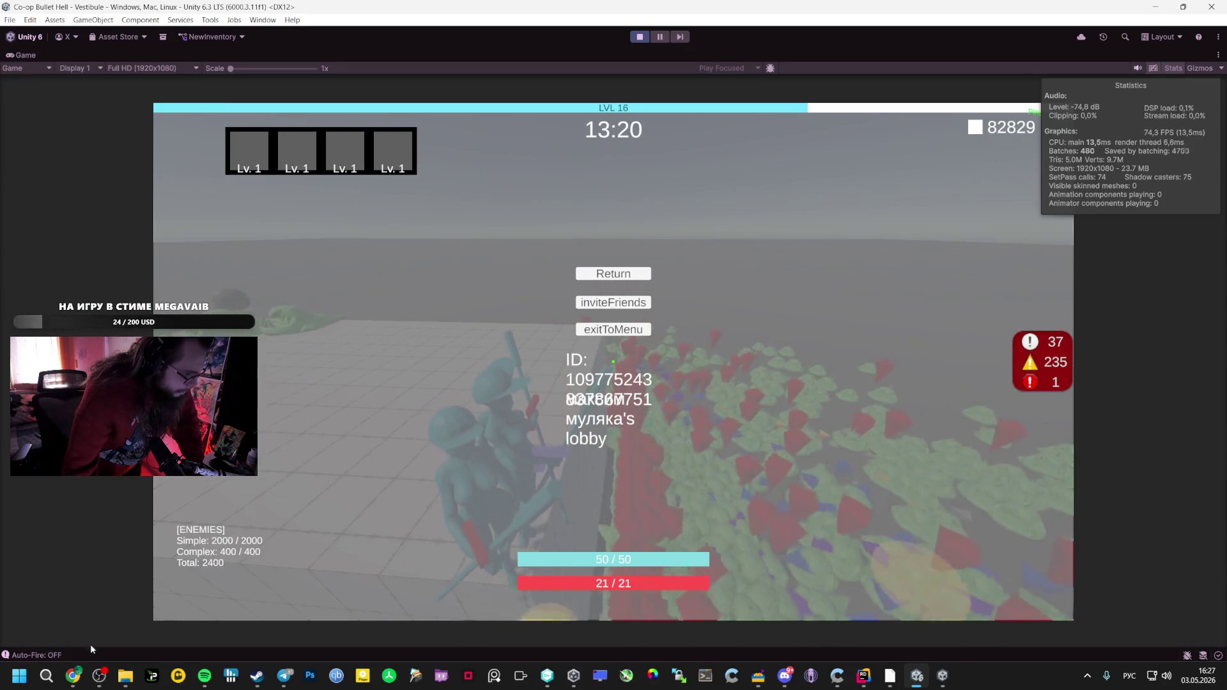
{"action": "mouse_move", "coordinate": [75, 674]}
{"action": "left_click", "coordinate": [72, 610]}
Review Gemini's ID pooling, dead reckoning and distance-based interest-management advice in the ping chat
{"action": "scroll", "coordinate": [377, 470], "scroll_direction": "up", "scroll_amount": 15}
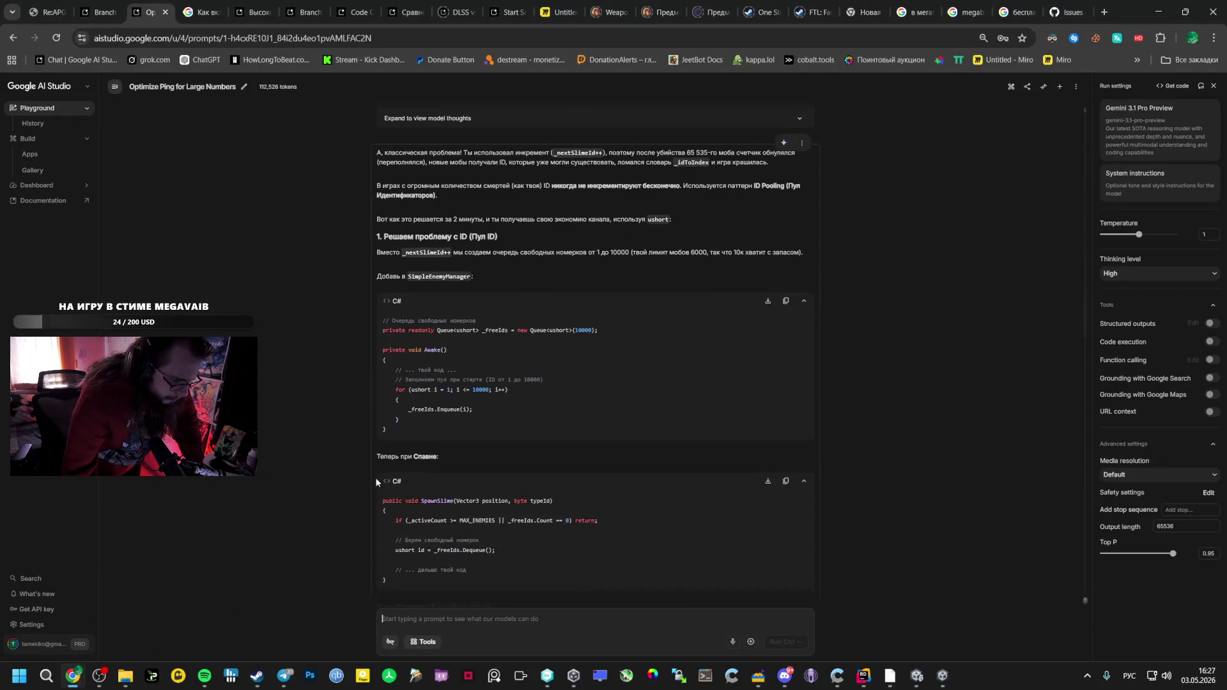
{"action": "scroll", "coordinate": [377, 475], "scroll_direction": "up", "scroll_amount": 1}
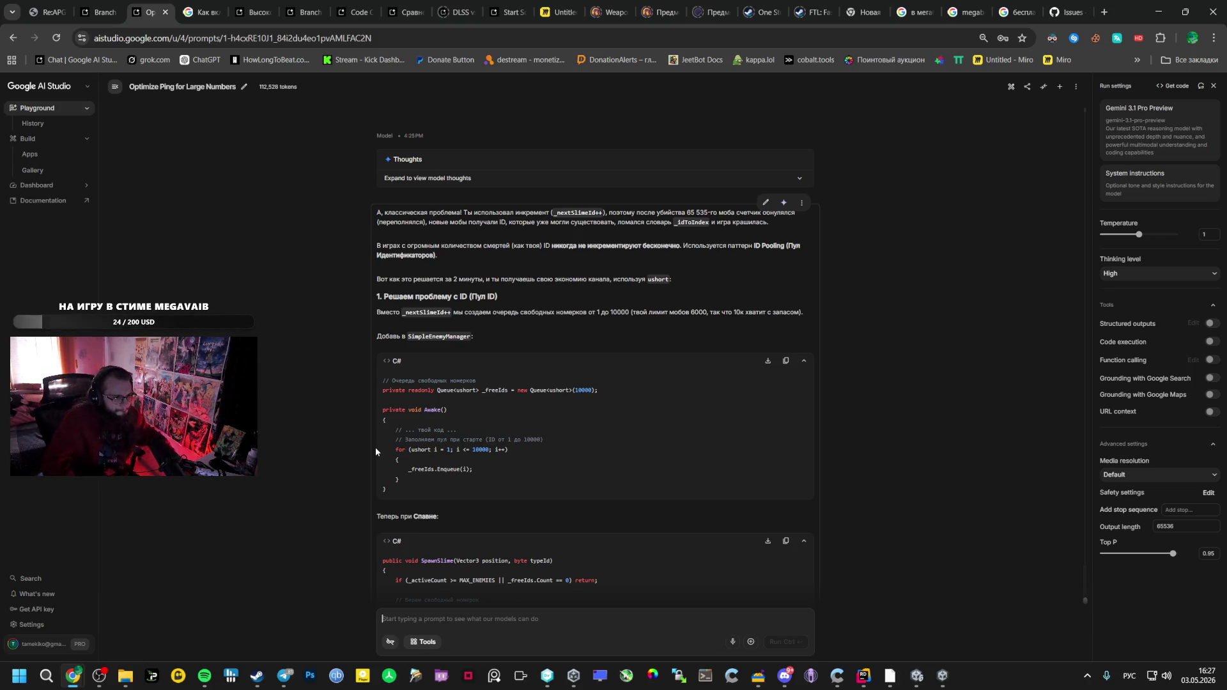
{"action": "scroll", "coordinate": [576, 412], "scroll_direction": "down", "scroll_amount": 3}
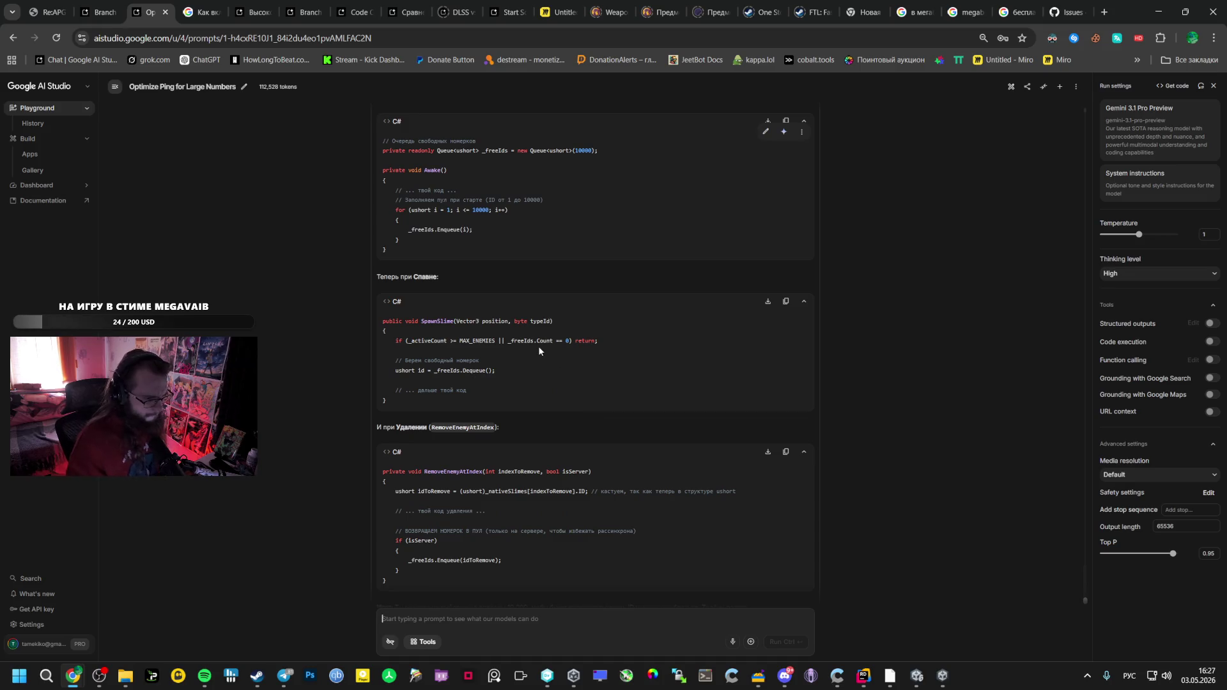
{"action": "scroll", "coordinate": [543, 354], "scroll_direction": "down", "scroll_amount": 5}
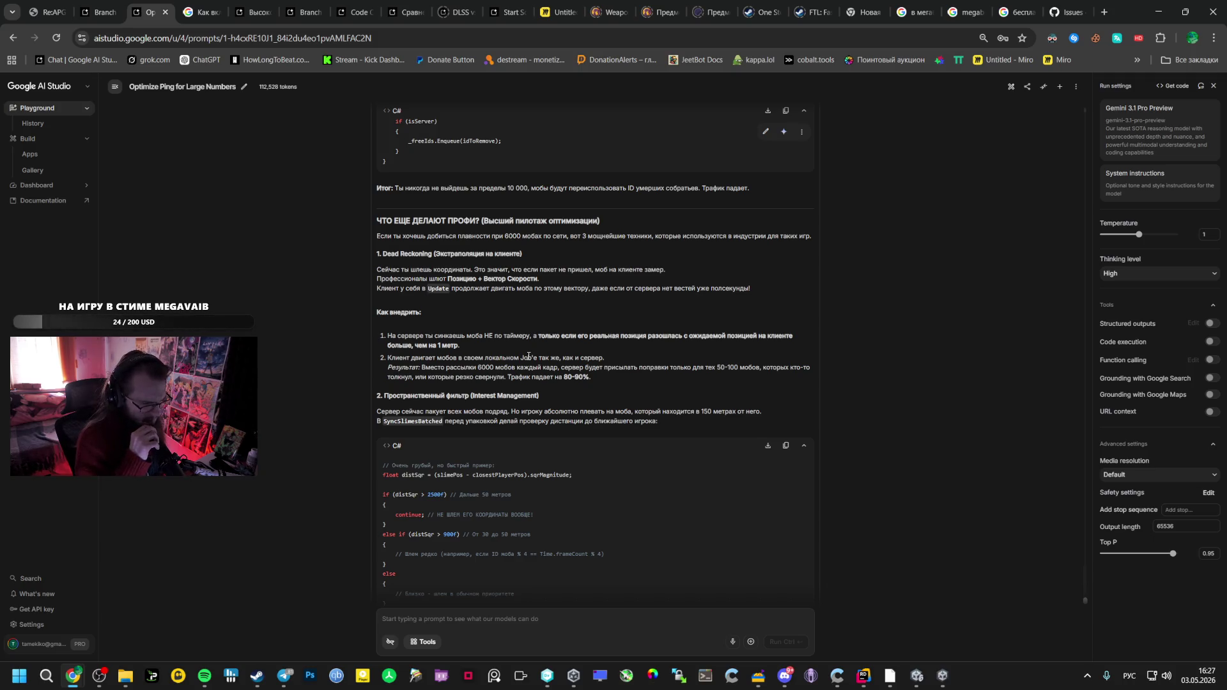
{"action": "scroll", "coordinate": [502, 356], "scroll_direction": "down", "scroll_amount": 10}
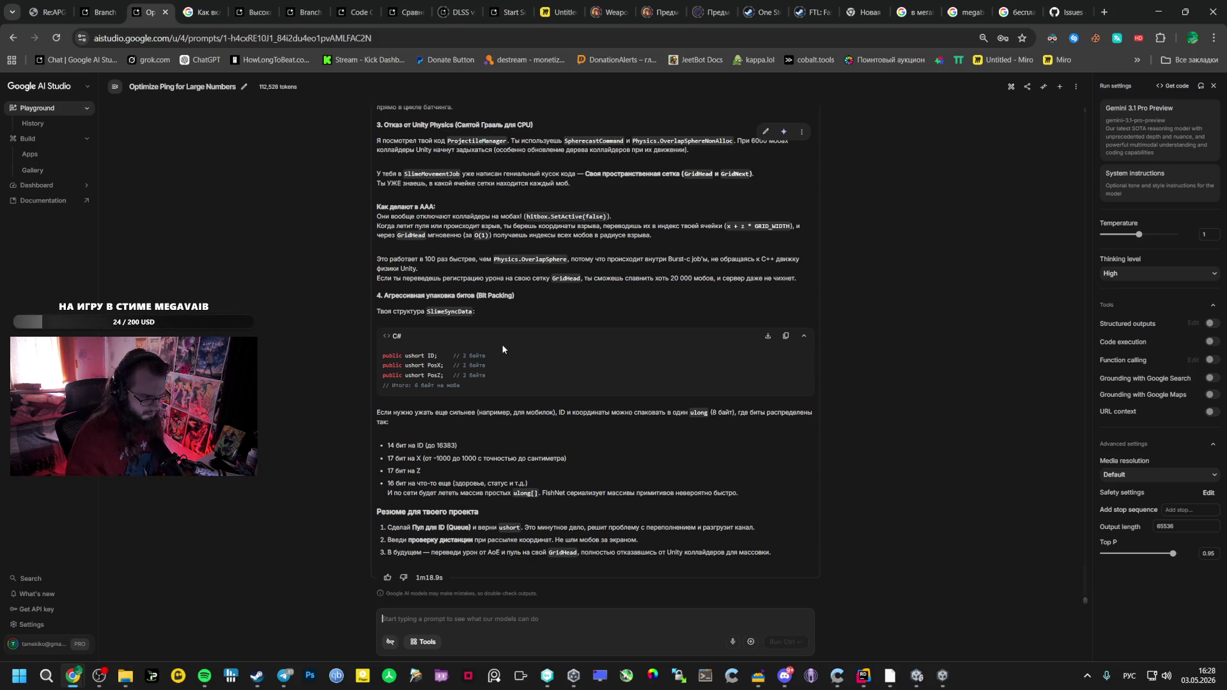
{"action": "scroll", "coordinate": [501, 343], "scroll_direction": "up", "scroll_amount": 15}
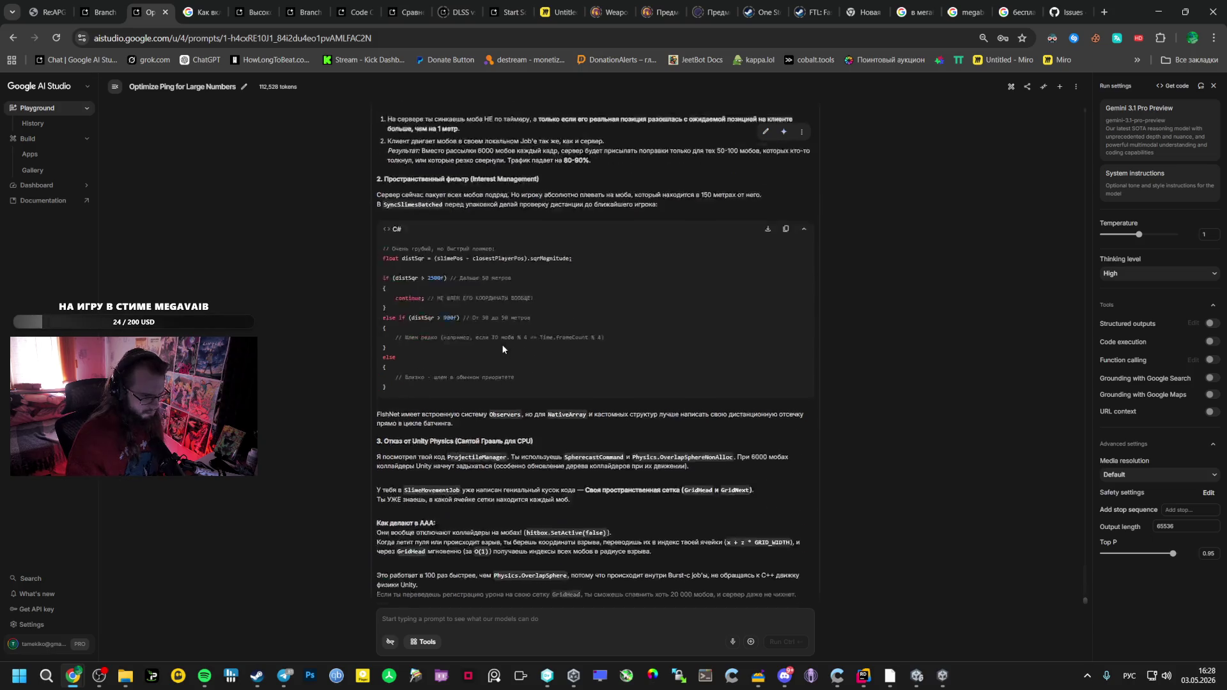
{"action": "scroll", "coordinate": [493, 350], "scroll_direction": "up", "scroll_amount": 9}
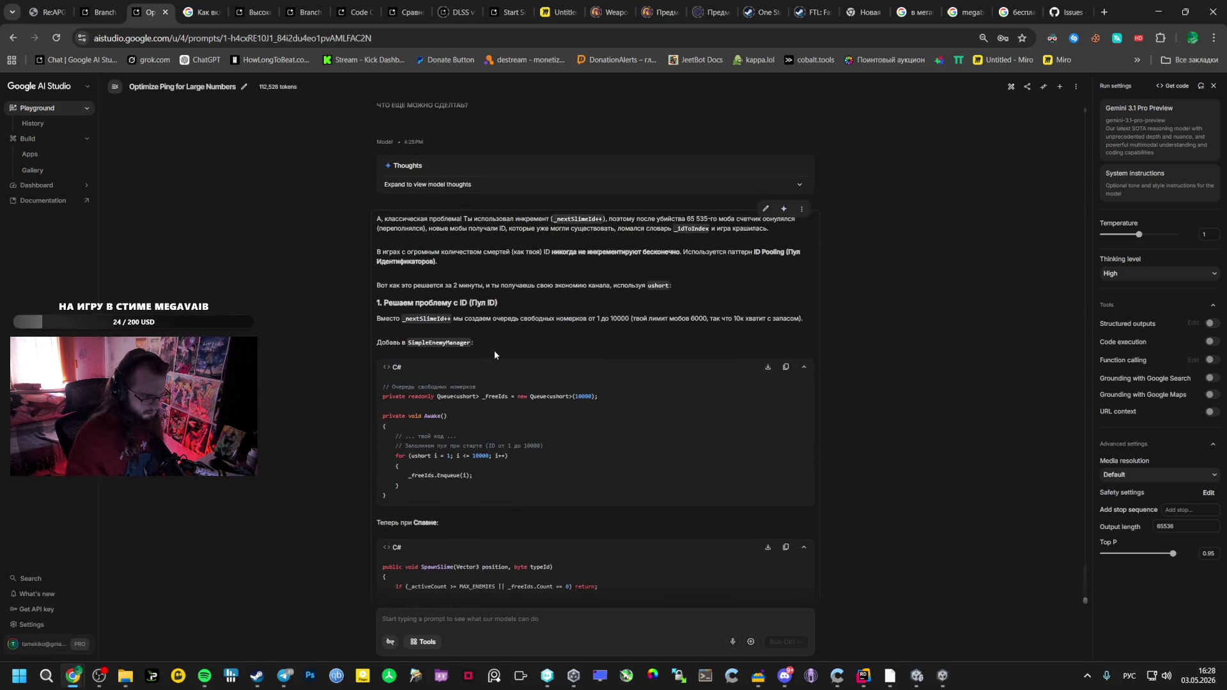
{"action": "scroll", "coordinate": [492, 346], "scroll_direction": "down", "scroll_amount": 5}
{"action": "scroll", "coordinate": [490, 344], "scroll_direction": "up", "scroll_amount": 15}
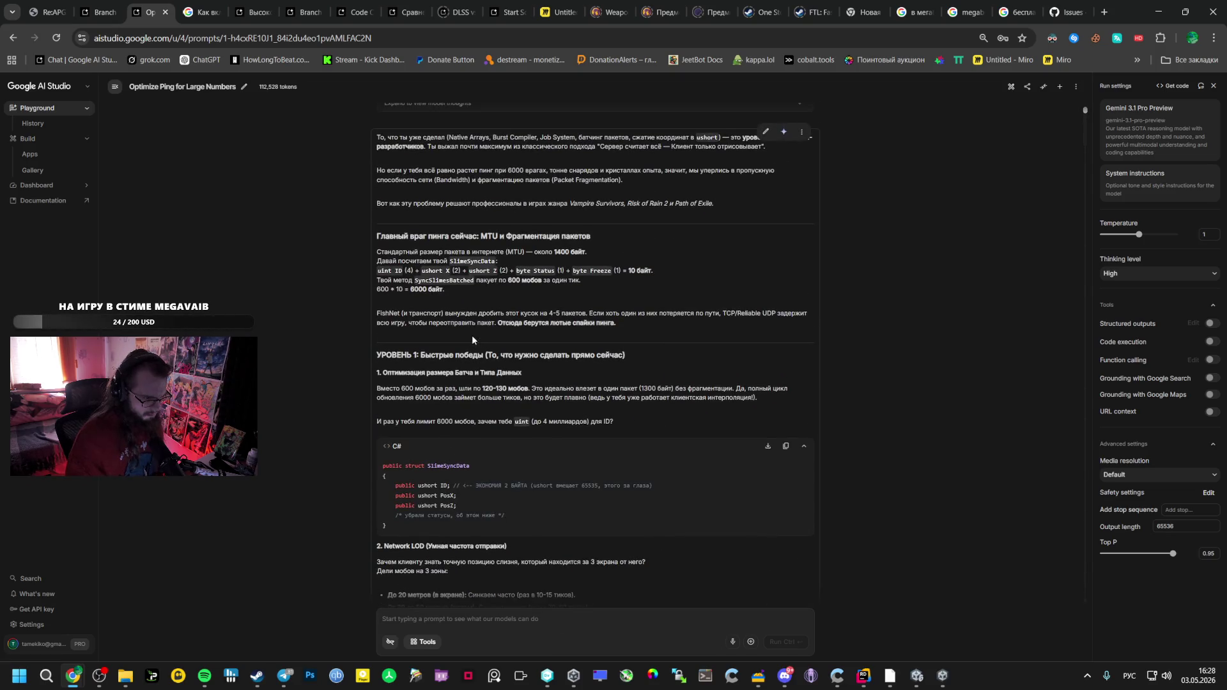
{"action": "scroll", "coordinate": [472, 338], "scroll_direction": "down", "scroll_amount": 15}
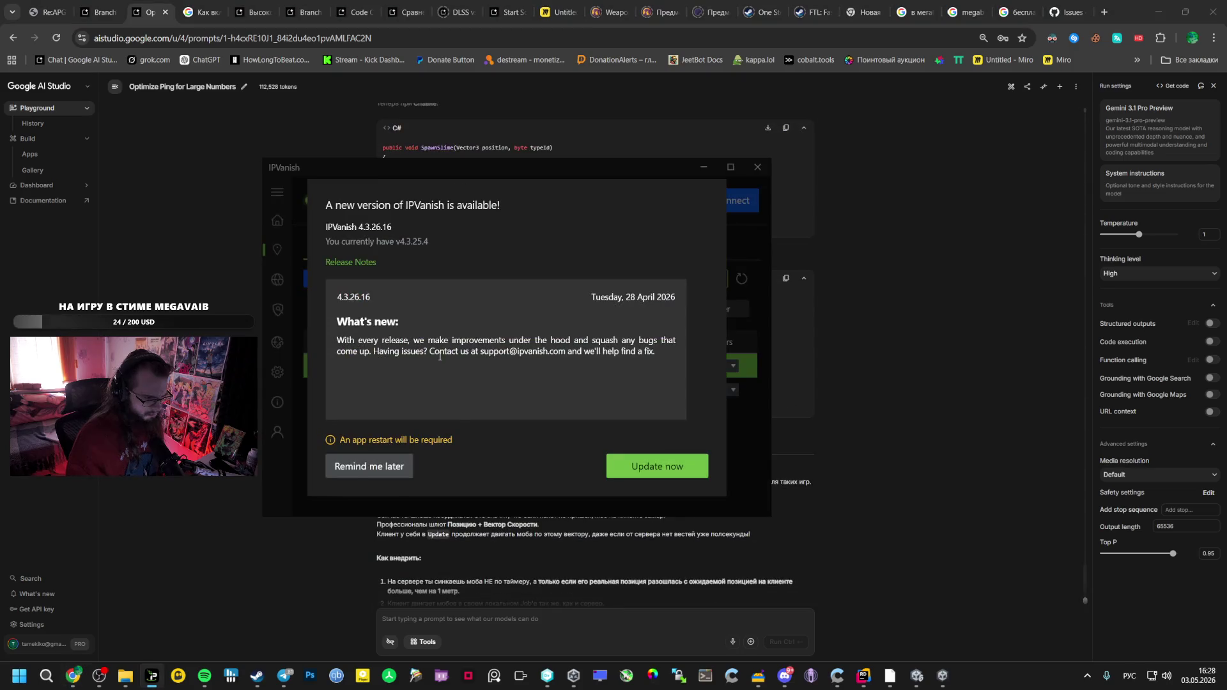
{"action": "left_click", "coordinate": [364, 469]}
Dismiss the IPVanish prompt and highlight Physics.OverlapSphereNonAlloc in section 3 of Gemini's answer
{"action": "left_click", "coordinate": [818, 417]}
{"action": "scroll", "coordinate": [818, 417], "scroll_direction": "down", "scroll_amount": 3}
{"action": "scroll", "coordinate": [677, 403], "scroll_direction": "down", "scroll_amount": 3}
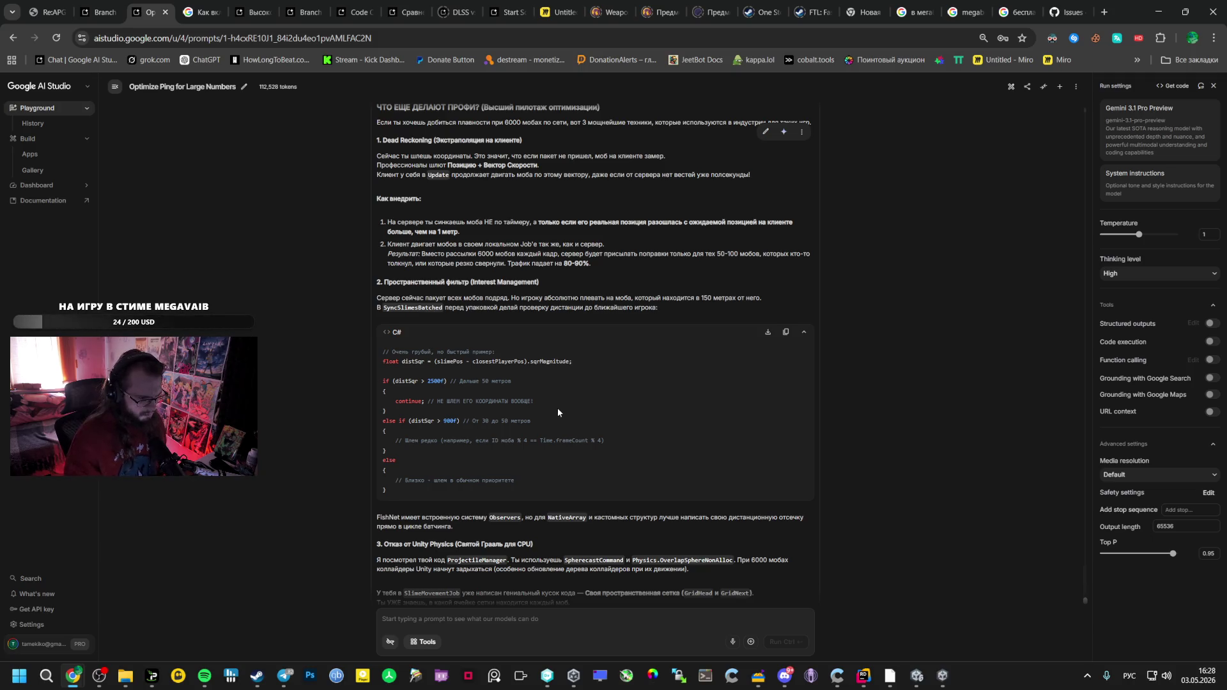
{"action": "scroll", "coordinate": [558, 413], "scroll_direction": "down", "scroll_amount": 3}
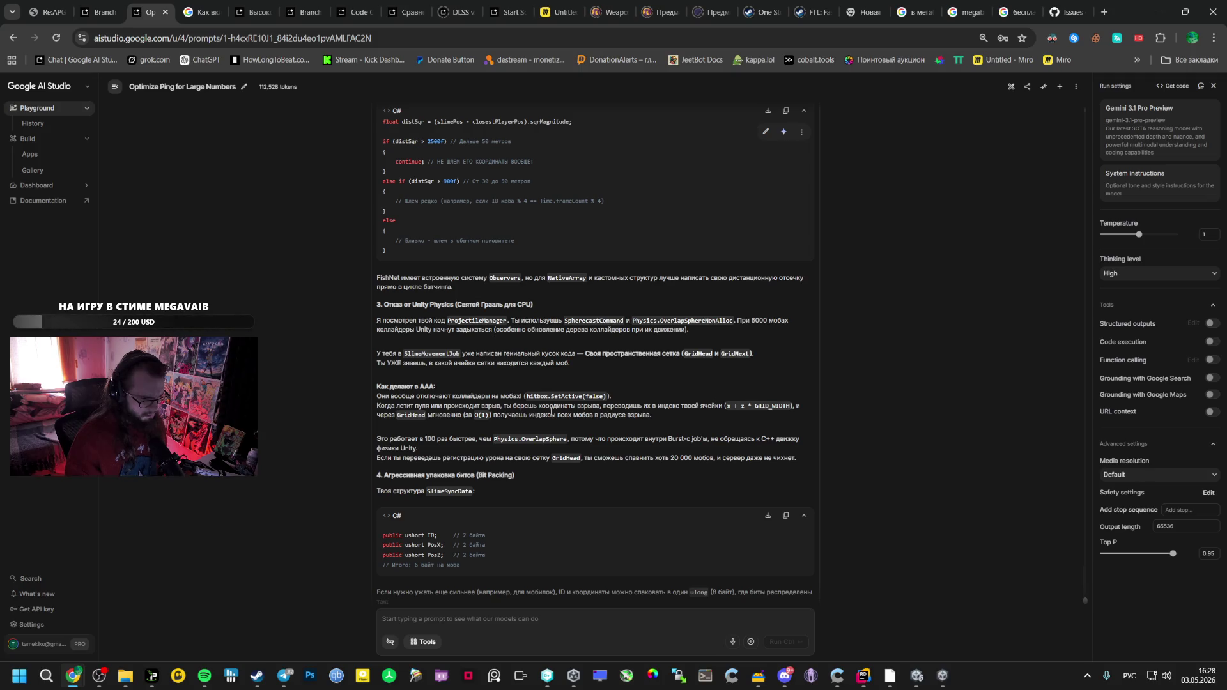
{"action": "mouse_move", "coordinate": [633, 321]}
{"action": "left_mouse_down"}
{"action": "mouse_move", "coordinate": [752, 318]}
{"action": "mouse_move", "coordinate": [735, 321]}
{"action": "left_mouse_up"}
{"action": "key", "text": "ctrl+c"}
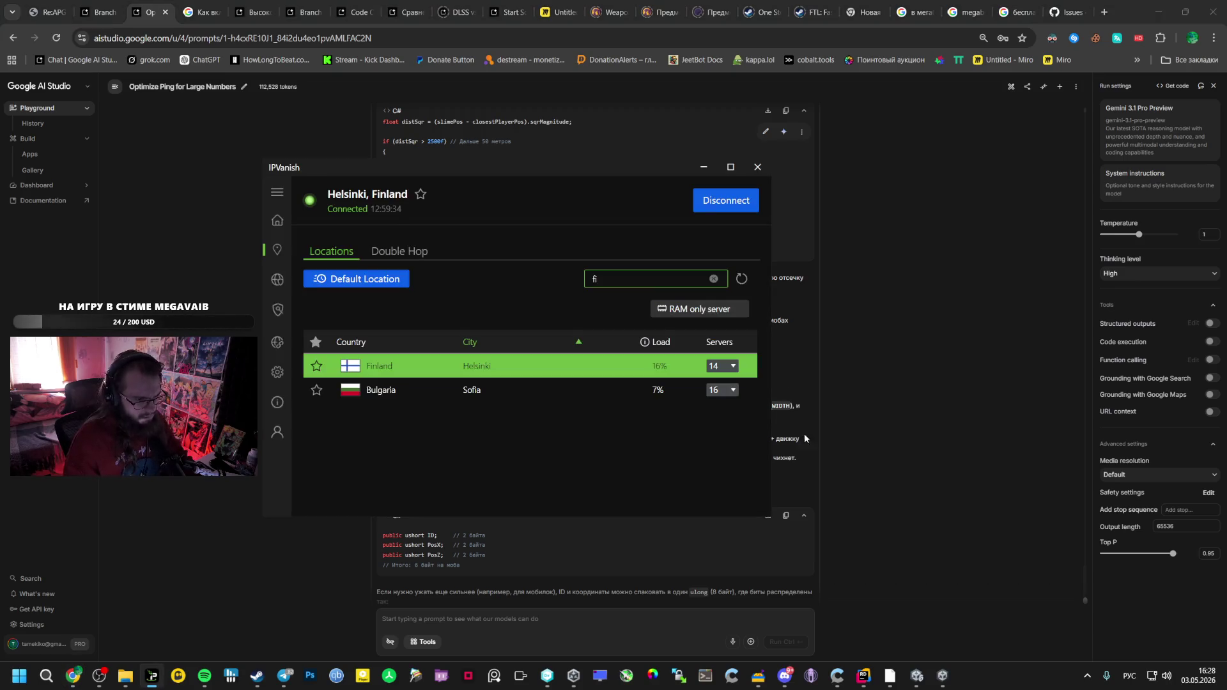
{"action": "left_click", "coordinate": [943, 675]}
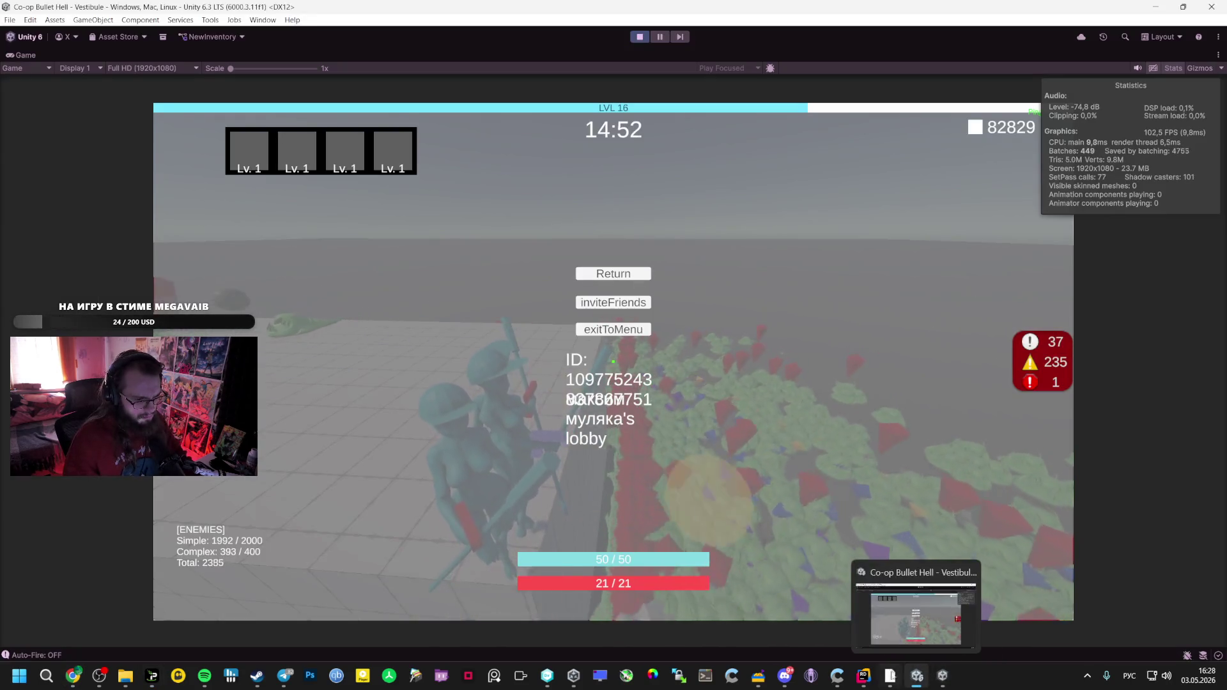
Search the Rider solution for Physics.OverlapSphereNonAlloc (4 matches in 2 files), then return to the Gemini chat
{"action": "left_click", "coordinate": [863, 675]}
{"action": "key", "text": "ctrl+v"}
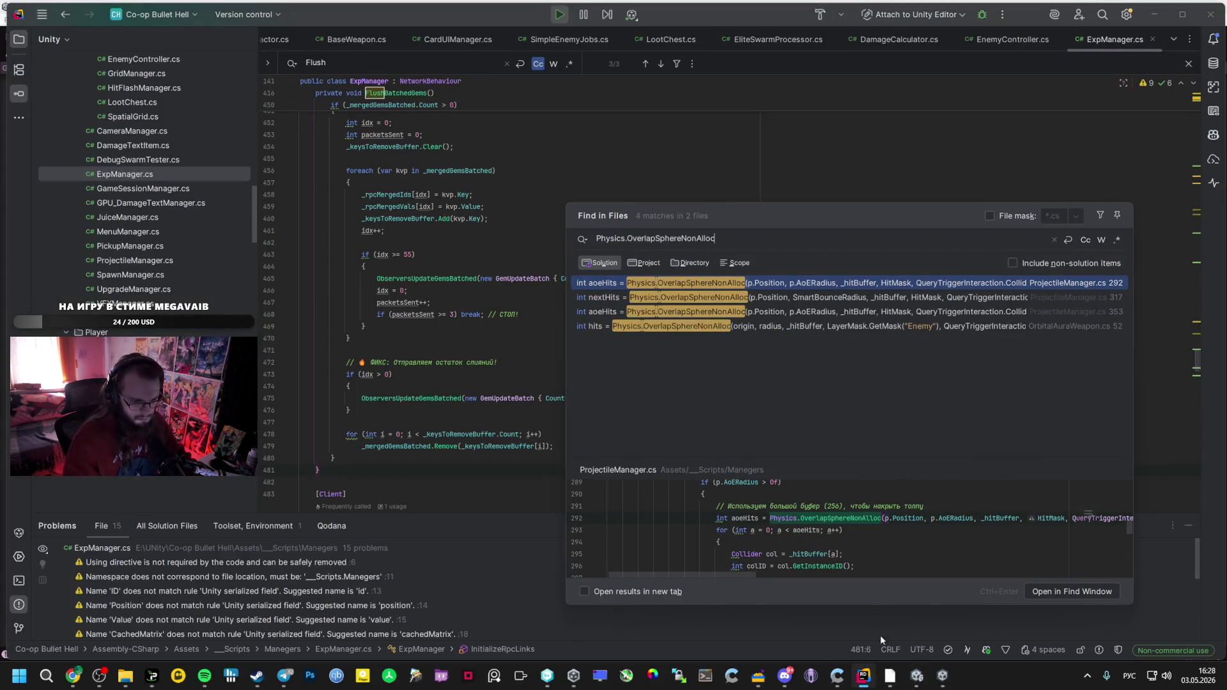
{"action": "mouse_move", "coordinate": [917, 676]}
{"action": "left_click", "coordinate": [792, 637]}
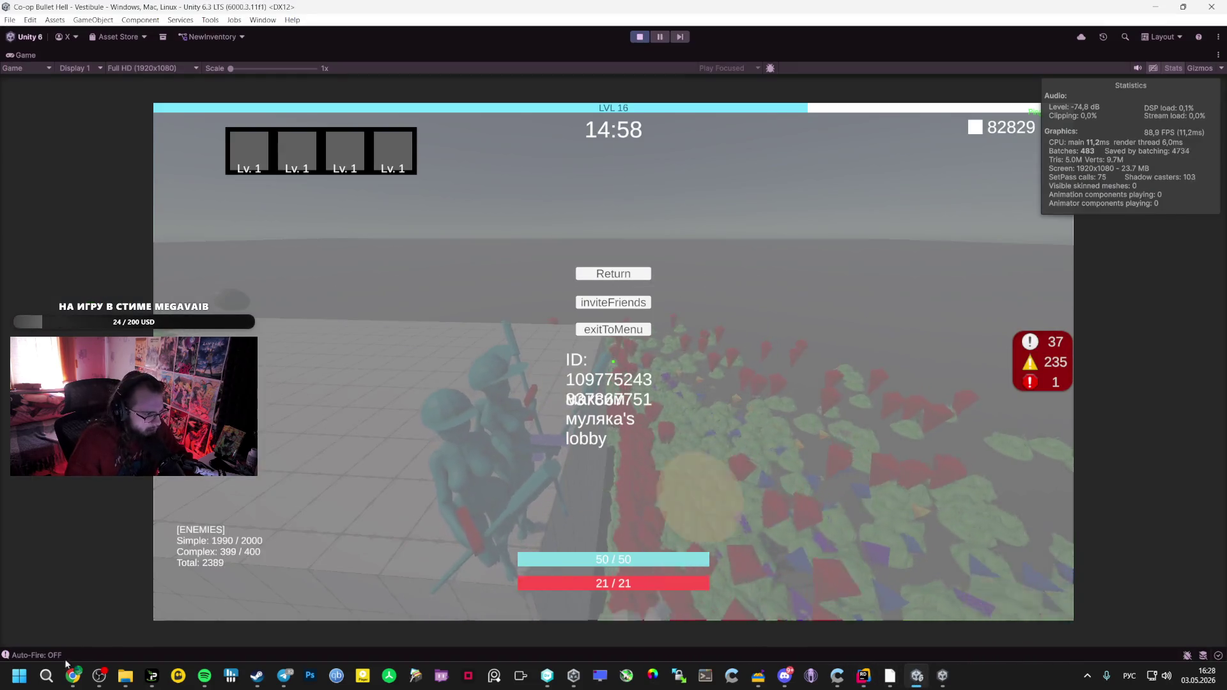
{"action": "mouse_move", "coordinate": [73, 676]}
{"action": "left_click", "coordinate": [67, 629]}
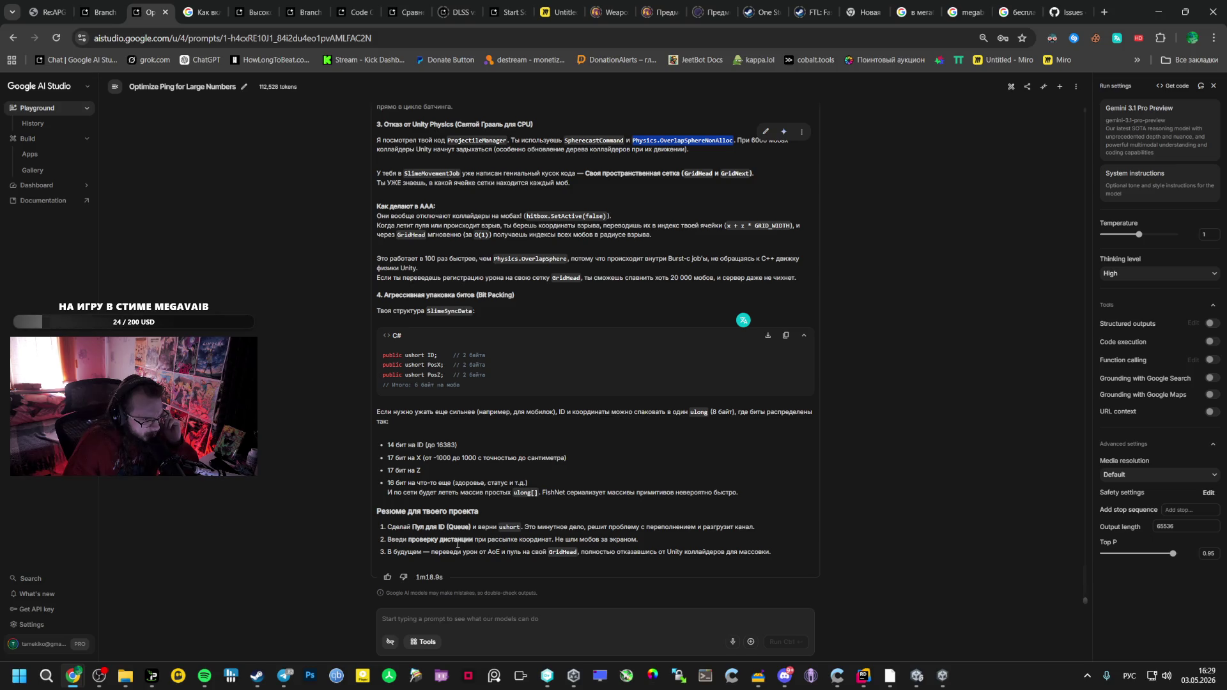
Scroll through Gemini's ping-optimization reply to reread its advice
{"action": "scroll", "coordinate": [458, 545], "scroll_direction": "up", "scroll_amount": 20}
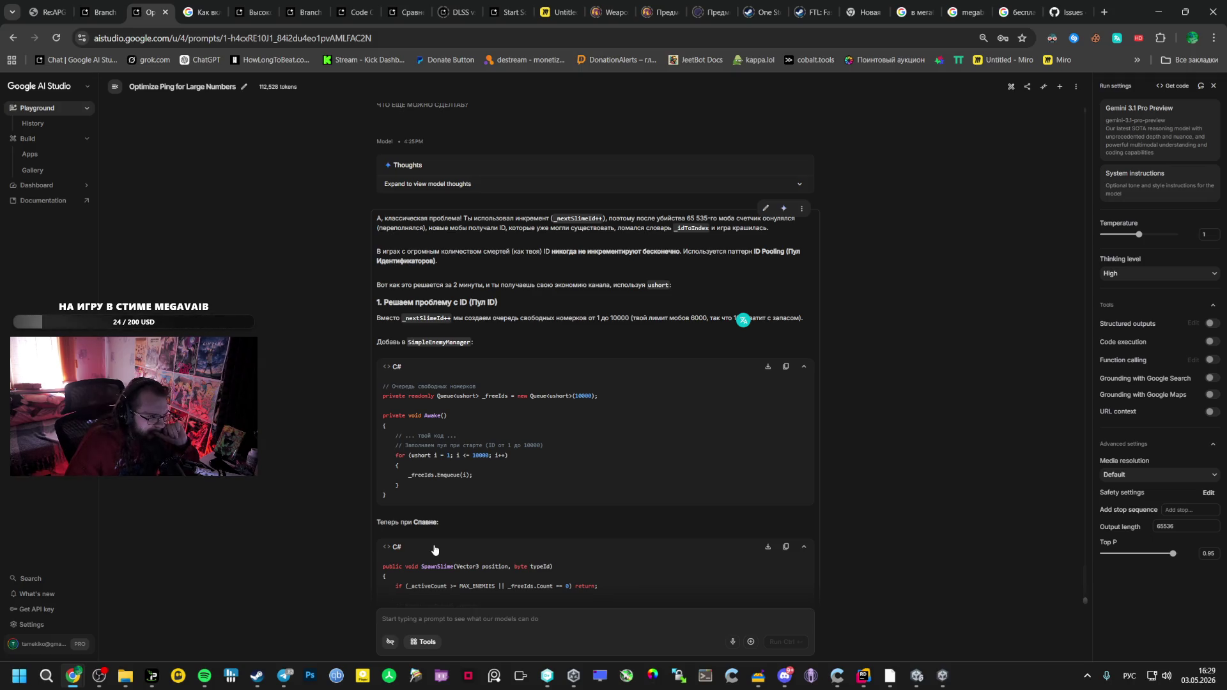
{"action": "scroll", "coordinate": [434, 549], "scroll_direction": "up", "scroll_amount": 3}
{"action": "scroll", "coordinate": [428, 551], "scroll_direction": "down", "scroll_amount": 5}
{"action": "scroll", "coordinate": [415, 547], "scroll_direction": "up", "scroll_amount": 20}
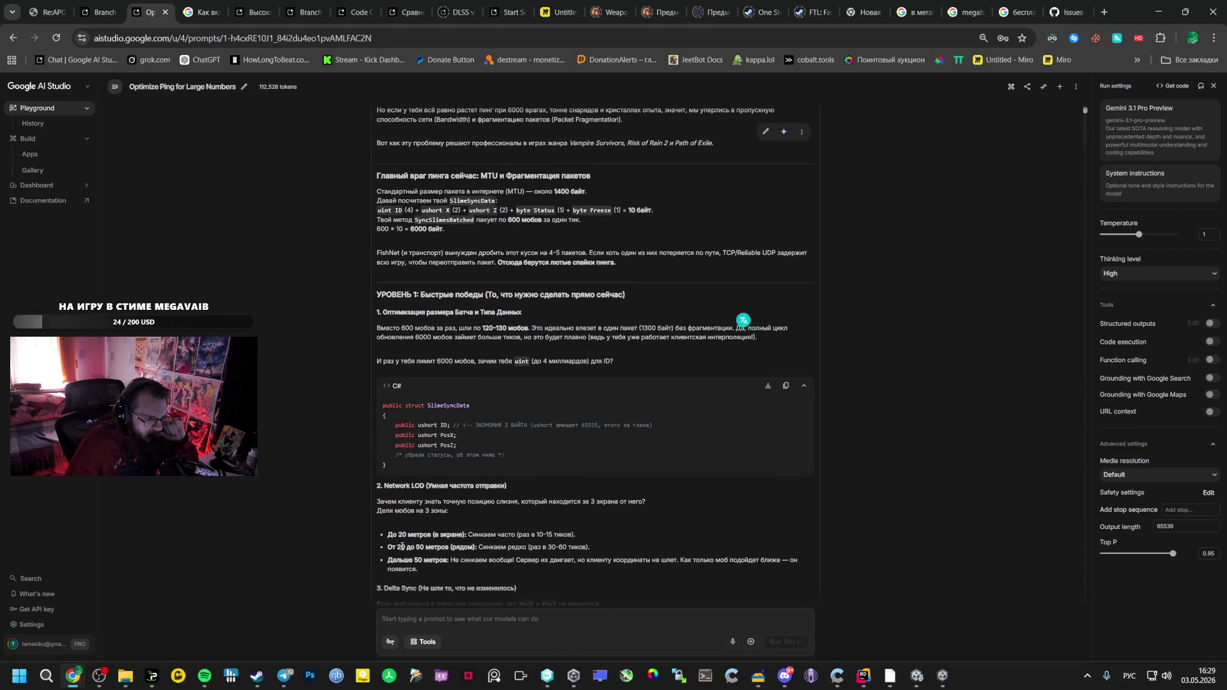
{"action": "scroll", "coordinate": [402, 547], "scroll_direction": "down", "scroll_amount": 3}
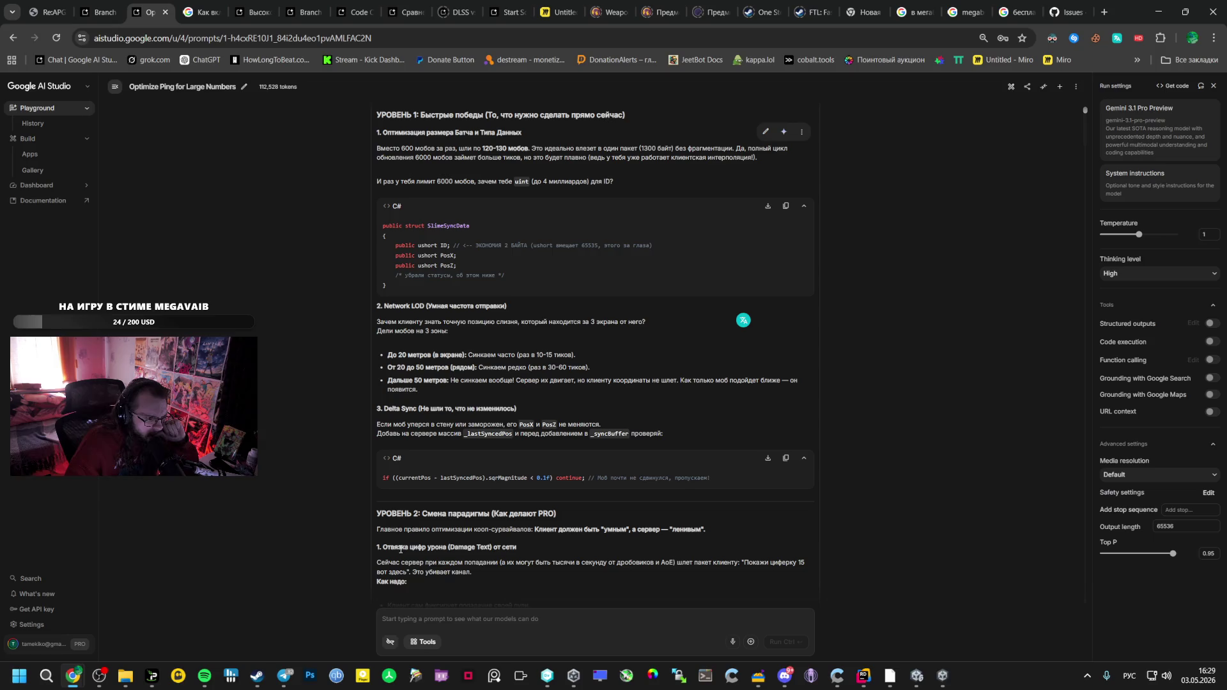
{"action": "scroll", "coordinate": [402, 549], "scroll_direction": "up", "scroll_amount": 1}
{"action": "scroll", "coordinate": [402, 547], "scroll_direction": "up", "scroll_amount": 6}
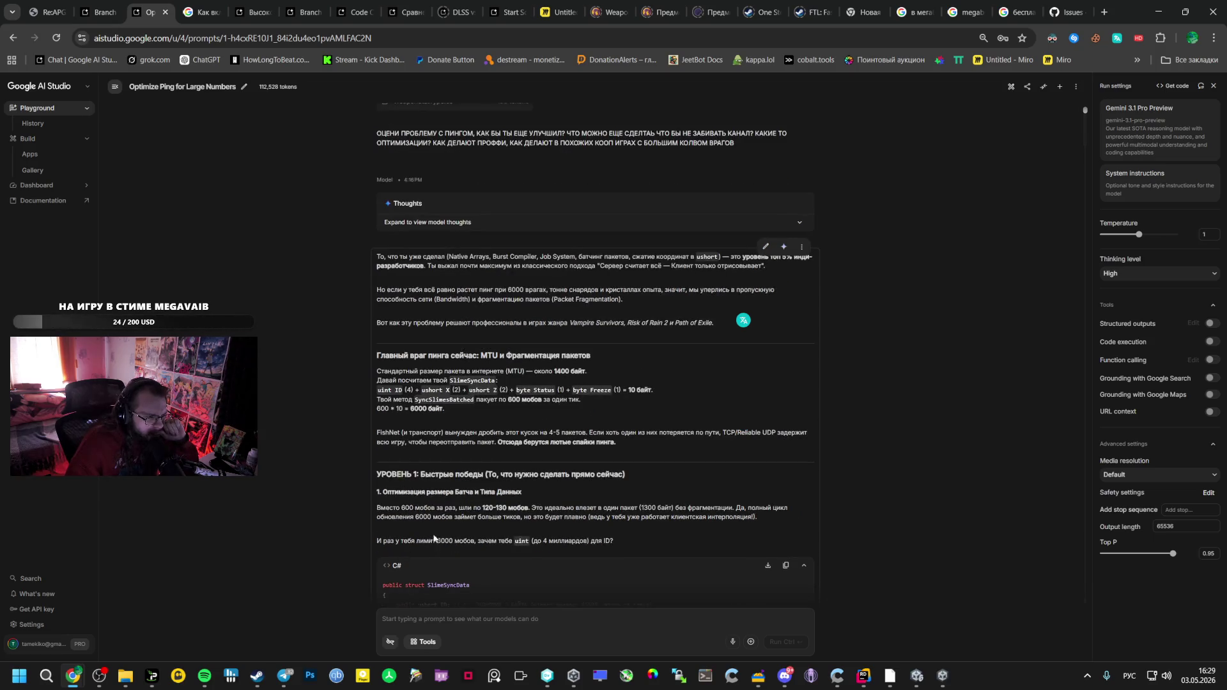
{"action": "scroll", "coordinate": [575, 540], "scroll_direction": "up", "scroll_amount": 4}
{"action": "scroll", "coordinate": [764, 532], "scroll_direction": "down", "scroll_amount": 8}
{"action": "scroll", "coordinate": [764, 532], "scroll_direction": "down", "scroll_amount": 6}
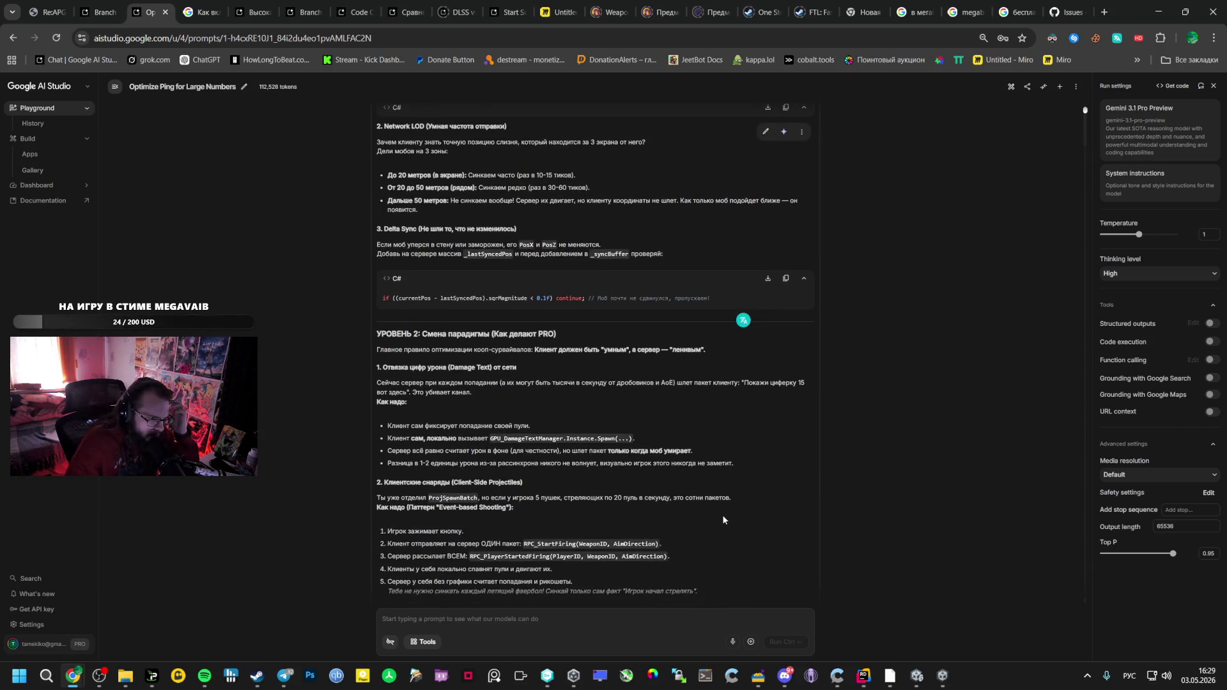
Copy the reply as text, glance at the Branch chat, and return to the Optimize Ping chat
{"action": "left_click", "coordinate": [804, 133]}
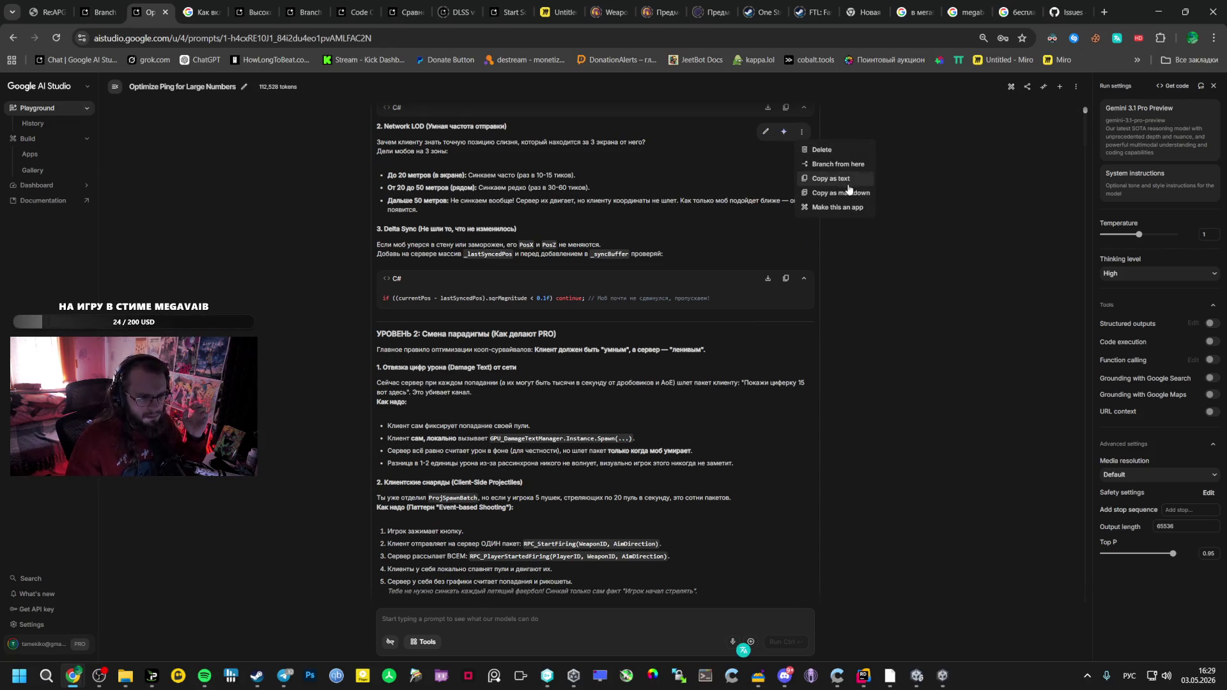
{"action": "left_click", "coordinate": [842, 195]}
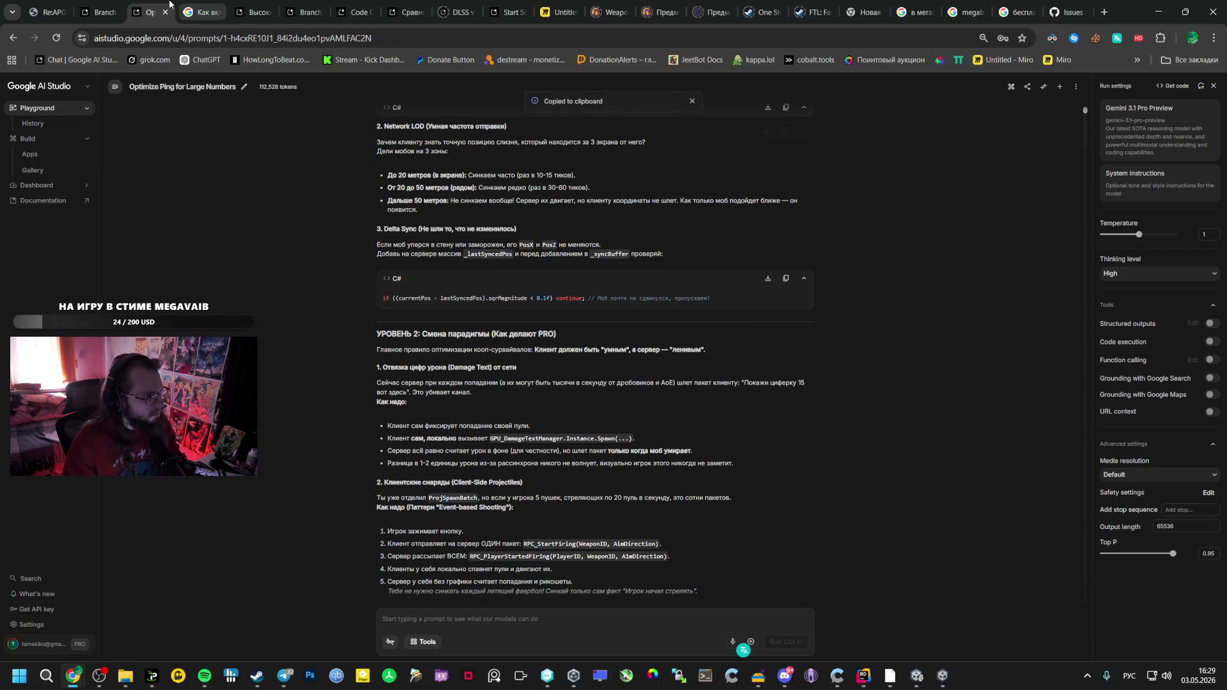
{"action": "left_click", "coordinate": [97, 11]}
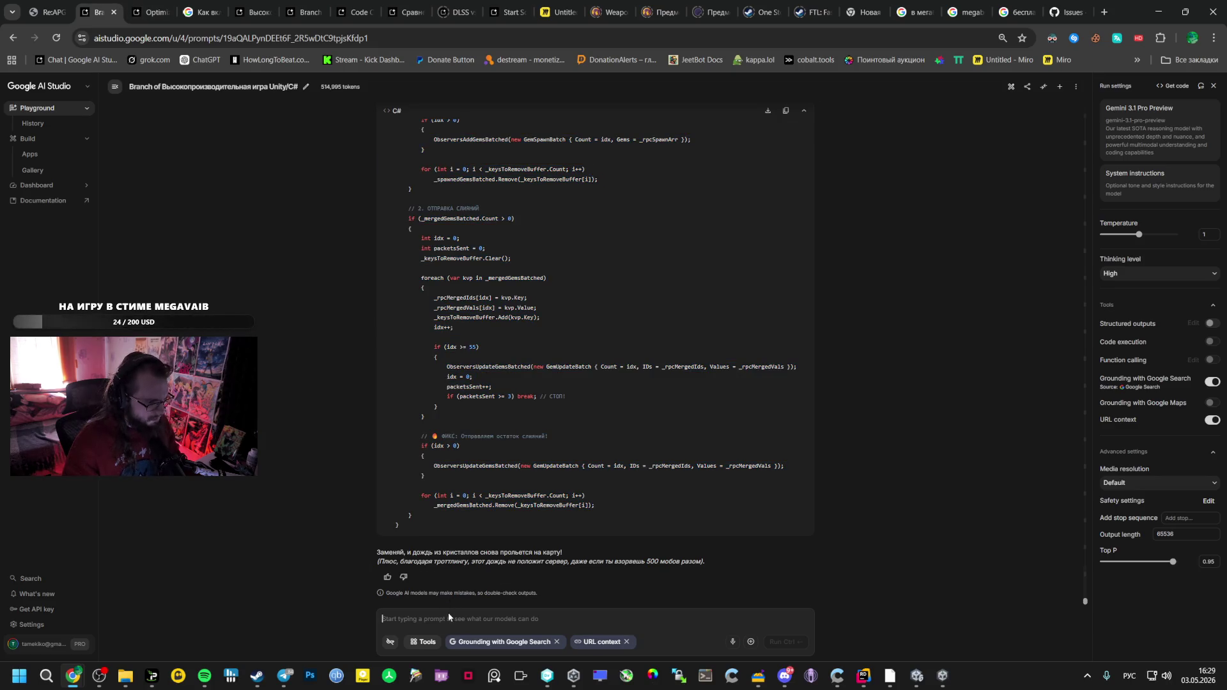
{"action": "left_click", "coordinate": [150, 12]}
Copy Gemini's ping reply as markdown and move to the Branch of Высокопроизводительная игра Unity/C# chat
{"action": "scroll", "coordinate": [593, 438], "scroll_direction": "down", "scroll_amount": 5}
{"action": "scroll", "coordinate": [593, 438], "scroll_direction": "down", "scroll_amount": 15}
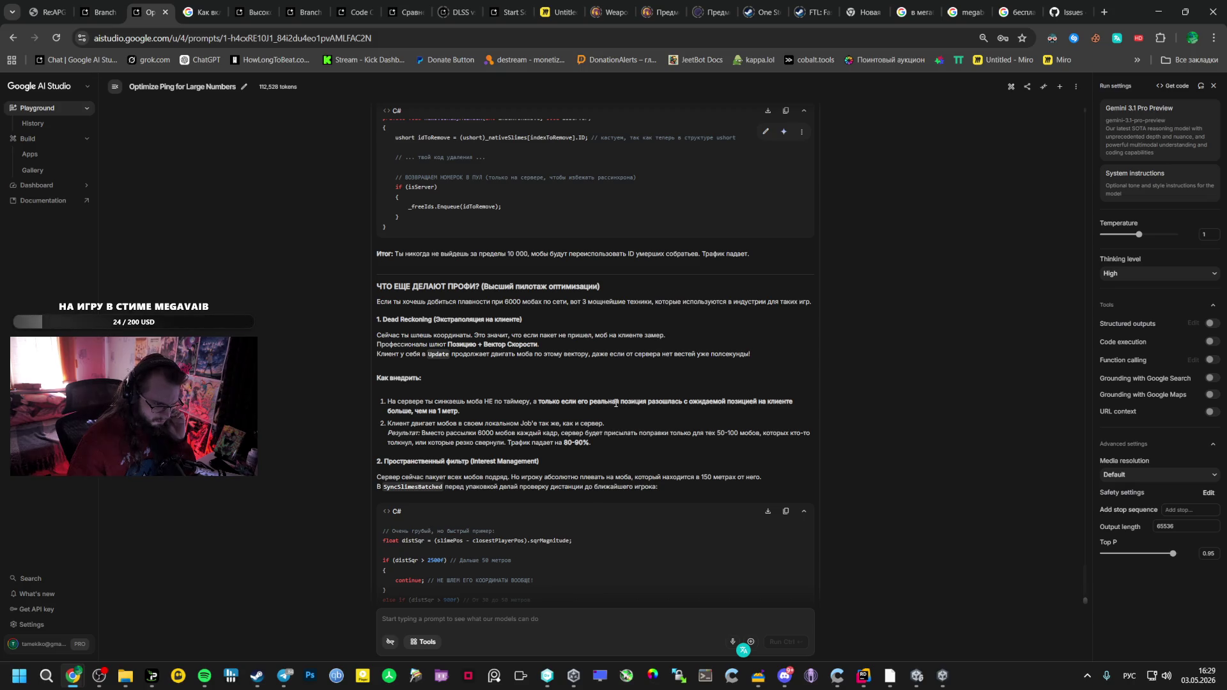
{"action": "left_click", "coordinate": [803, 133]}
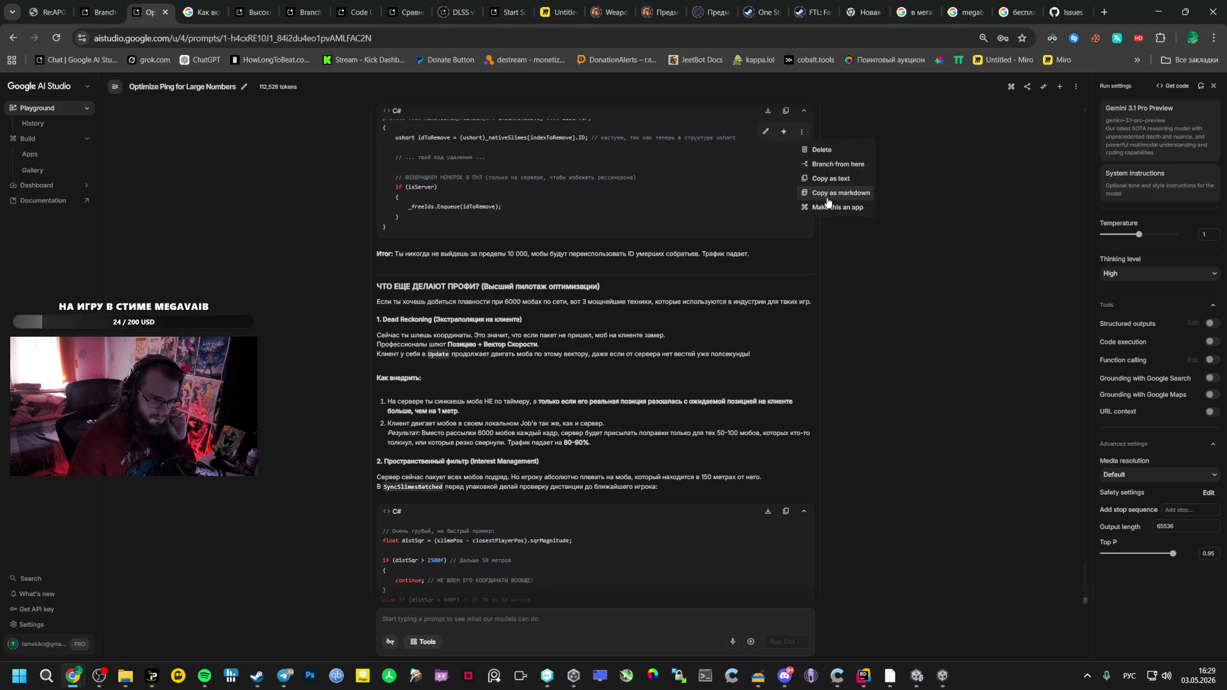
{"action": "left_click", "coordinate": [837, 193]}
{"action": "scroll", "coordinate": [680, 365], "scroll_direction": "down", "scroll_amount": 5}
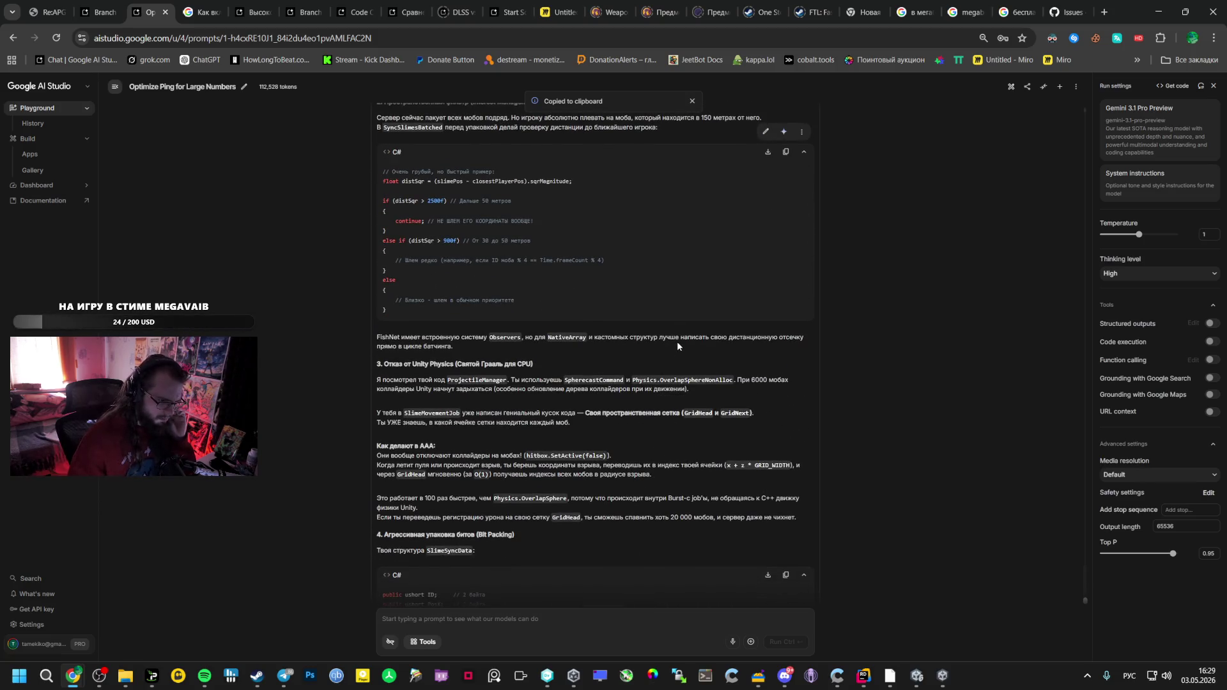
{"action": "scroll", "coordinate": [678, 345], "scroll_direction": "up", "scroll_amount": 2}
{"action": "scroll", "coordinate": [677, 346], "scroll_direction": "up", "scroll_amount": 3}
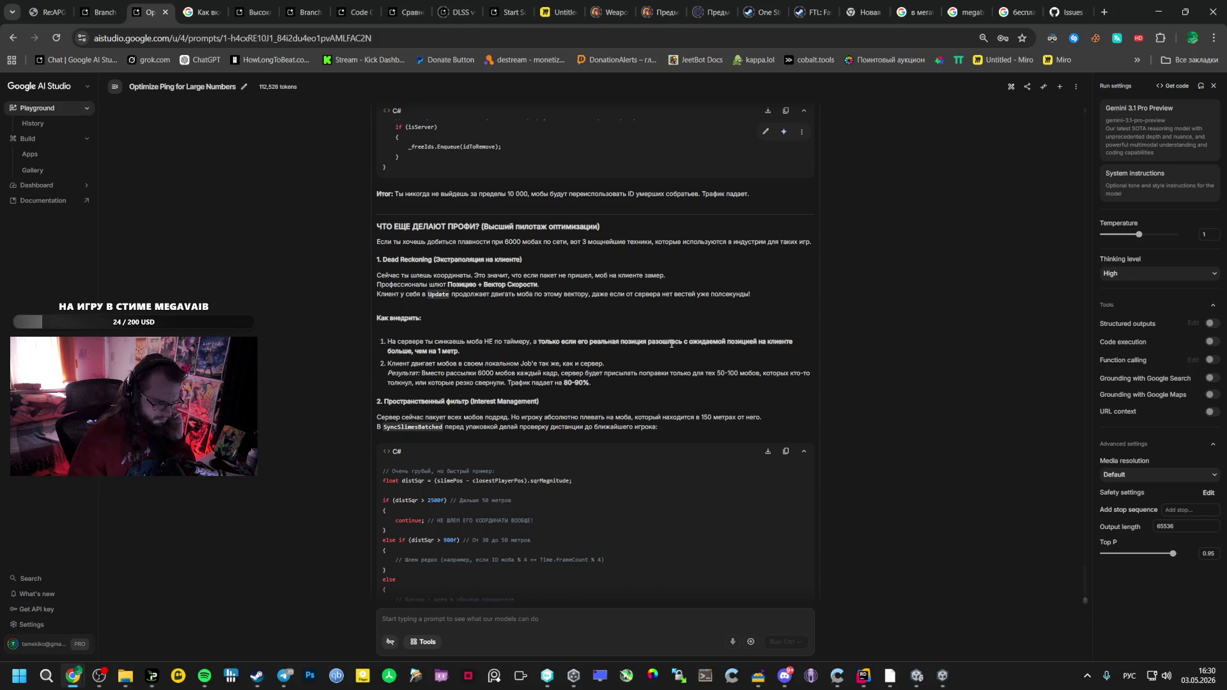
{"action": "scroll", "coordinate": [671, 345], "scroll_direction": "down", "scroll_amount": 15}
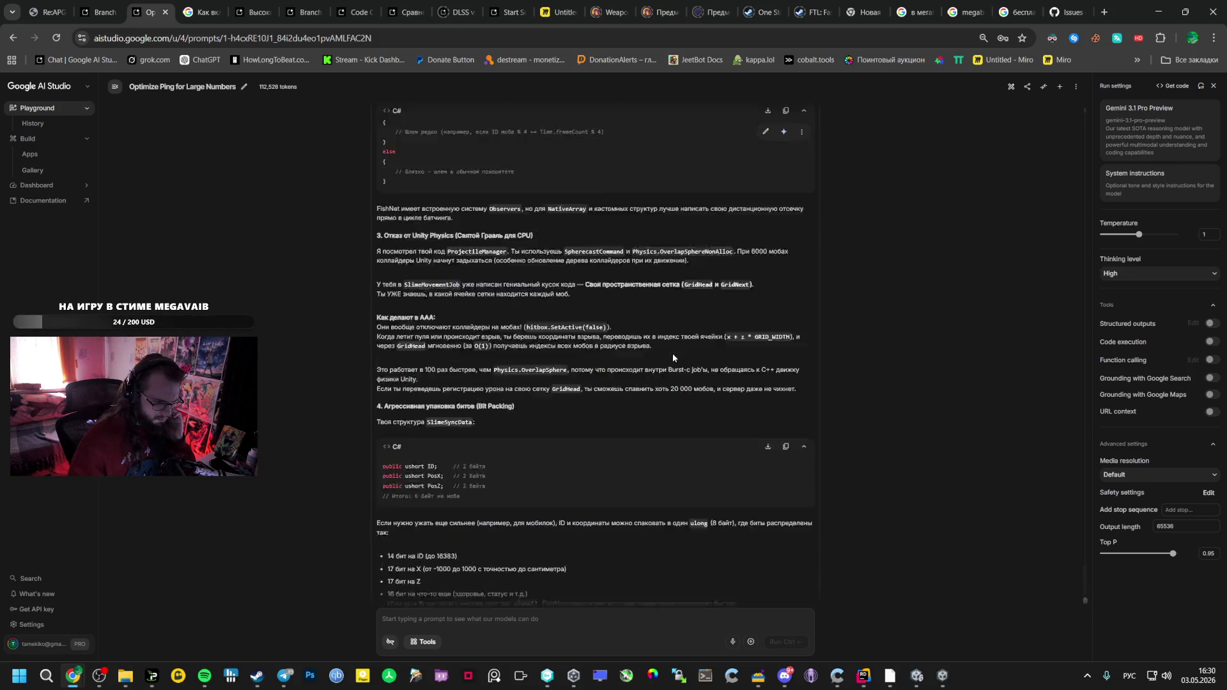
{"action": "left_click", "coordinate": [100, 12]}
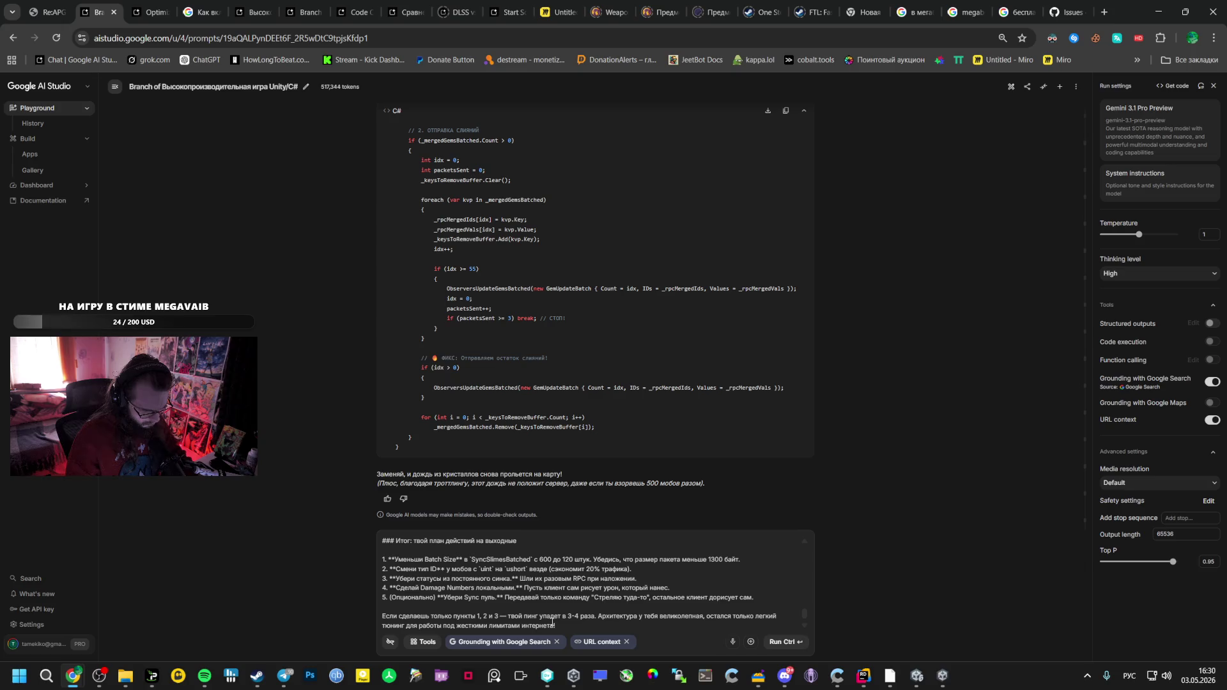
Delete the closing paragraph from the pasted advice in the prompt box
{"action": "left_click_drag", "start_coordinate": [554, 625], "coordinate": [382, 619]}
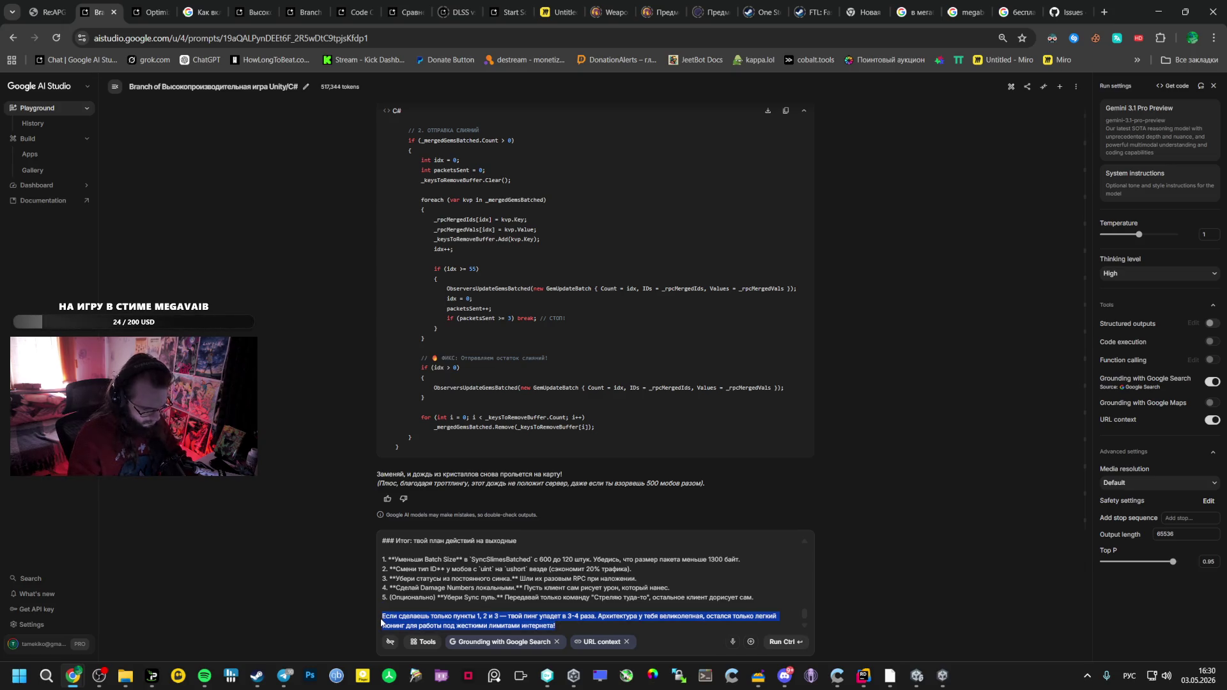
{"action": "key", "text": "BackSpace"}
{"action": "scroll", "coordinate": [381, 619], "scroll_direction": "up", "scroll_amount": 5}
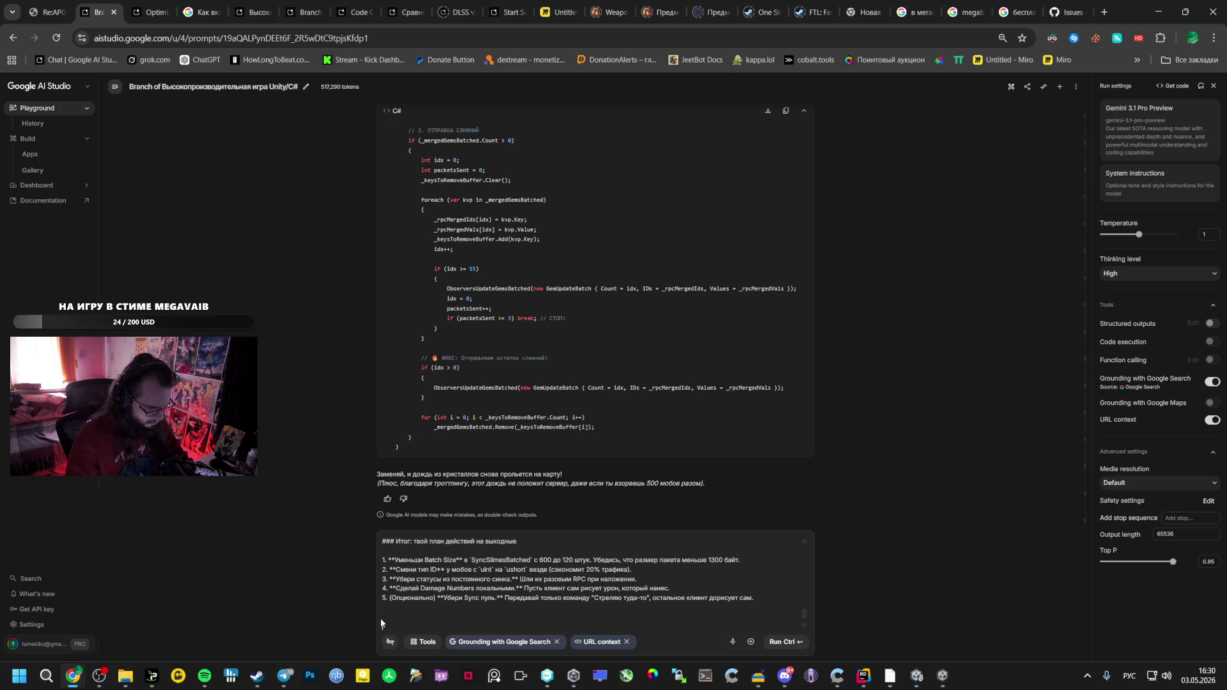
{"action": "scroll", "coordinate": [494, 586], "scroll_direction": "down", "scroll_amount": 5}
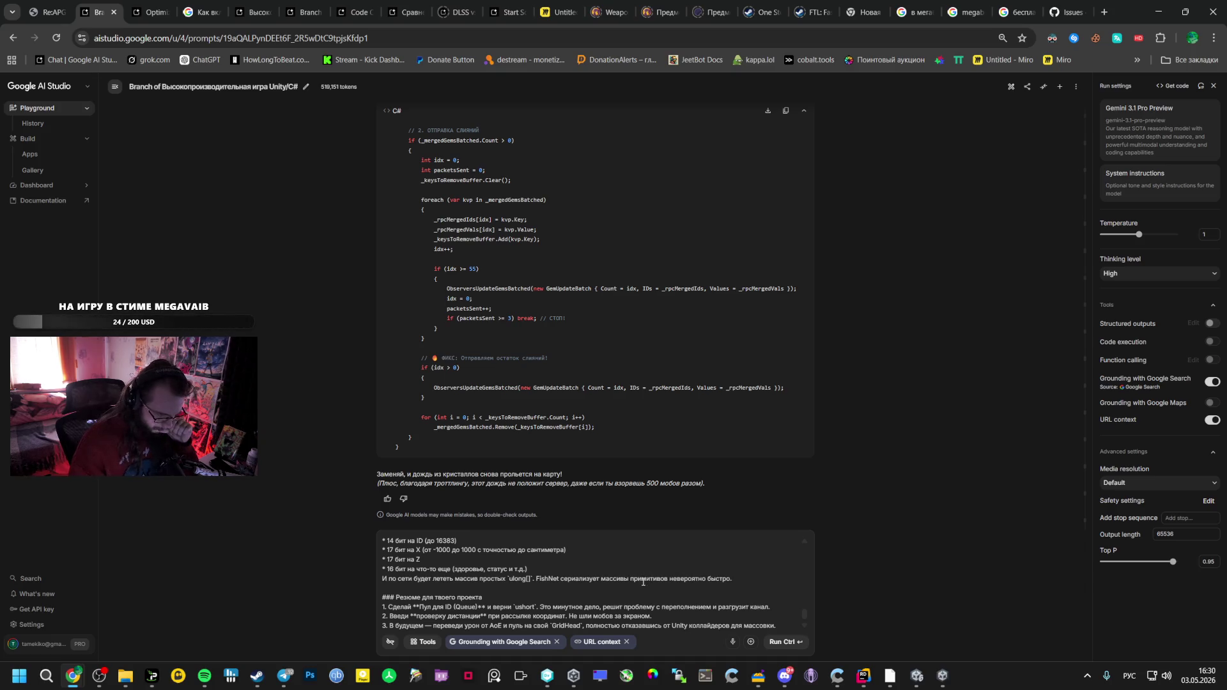
Remove the Резюме для твоего проекта summary block and add blank lines above the advice
{"action": "mouse_move", "coordinate": [774, 624]}
{"action": "left_mouse_down"}
{"action": "mouse_move", "coordinate": [386, 607]}
{"action": "mouse_move", "coordinate": [384, 596]}
{"action": "left_mouse_up"}
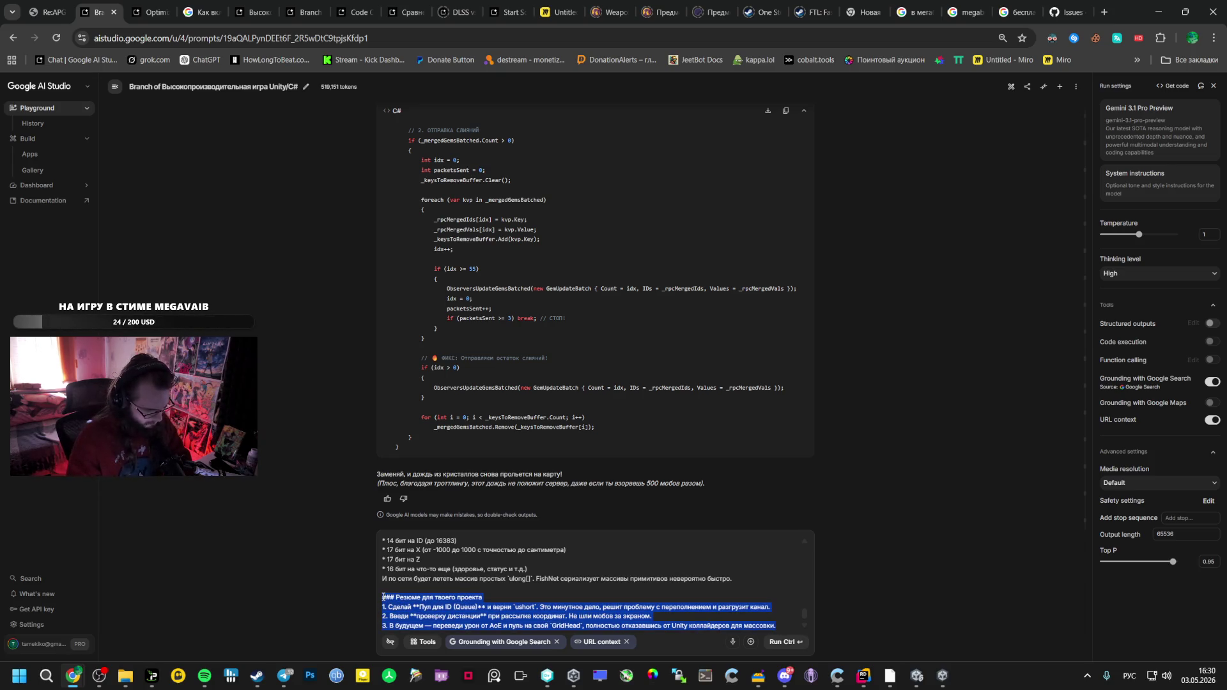
{"action": "key", "text": "BackSpace"}
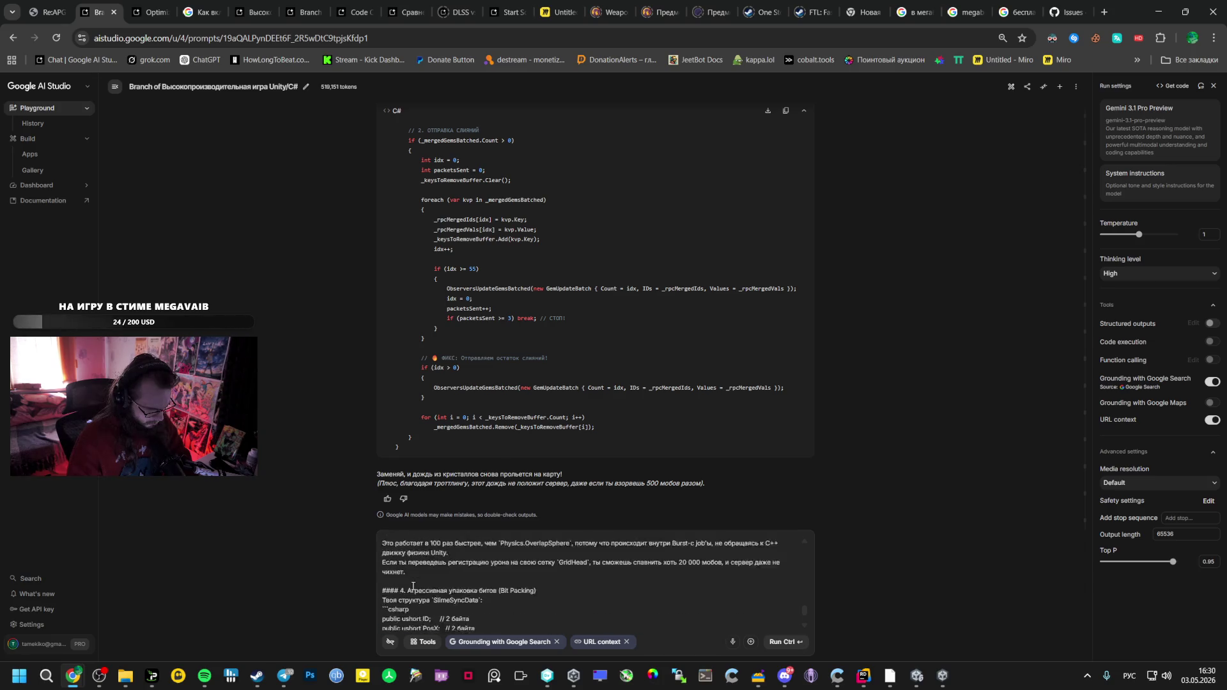
{"action": "scroll", "coordinate": [416, 586], "scroll_direction": "up", "scroll_amount": 5}
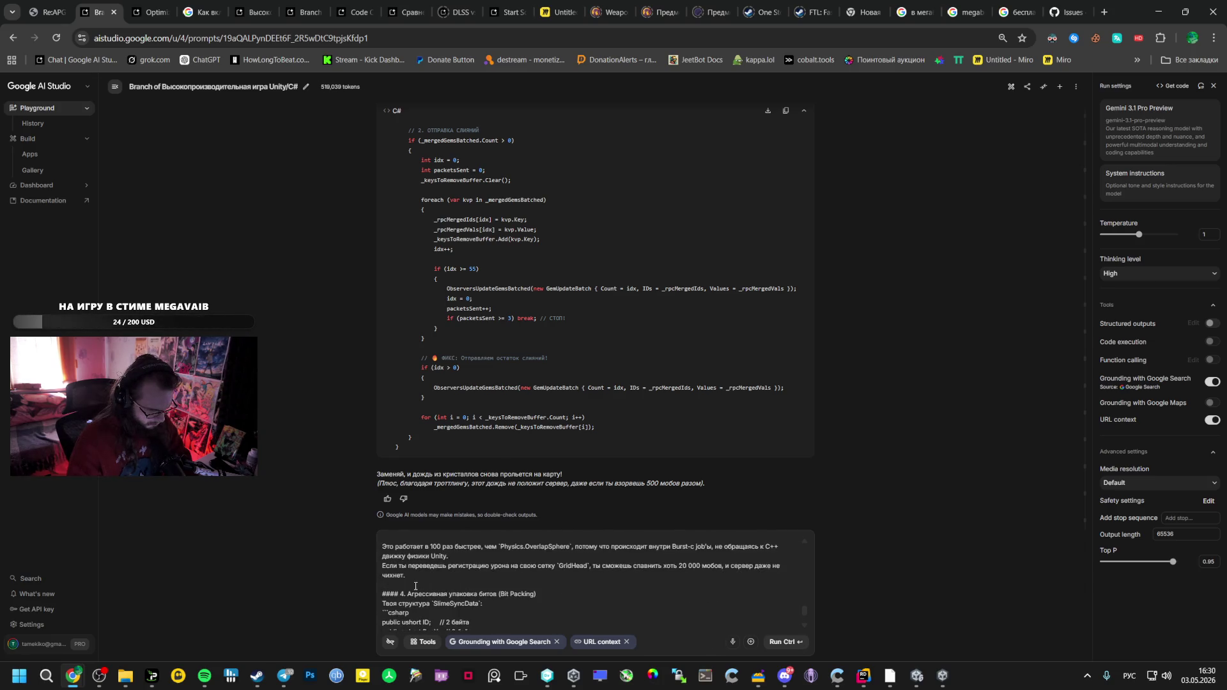
{"action": "scroll", "coordinate": [415, 586], "scroll_direction": "up", "scroll_amount": 2}
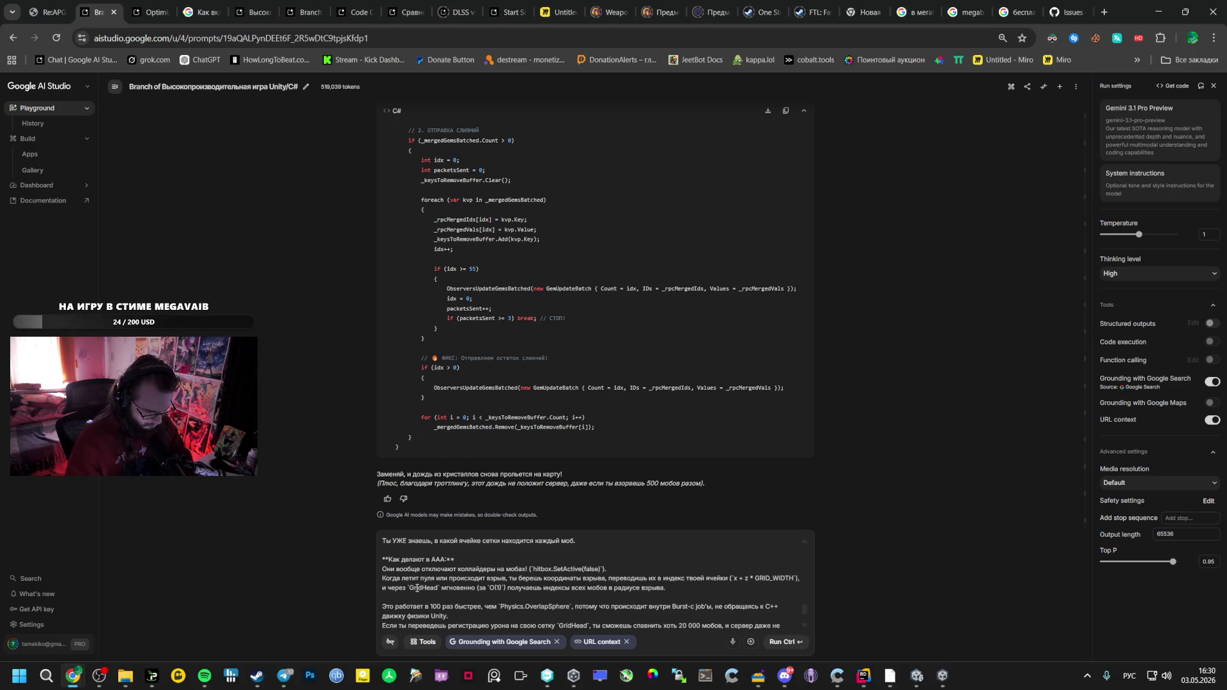
{"action": "scroll", "coordinate": [416, 587], "scroll_direction": "down", "scroll_amount": 1}
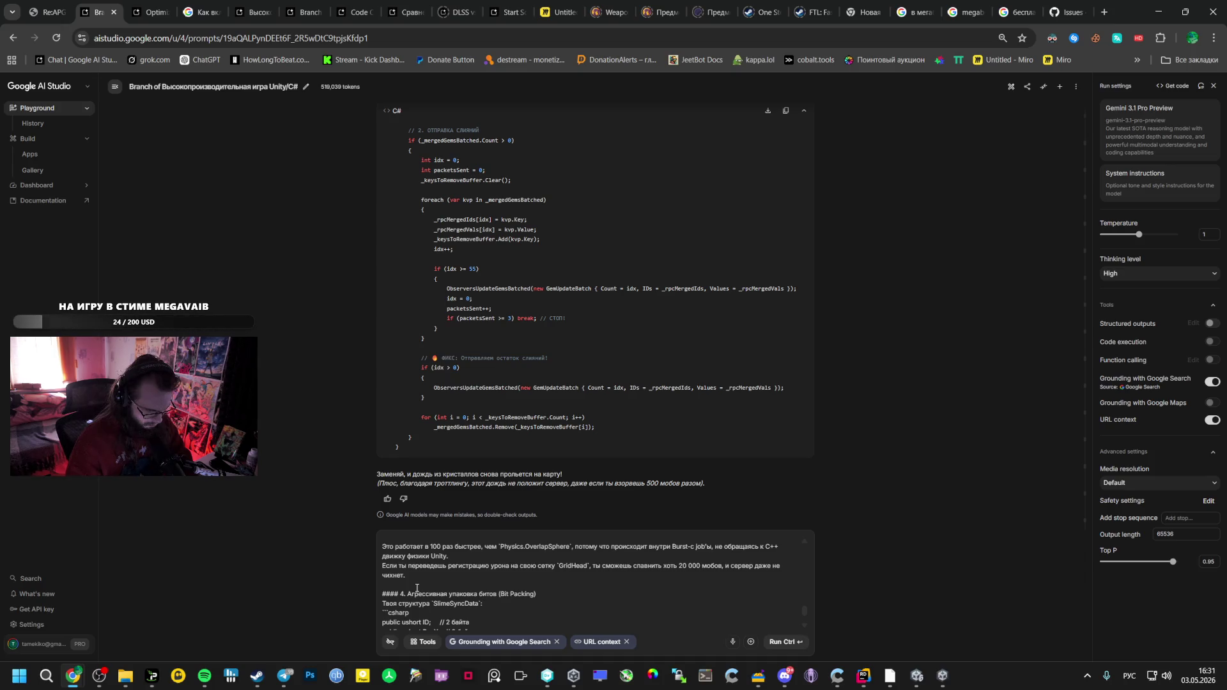
{"action": "scroll", "coordinate": [435, 580], "scroll_direction": "down", "scroll_amount": 3}
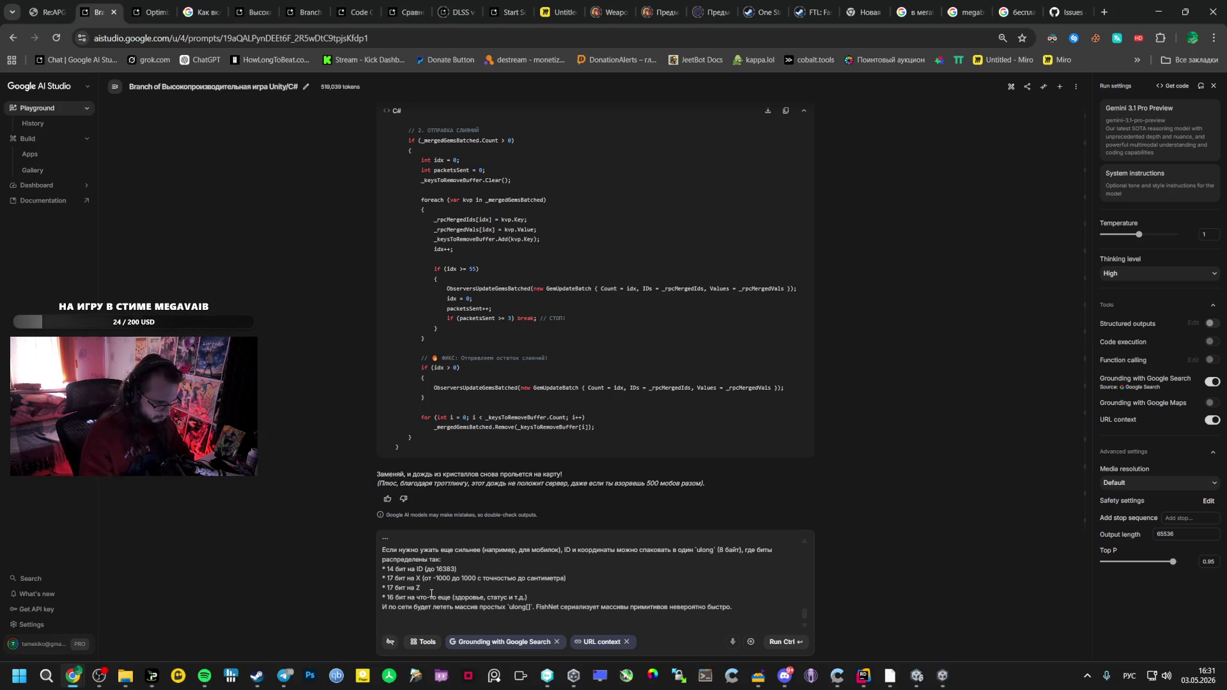
{"action": "scroll", "coordinate": [422, 581], "scroll_direction": "up", "scroll_amount": 10}
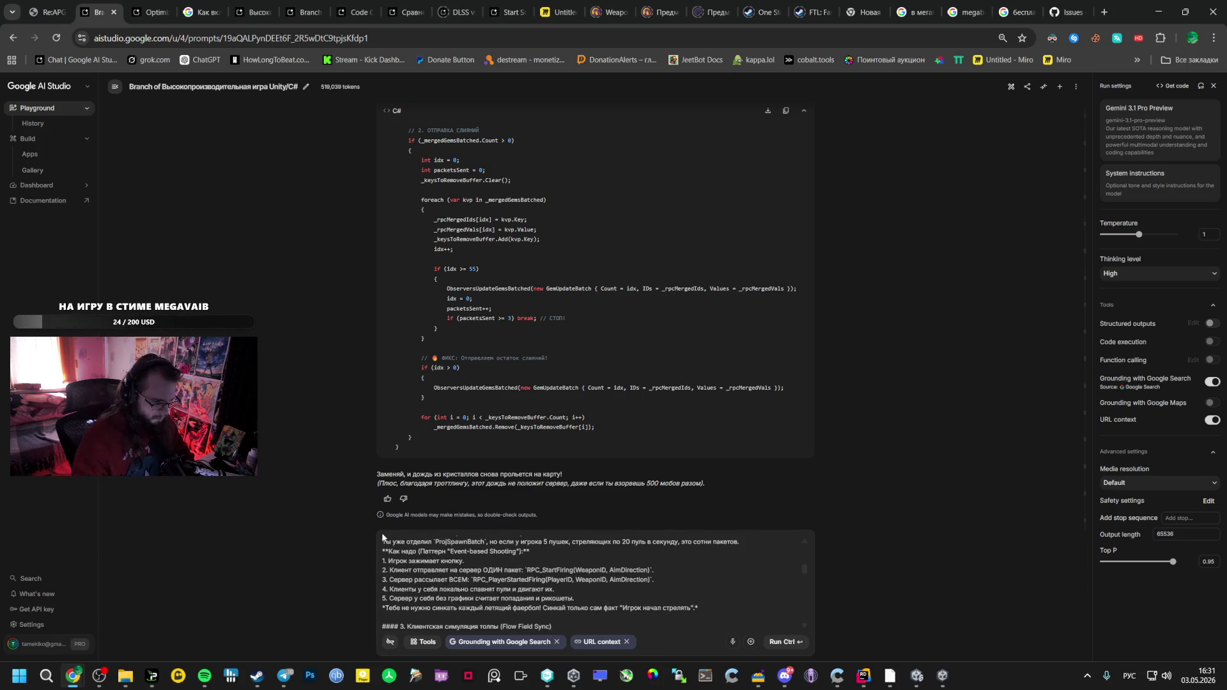
{"action": "scroll", "coordinate": [422, 575], "scroll_direction": "up", "scroll_amount": 10}
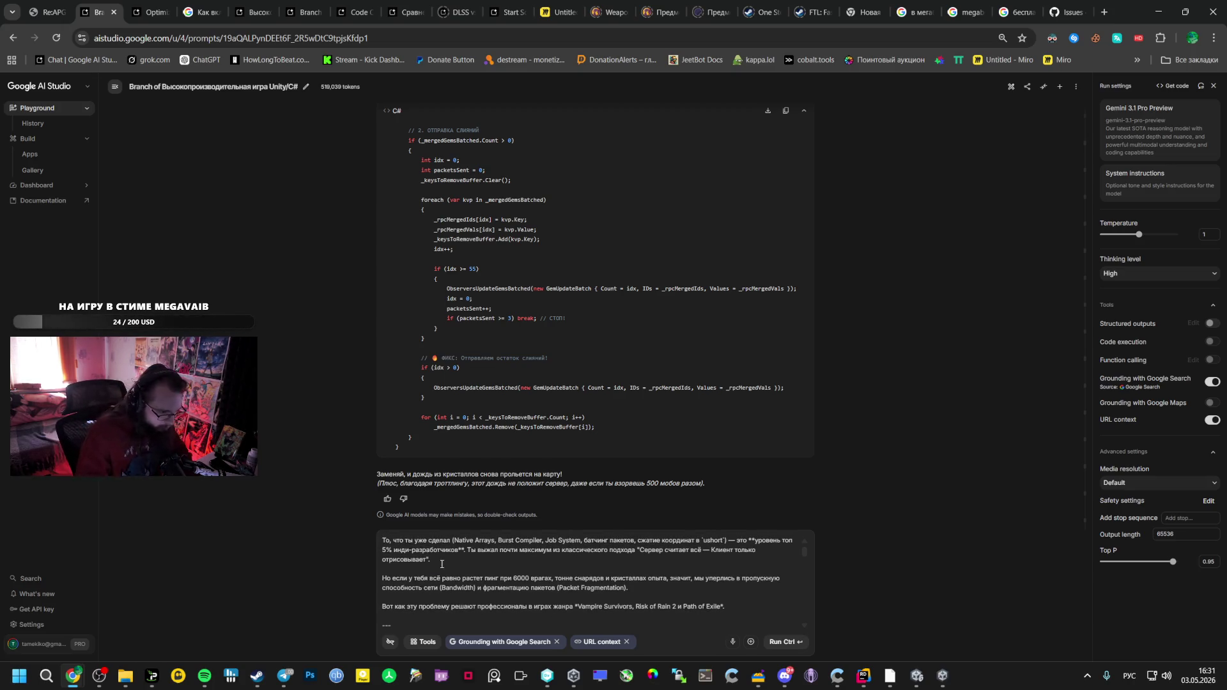
{"action": "key", "text": "Return"}
{"action": "key", "text": "Return"}
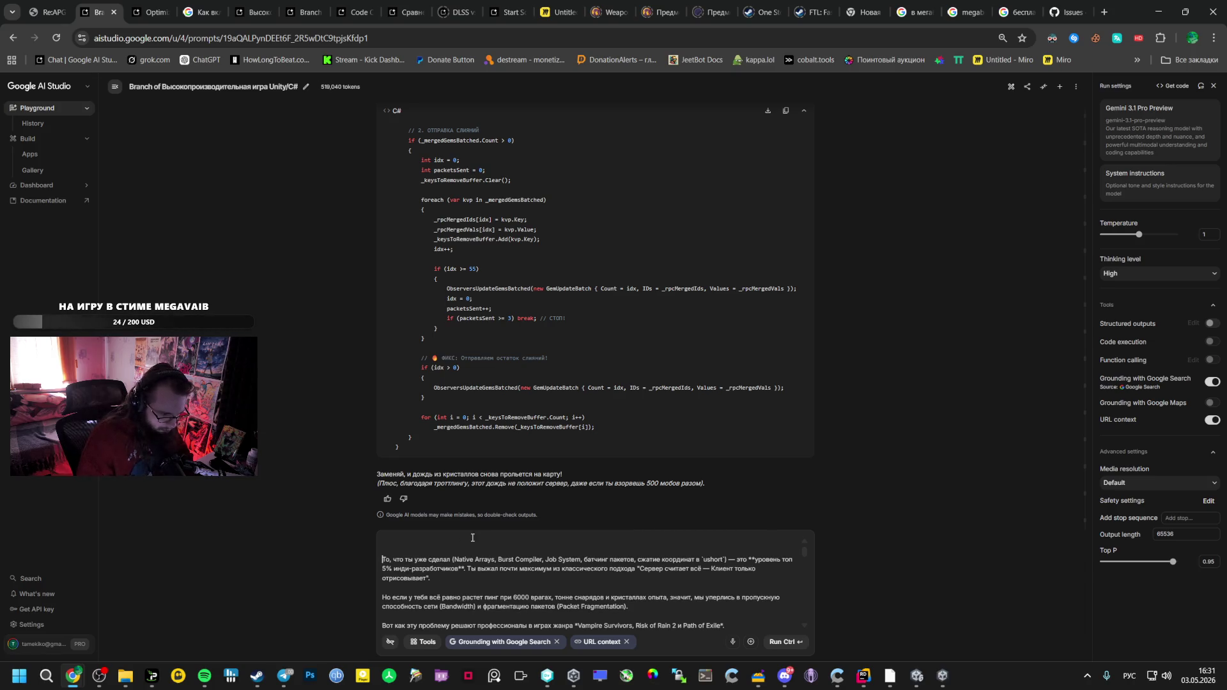
{"action": "type", "text": "ОкЕНИ "}
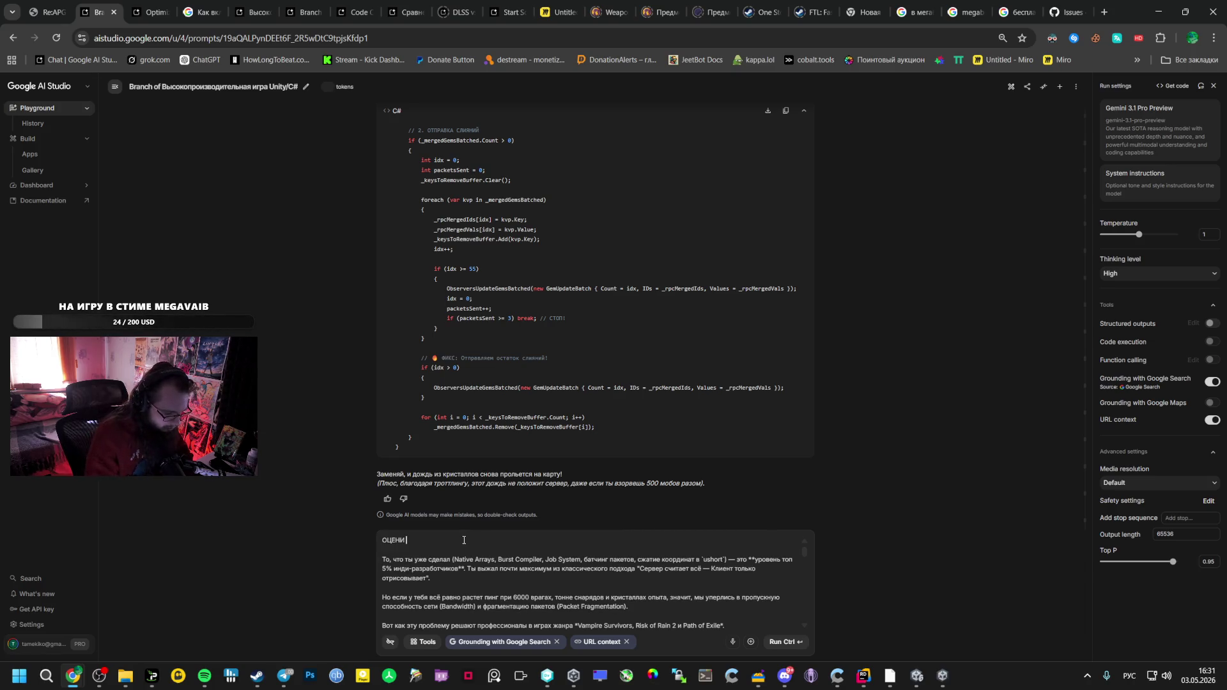
{"action": "type", "text": "ОВЕТ"}
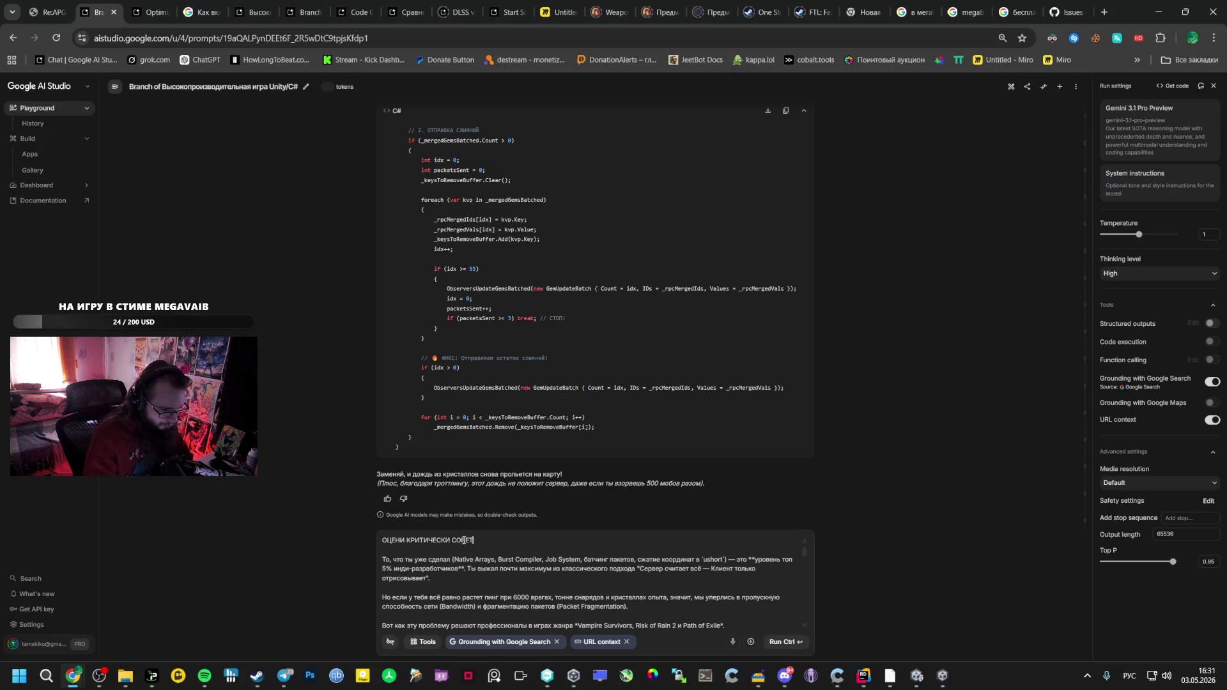
{"action": "type", "text": "ЫРАВ"}
{"action": "type", "text": "Т П"}
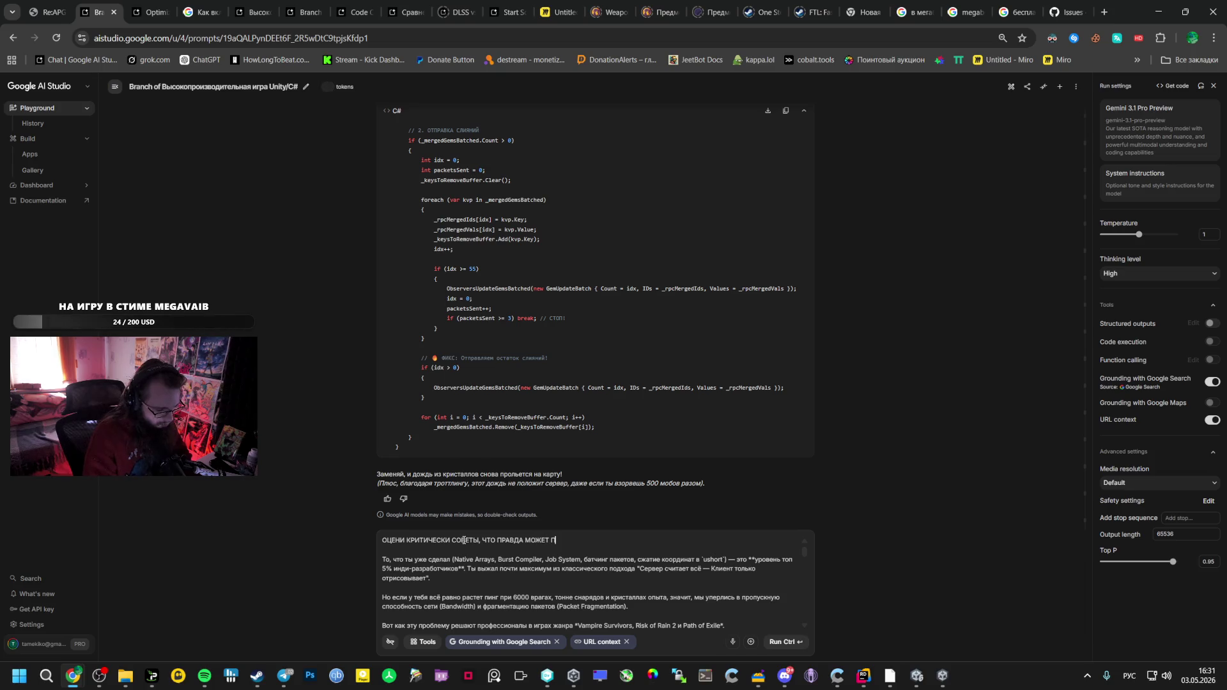
{"action": "type", "text": "ОМОЧЬЧТО"}
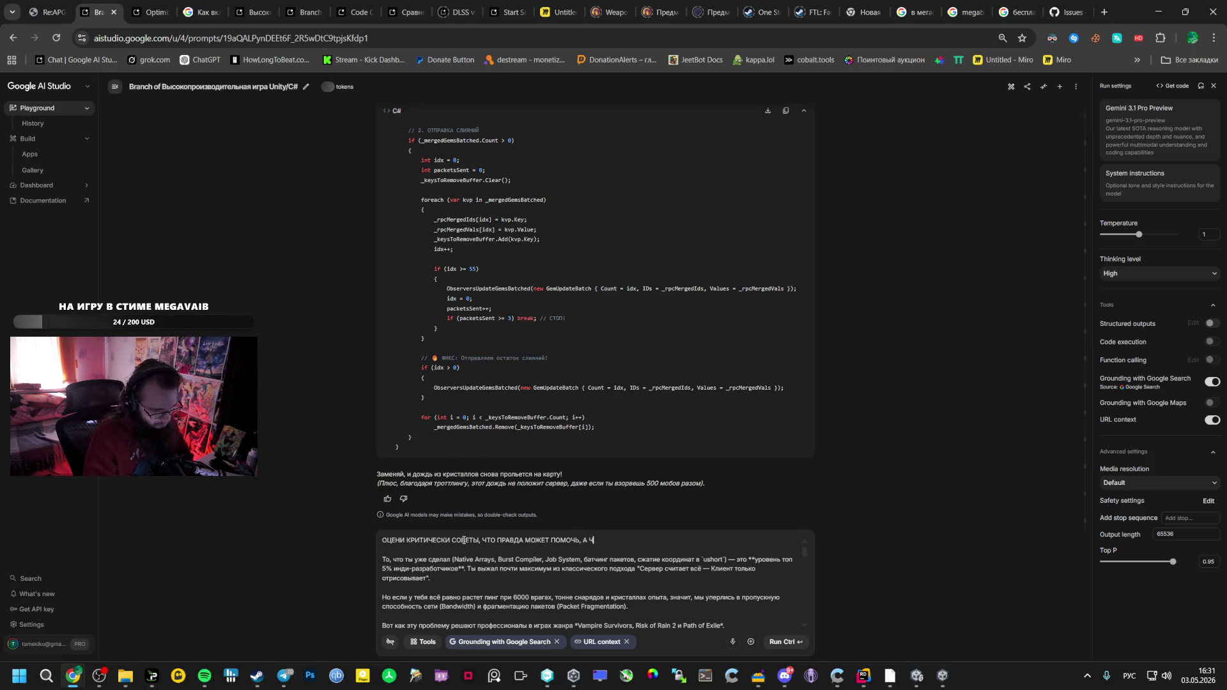
{"action": "key", "text": "BackSpace"}
{"action": "key", "text": "BackSpace"}
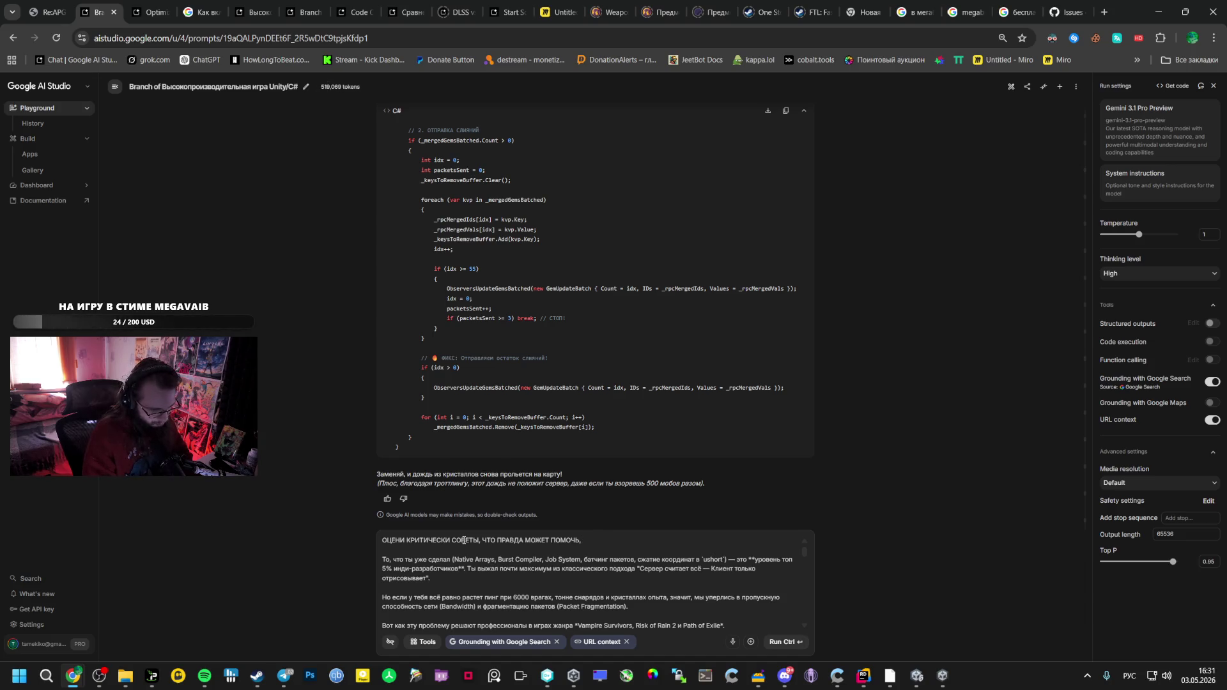
{"action": "type", "text": "НАПИШИПЛАН И ПОЕХАЛИ "}
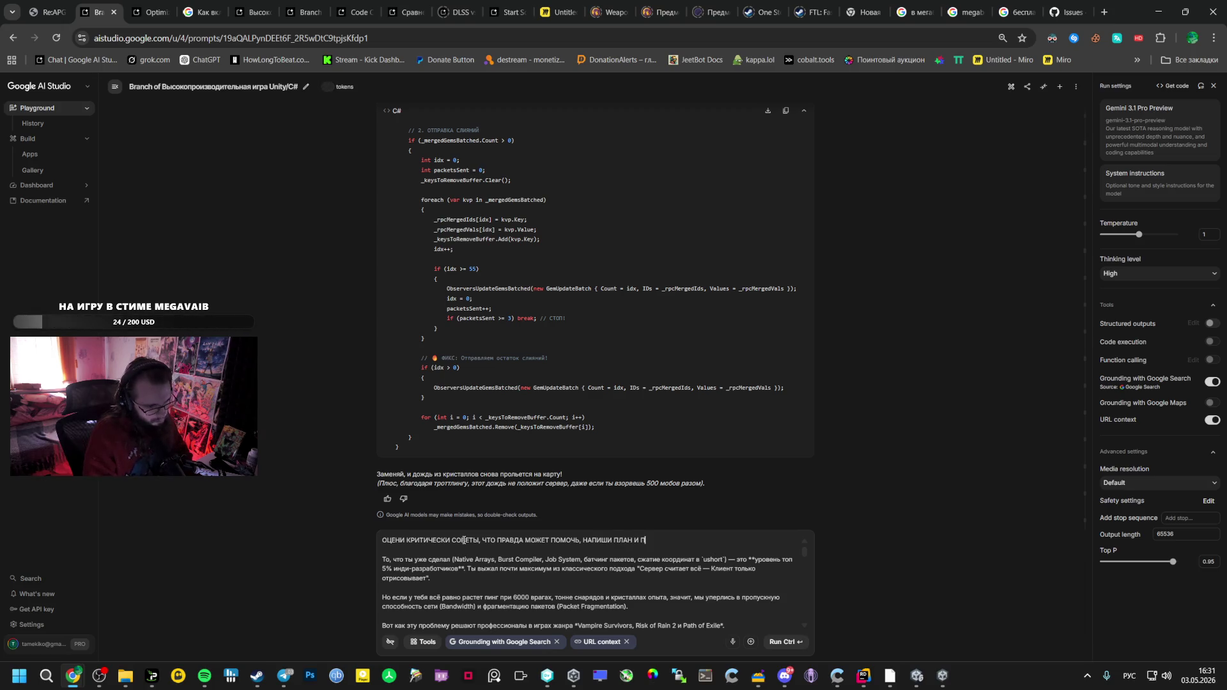
{"action": "type", "text": "К РЕАЛИЗАЦИИ."}
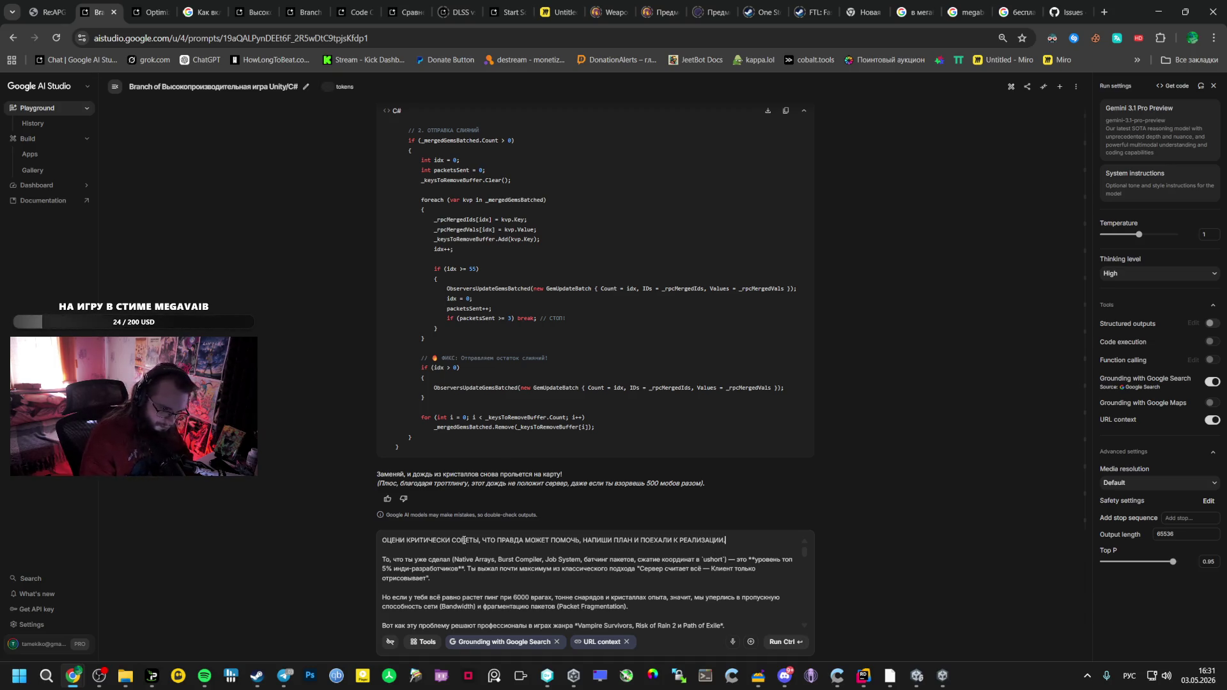
{"action": "scroll", "coordinate": [529, 592], "scroll_direction": "down", "scroll_amount": 5}
{"action": "scroll", "coordinate": [529, 592], "scroll_direction": "down", "scroll_amount": 10}
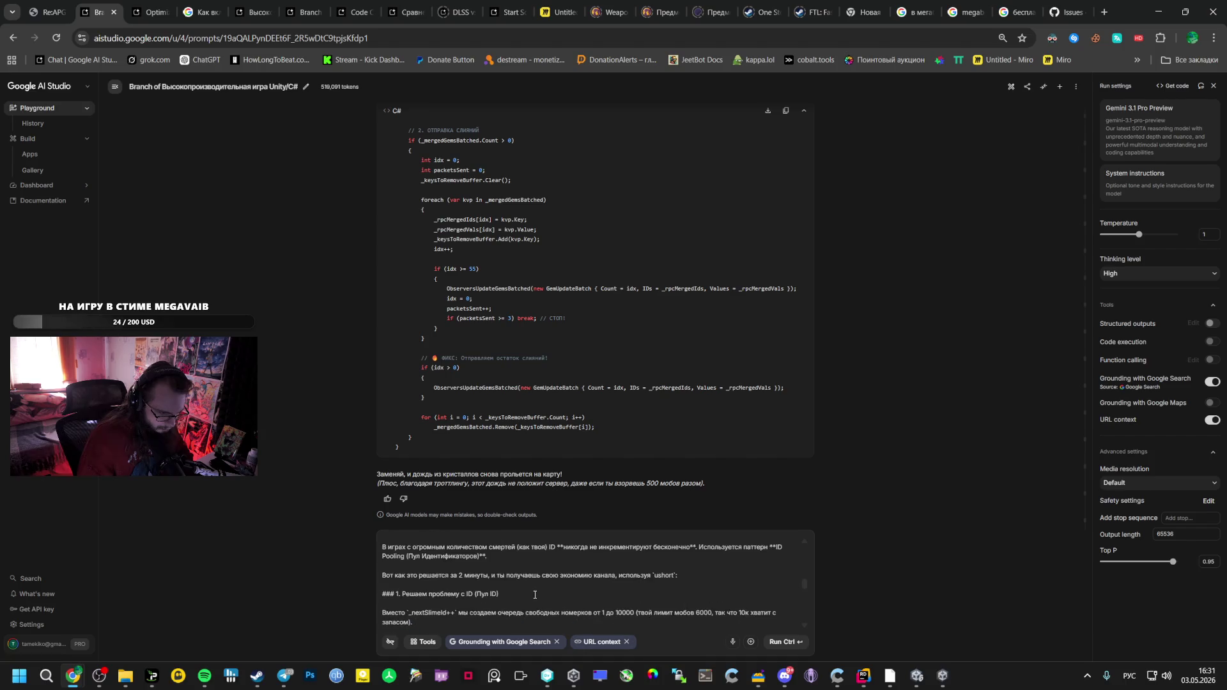
{"action": "scroll", "coordinate": [525, 591], "scroll_direction": "up", "scroll_amount": 5}
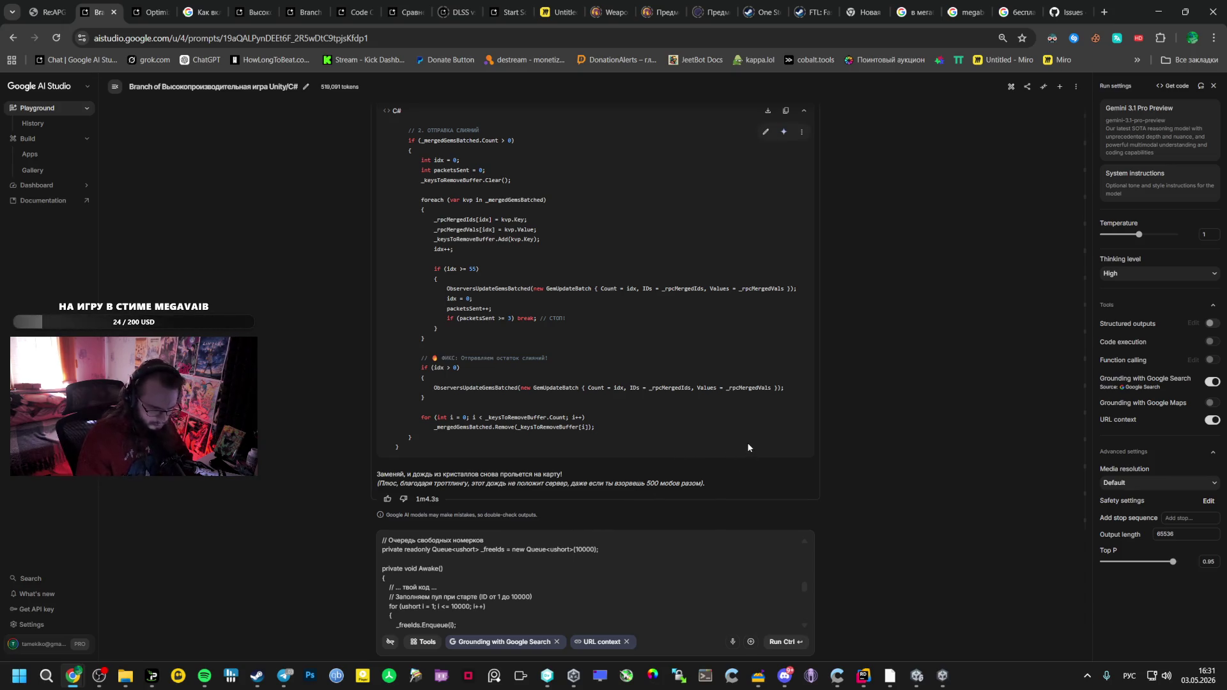
{"action": "scroll", "coordinate": [756, 561], "scroll_direction": "up", "scroll_amount": 10}
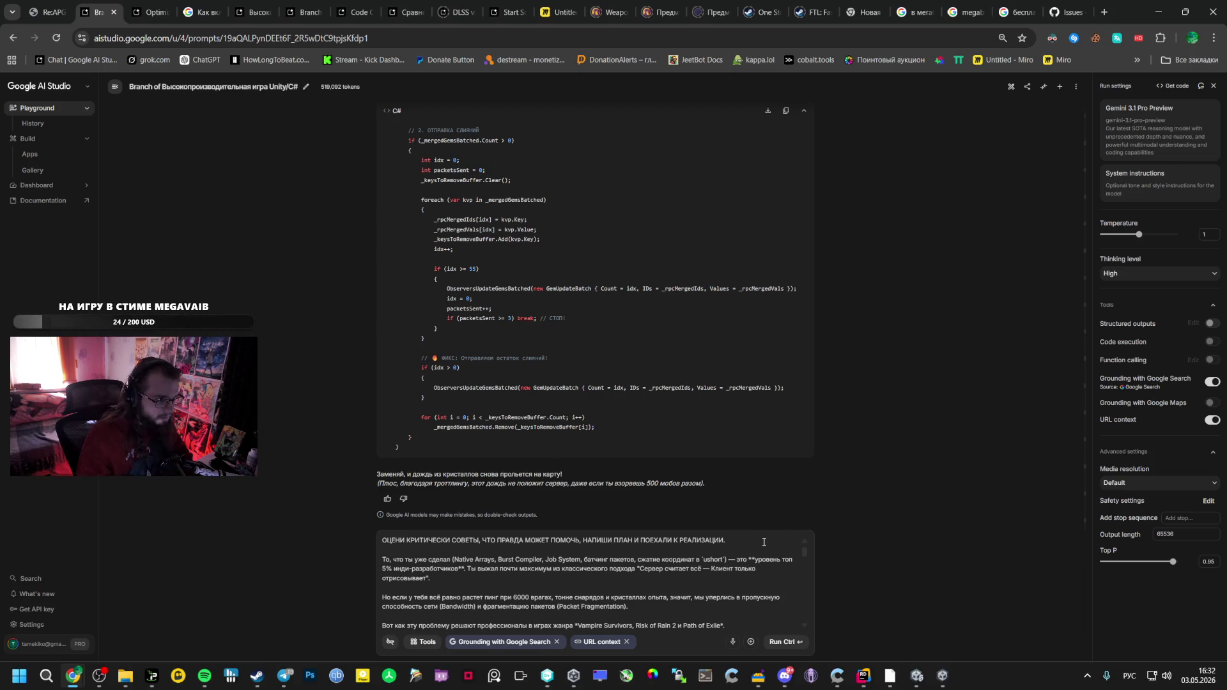
{"action": "left_click", "coordinate": [253, 12]}
Return to the Optimize Ping for Large Numbers chat and place the cursor in its prompt box
{"action": "scroll", "coordinate": [435, 460], "scroll_direction": "down", "scroll_amount": 10}
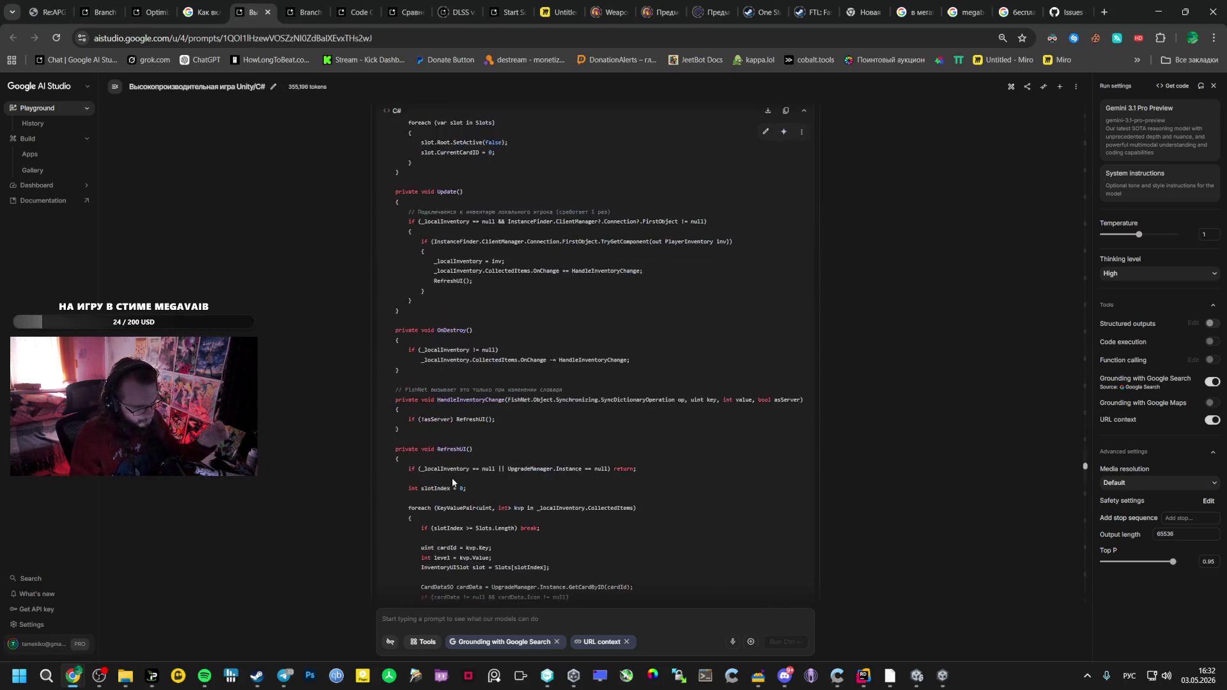
{"action": "key", "text": "ctrl+shift+Tab"}
{"action": "key", "text": "ctrl+shift+Tab"}
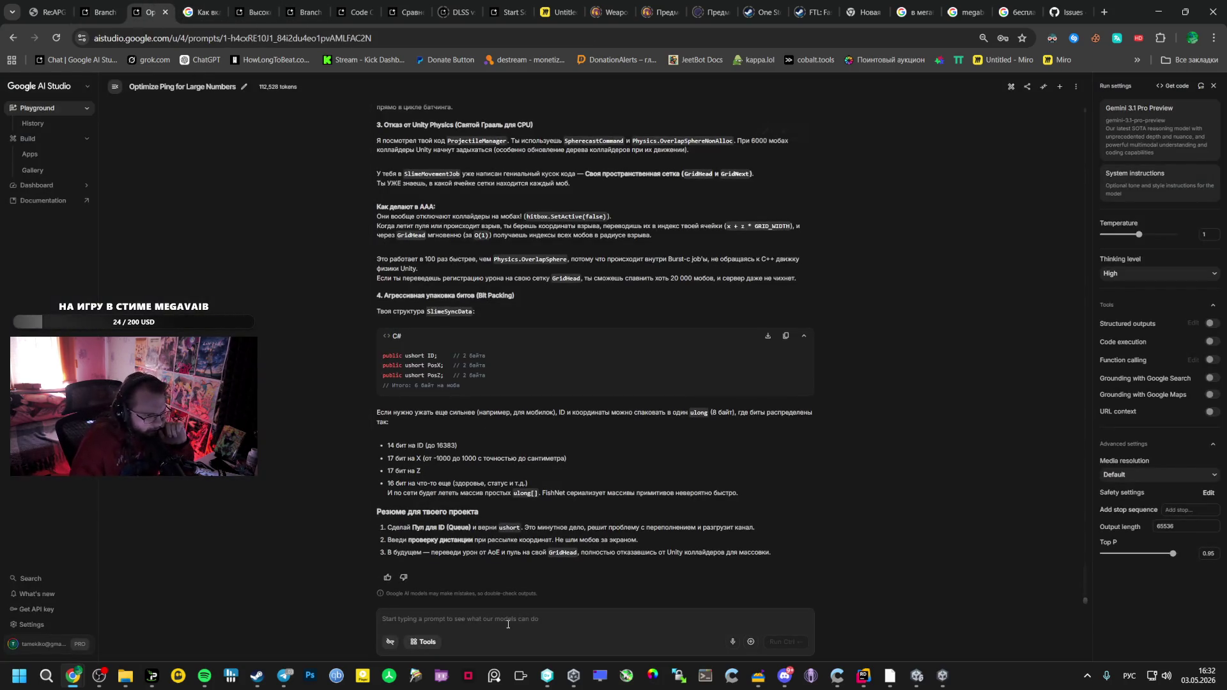
{"action": "left_click", "coordinate": [508, 624]}
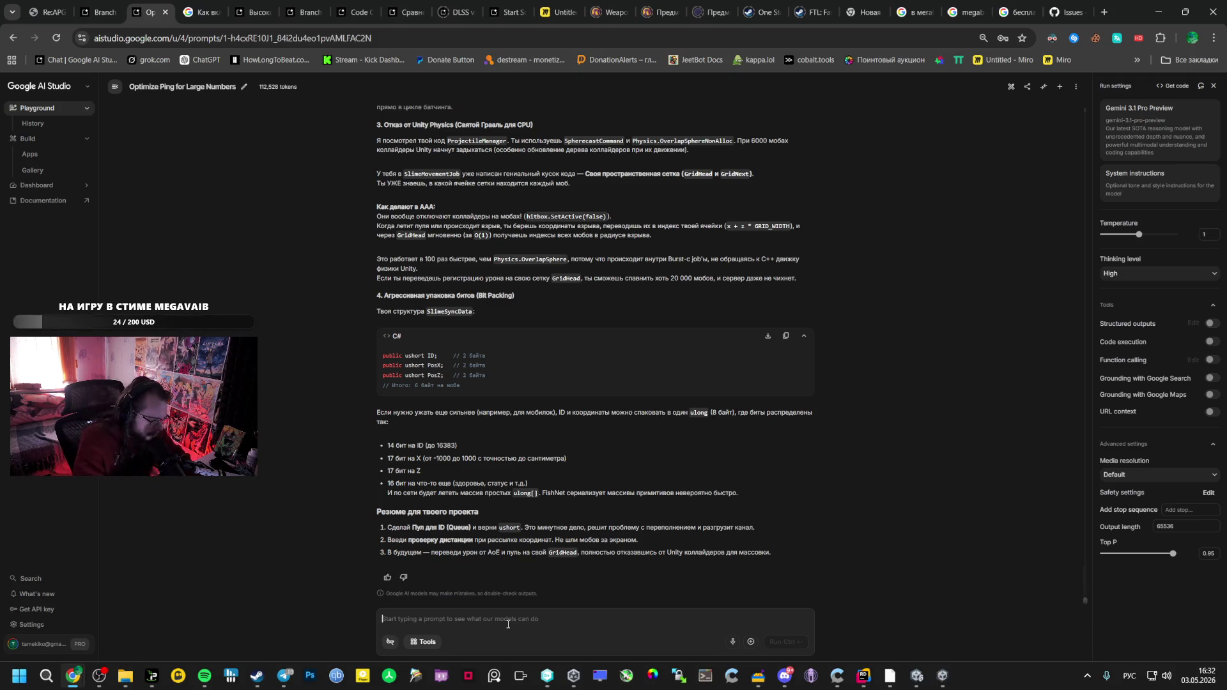
Send a Russian follow-up asking what a PvE shooter can trust the client with and how to cut shooting delay
{"action": "type", "text": "у меня "}
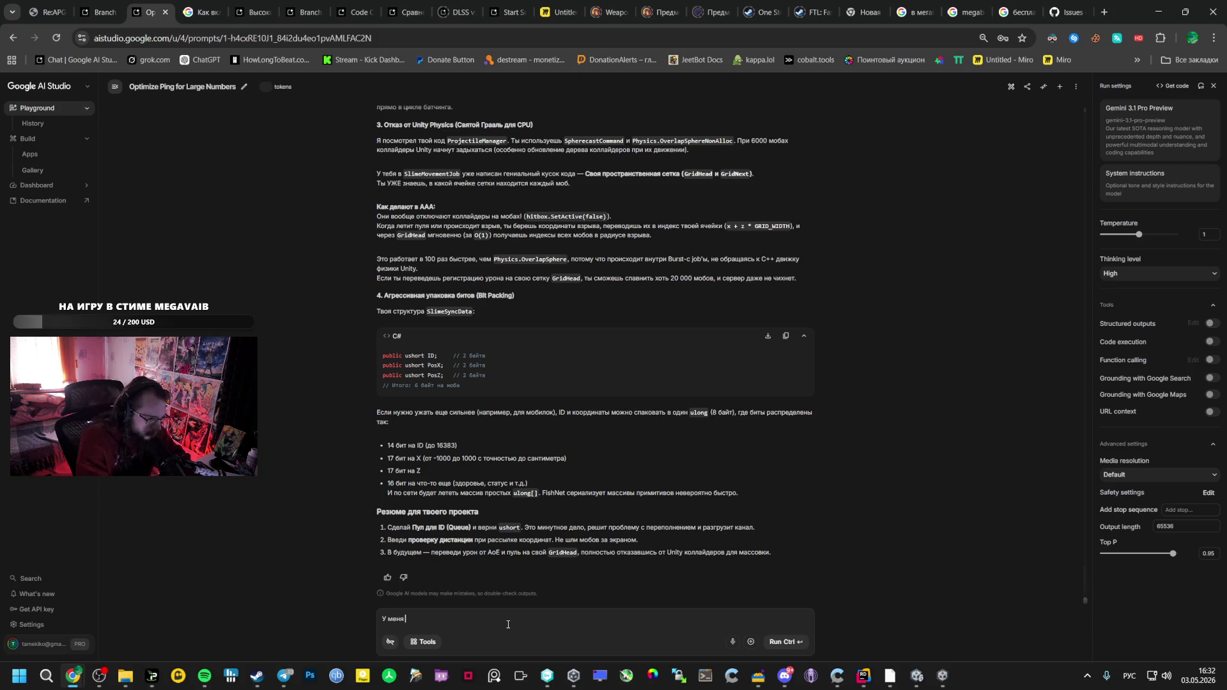
{"action": "type", "text": "не со"}
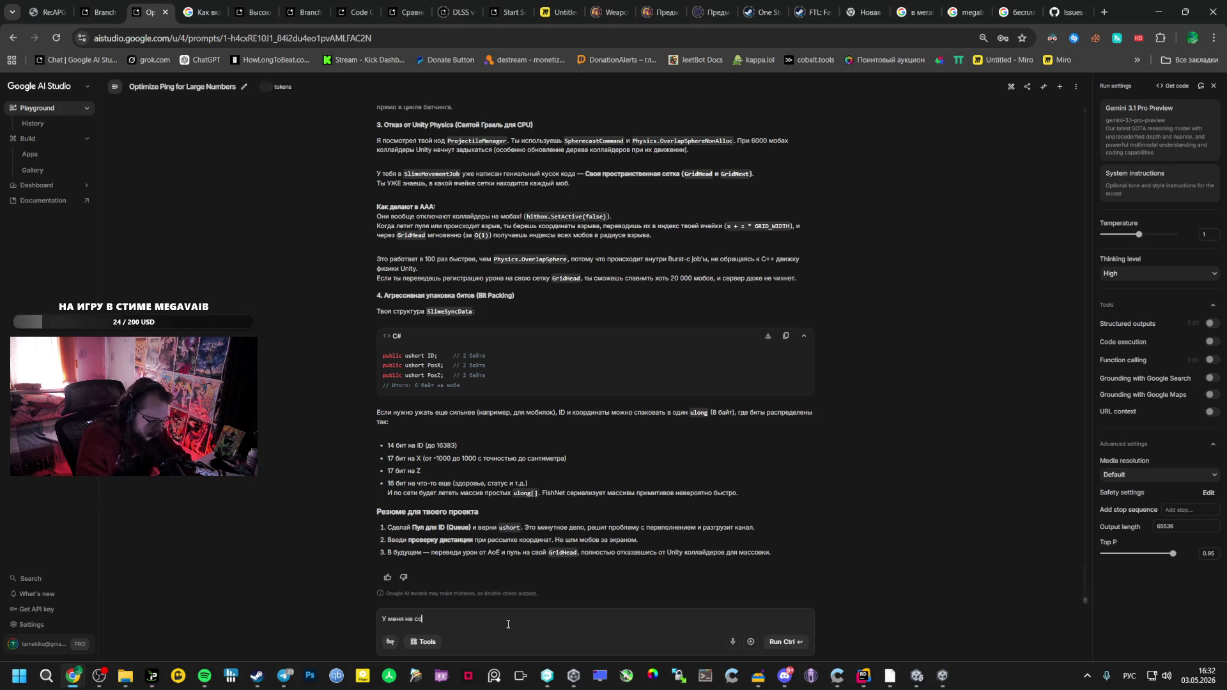
{"action": "type", "text": "рвн"}
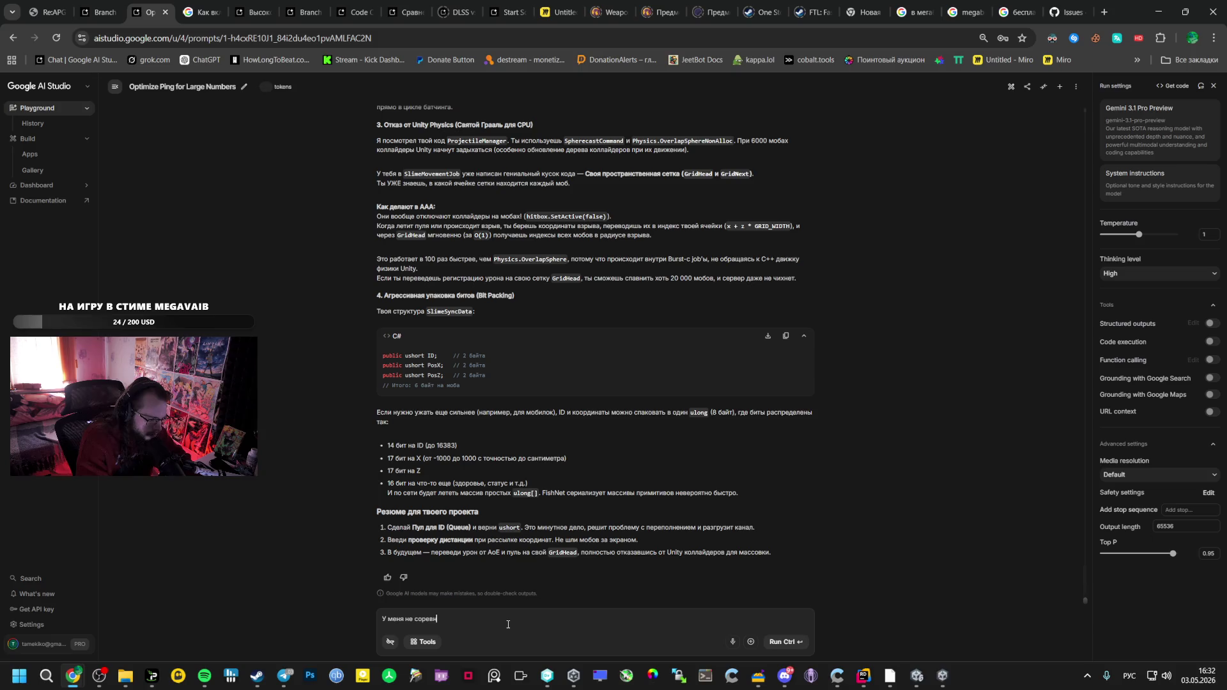
{"action": "type", "text": "ователья"}
{"action": "key", "text": "alt+shift"}
{"action": "type", "text": "ная PVE"}
{"action": "key", "text": "alt+shift"}
{"action": "type", "text": " ш"}
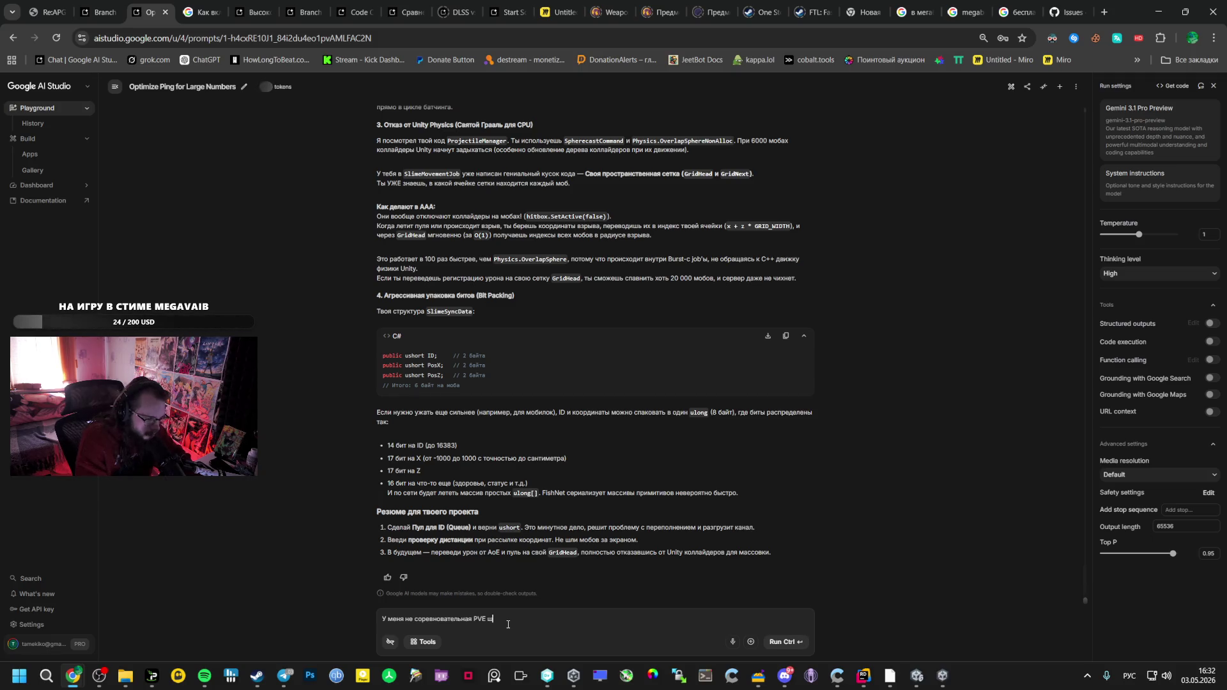
{"action": "type", "text": "утер, что можно"}
{"action": "type", "text": " довер"}
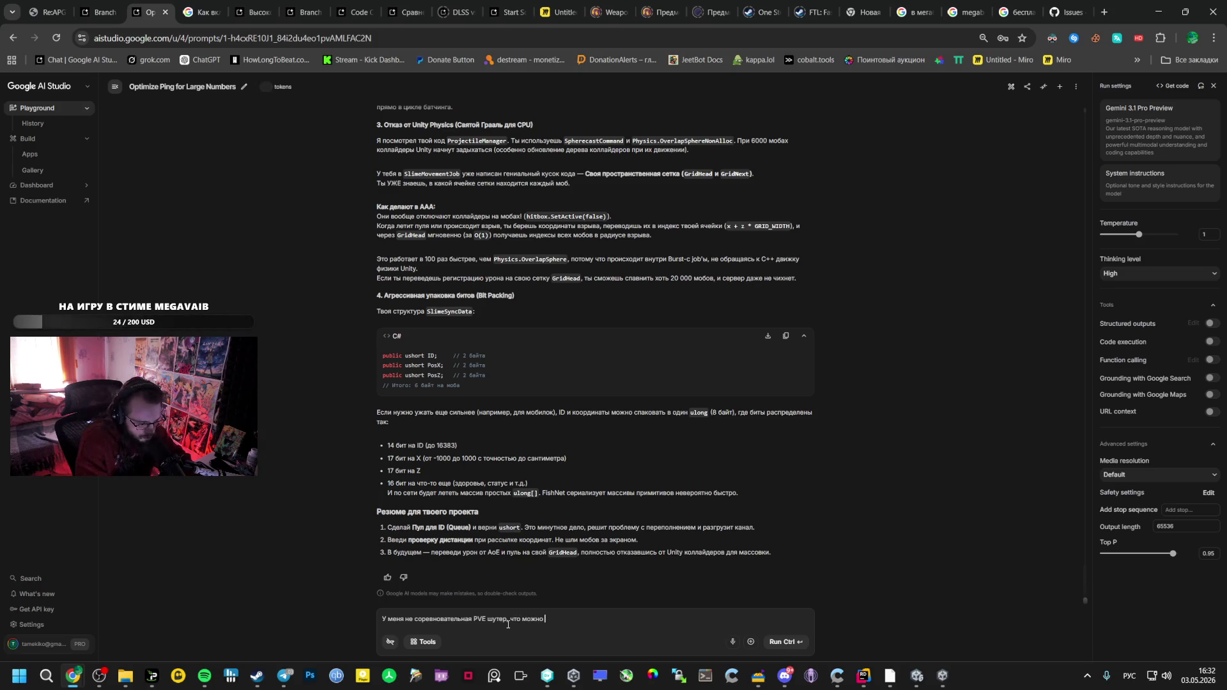
{"action": "type", "text": "ить кл"}
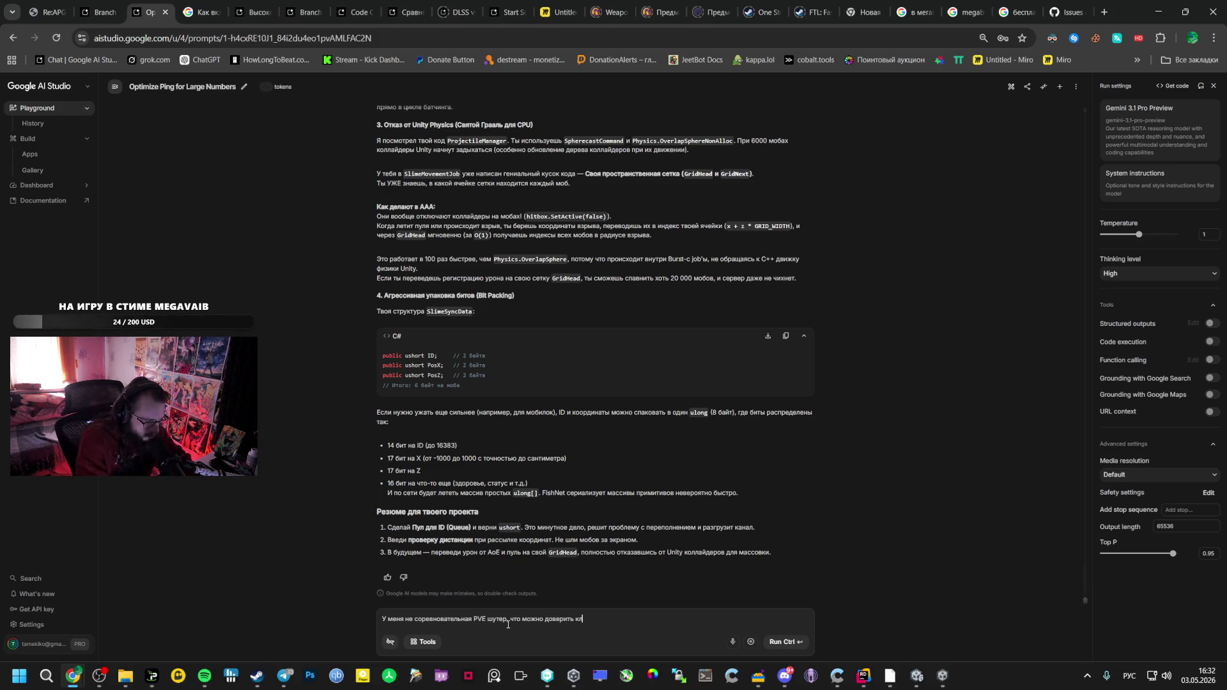
{"action": "type", "text": "иенту в?"}
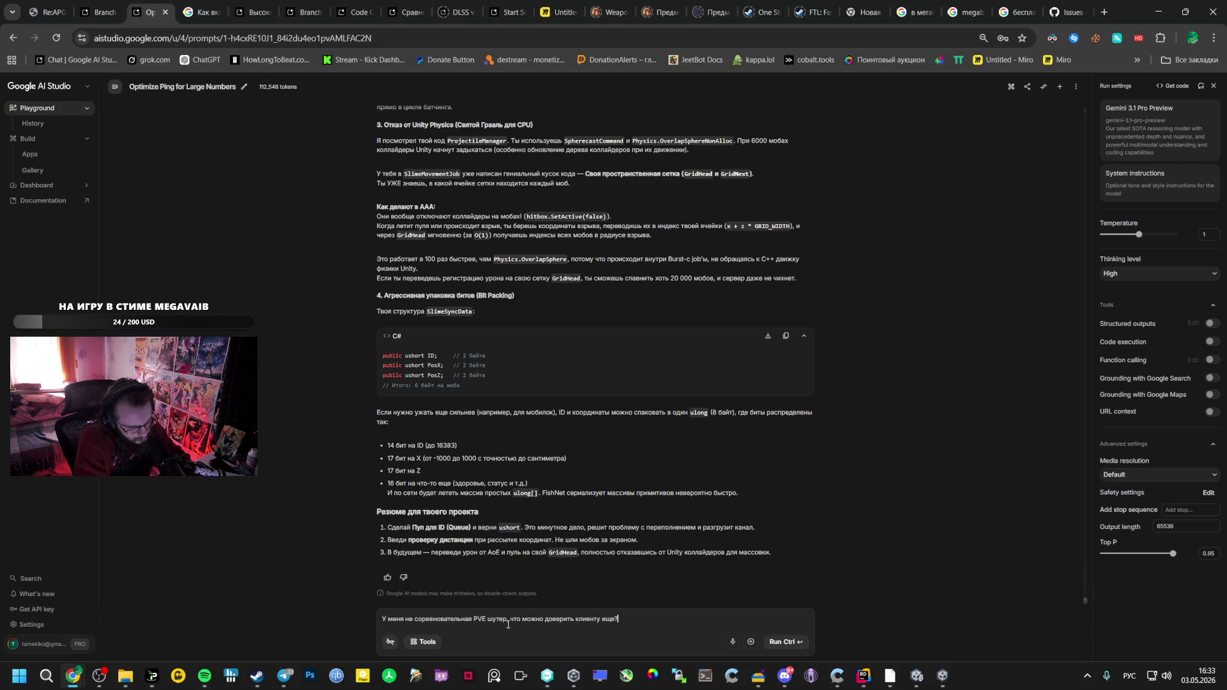
{"action": "type", "text": " А что лучш"}
{"action": "type", "text": "е оставить вы"}
{"action": "type", "text": "числя"}
{"action": "type", "text": "ть на серве"}
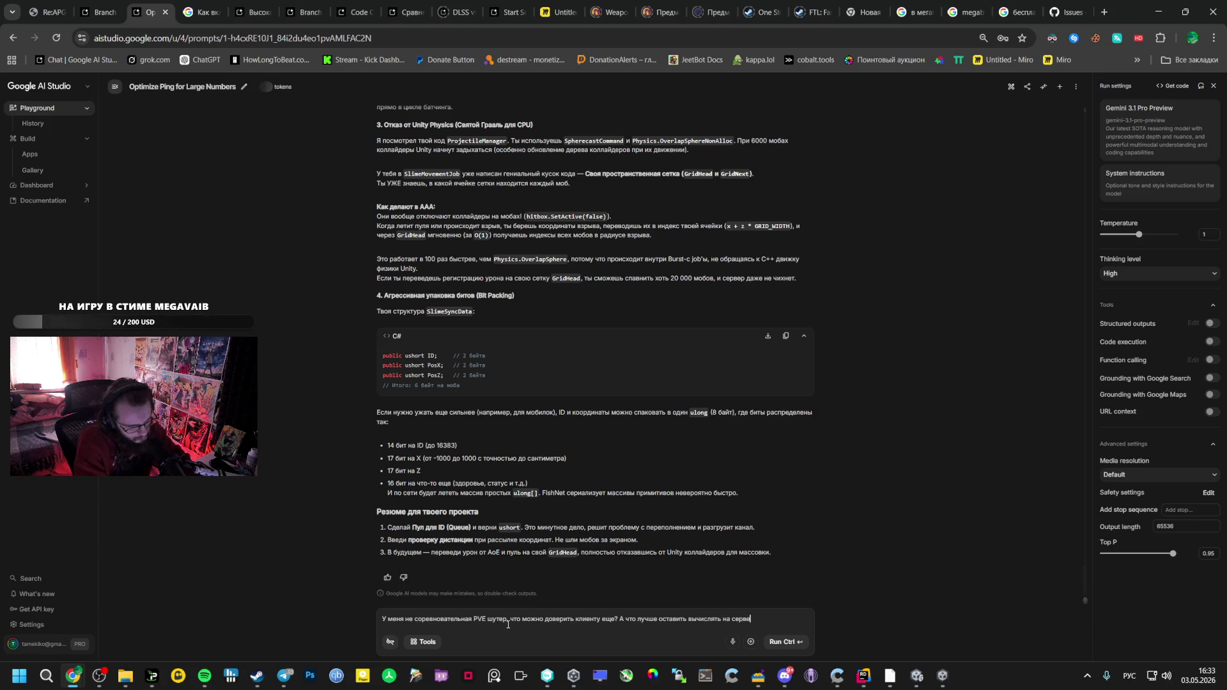
{"action": "type", "text": "реак"}
{"action": "type", "text": " эк"}
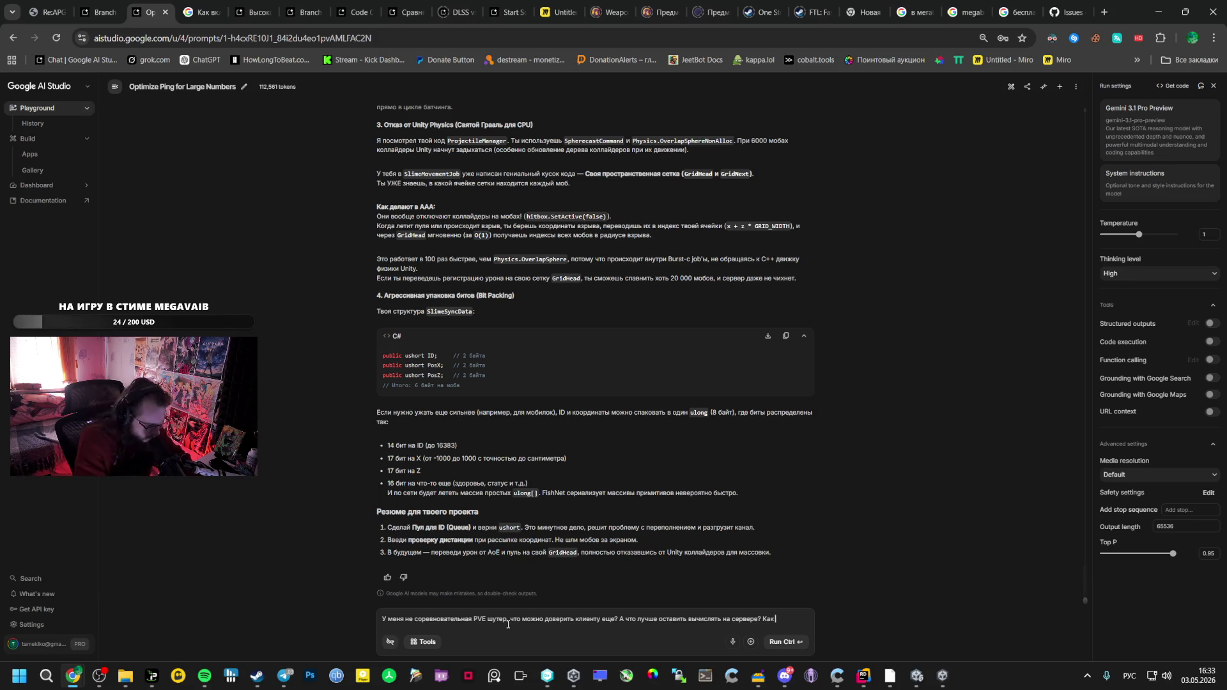
{"action": "key", "text": "BackSpace"}
{"action": "key", "text": "BackSpace"}
{"action": "key", "text": "BackSpace"}
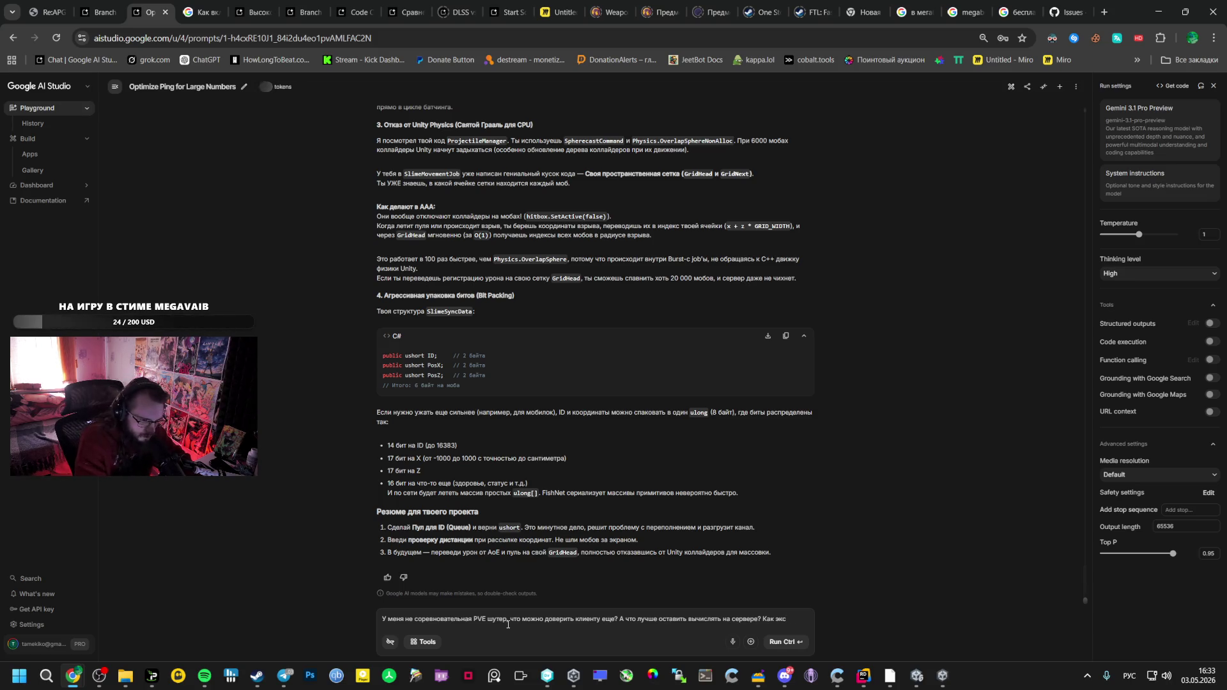
{"action": "type", "text": "рать задержку"}
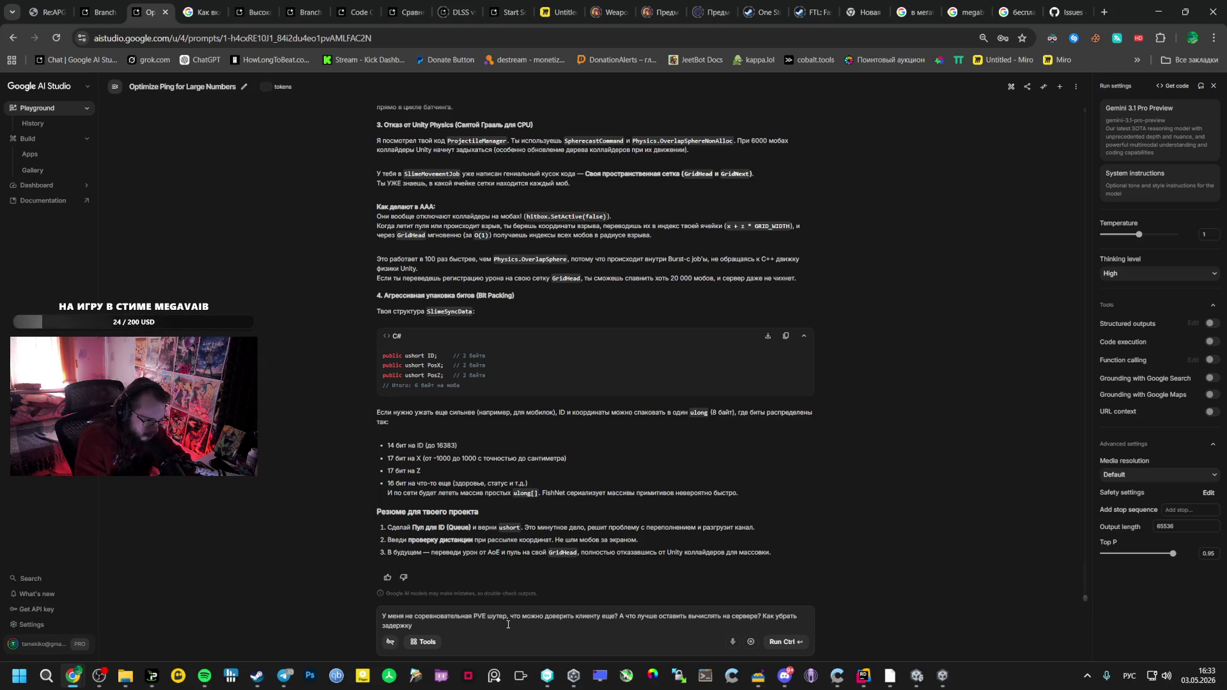
{"action": "type", "text": "еак"}
{"action": "type", "text": "нап"}
{"action": "type", "text": "й"}
{"action": "type", "text": "ие "}
{"action": "type", "text": "пример стрел"}
{"action": "type", "text": "ьбу"}
{"action": "type", "text": ", я так понимаю"}
{"action": "type", "text": " я жду"}
{"action": "type", "text": " пакет"}
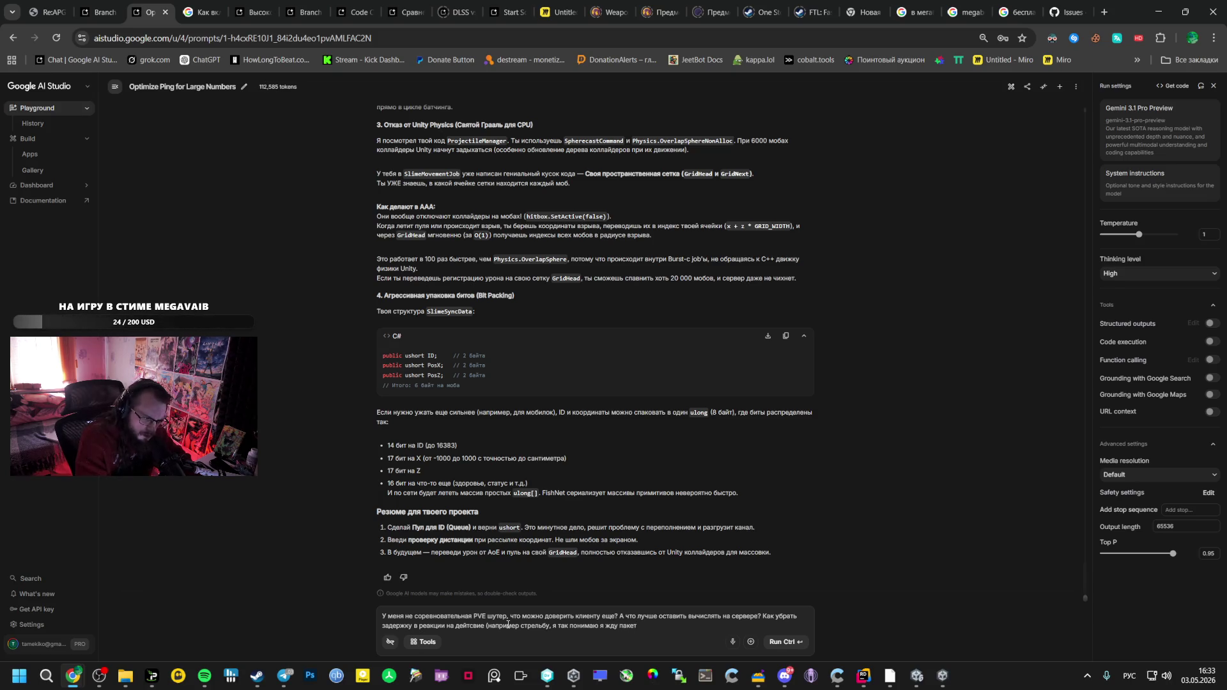
{"action": "type", "text": "ка сервер"}
{"action": "type", "text": " даст да"}
{"action": "type", "text": "бр"}
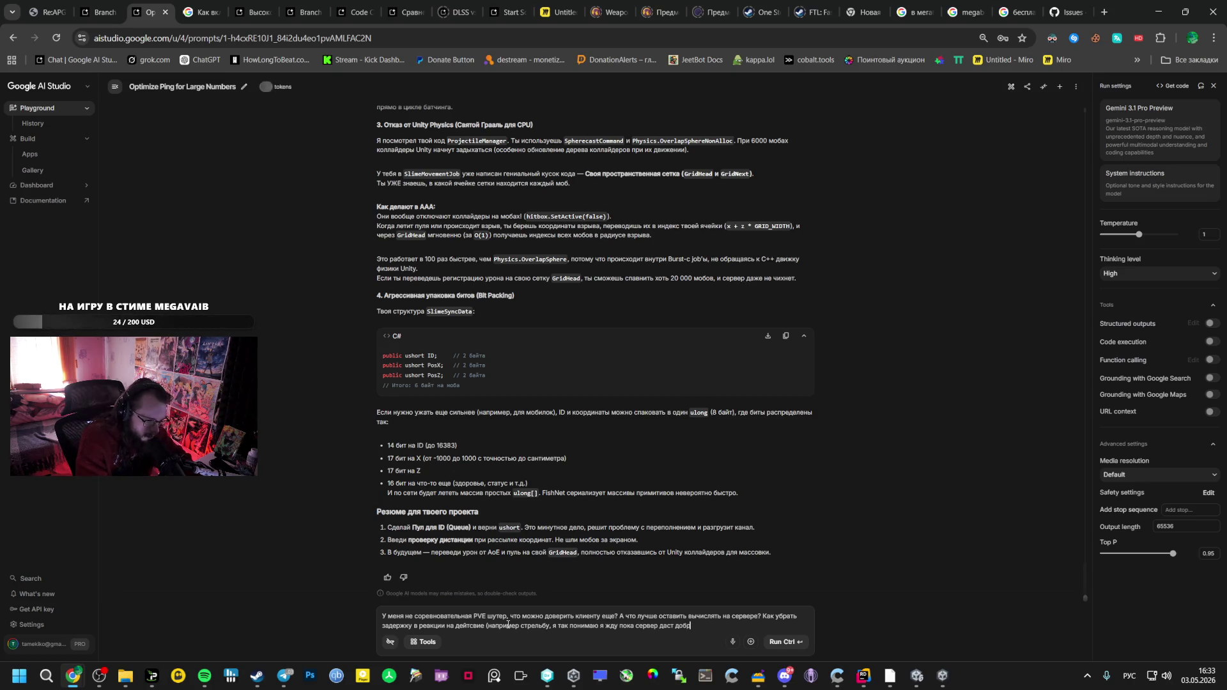
{"action": "type", "text": "о и стрельнет и отправит, что с"}
{"action": "type", "text": "он стрельнул"}
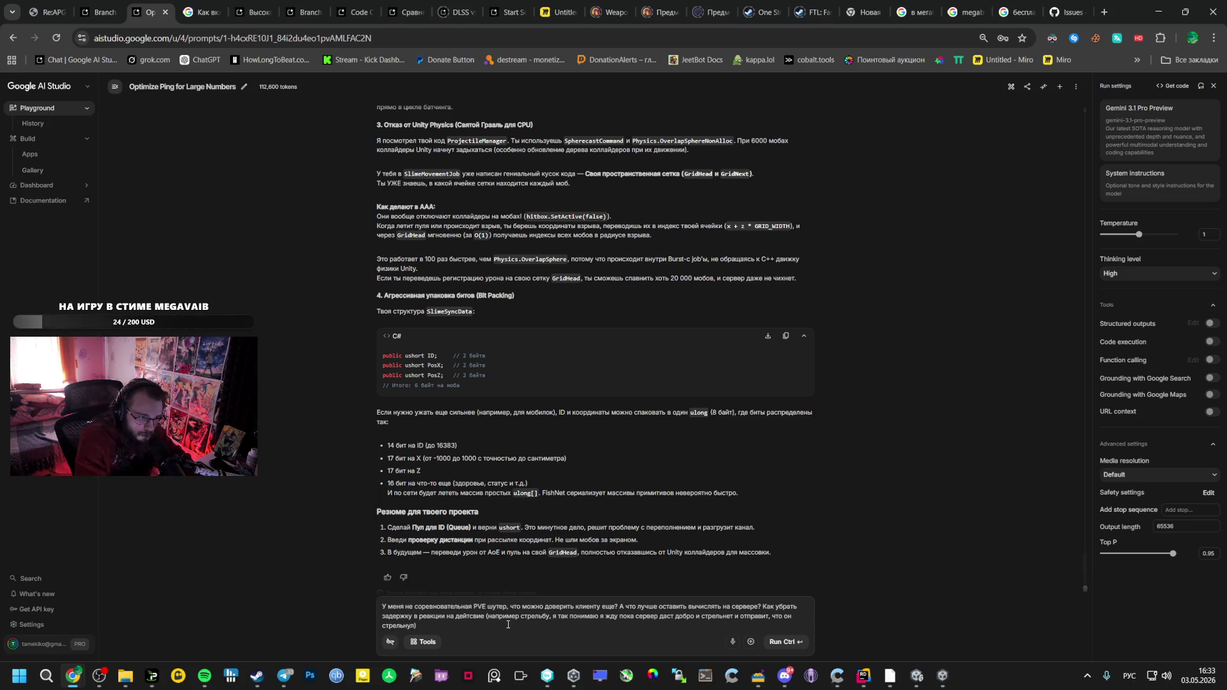
{"action": "key", "text": "ctrl+Return"}
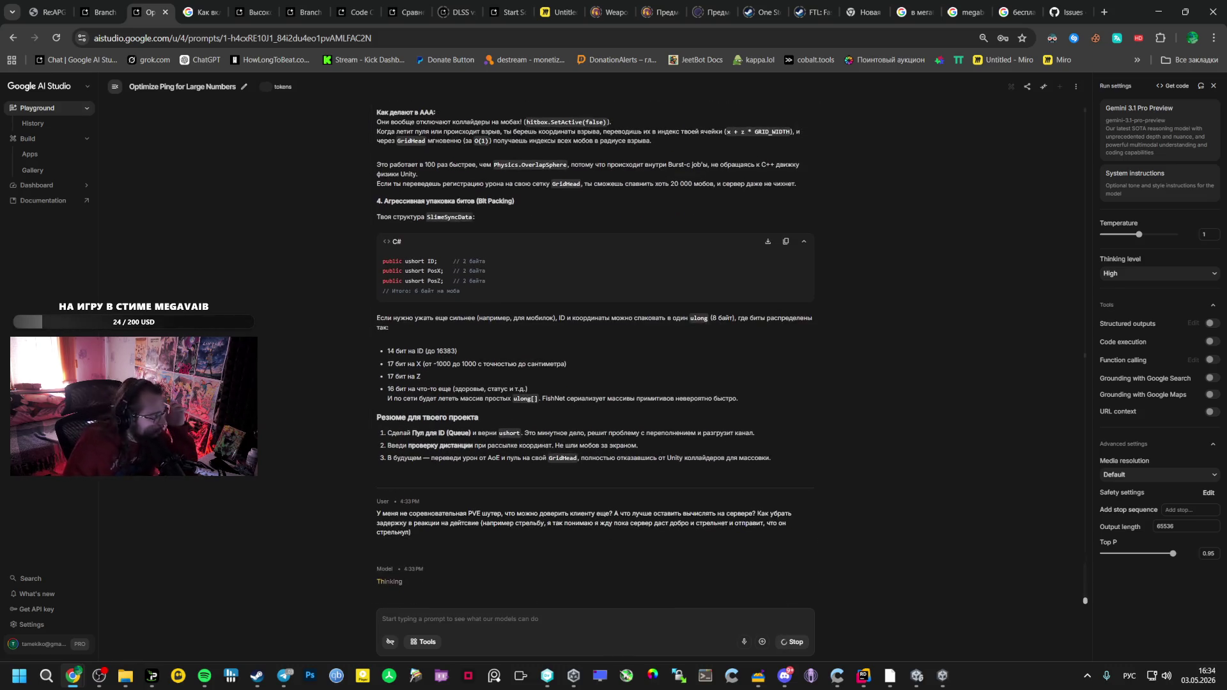
Briefly check Telegram and a DonationAlerts page in a new tab, then close that tab
{"action": "mouse_move", "coordinate": [285, 678]}
{"action": "left_click", "coordinate": [265, 614]}
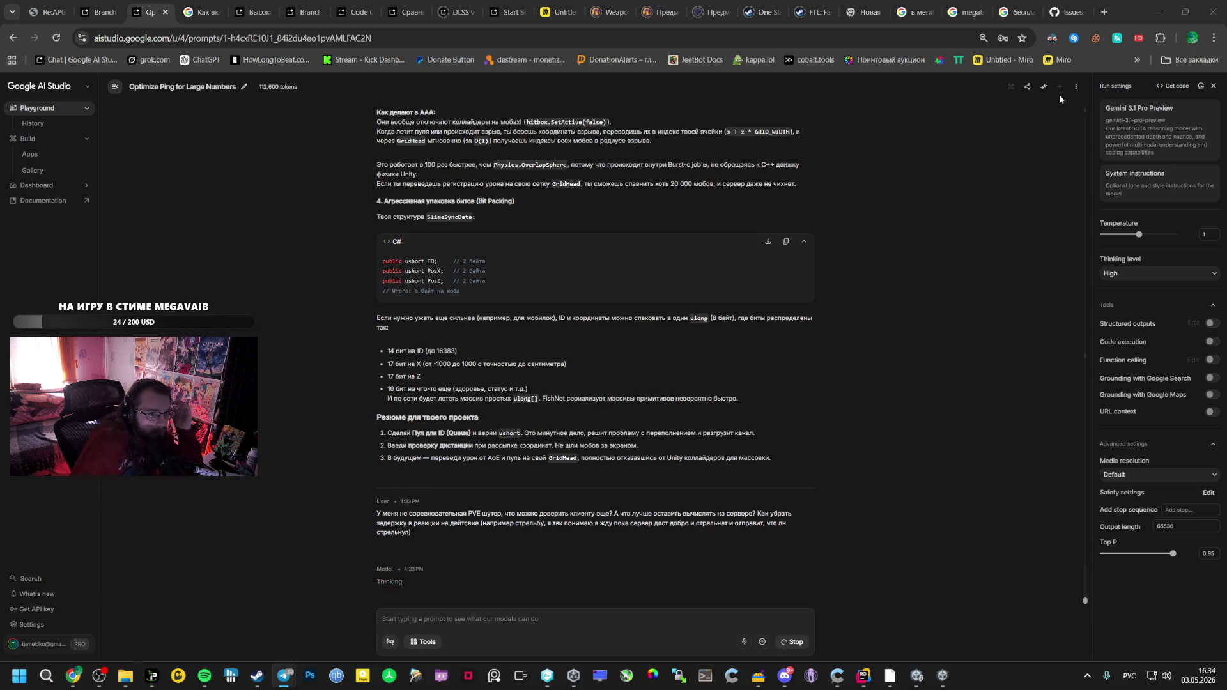
{"action": "middle_click", "coordinate": [617, 59]}
{"action": "left_click", "coordinate": [1060, 12]}
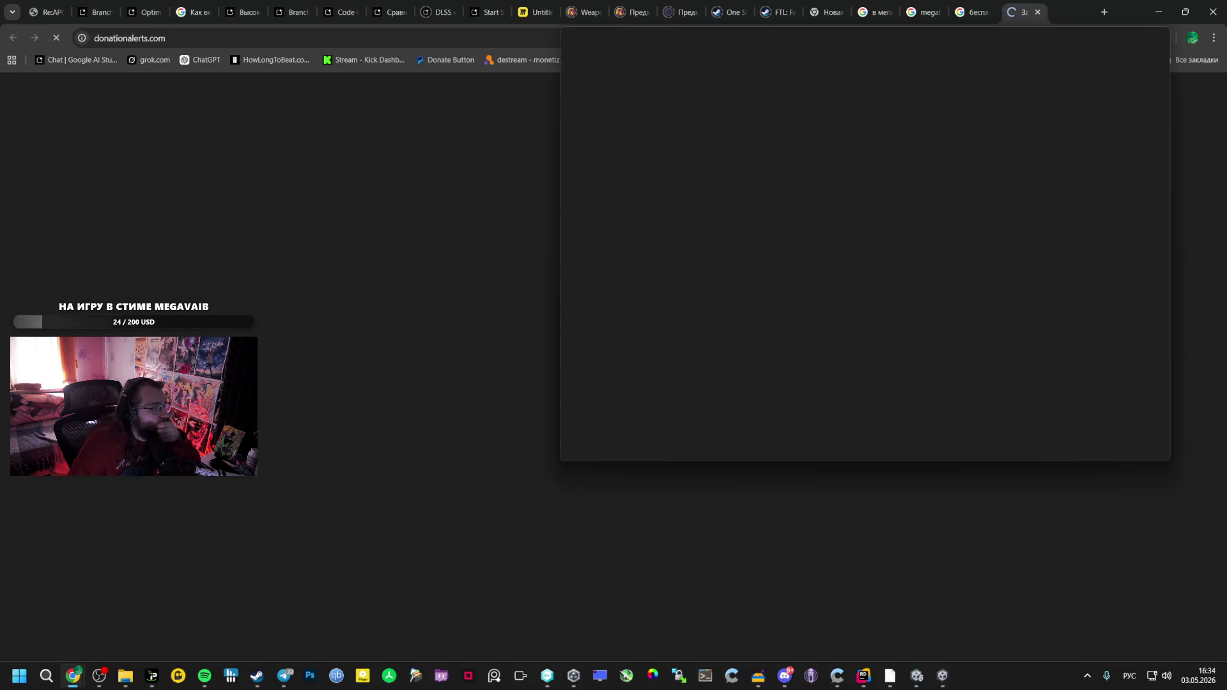
{"action": "key", "text": "ctrl+w"}
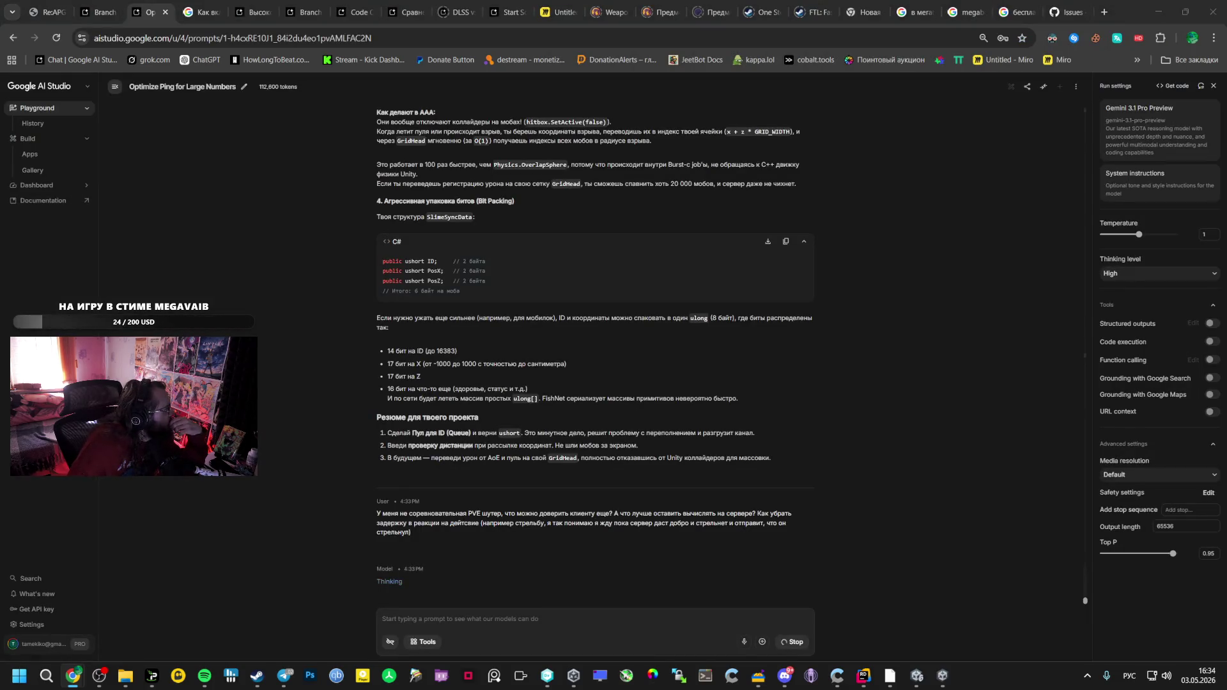
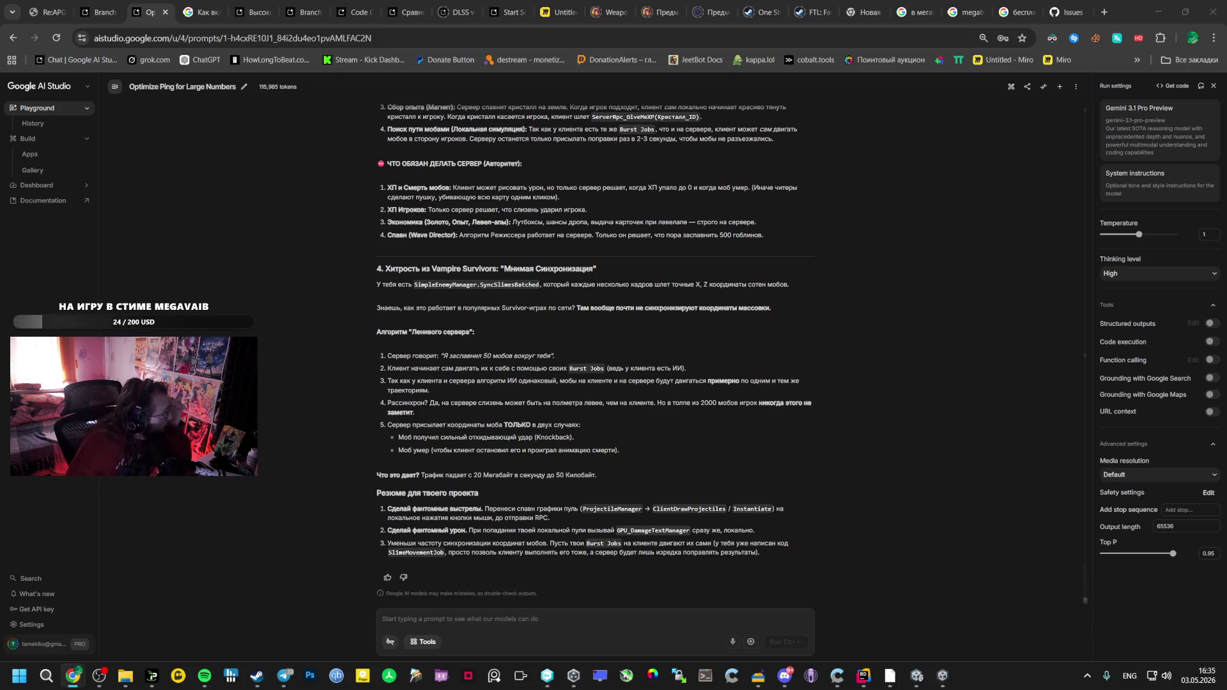
Scroll through the Optimize Ping chat's networking advice to review it
{"action": "scroll", "coordinate": [493, 445], "scroll_direction": "up", "scroll_amount": 10}
{"action": "scroll", "coordinate": [493, 445], "scroll_direction": "up", "scroll_amount": 10}
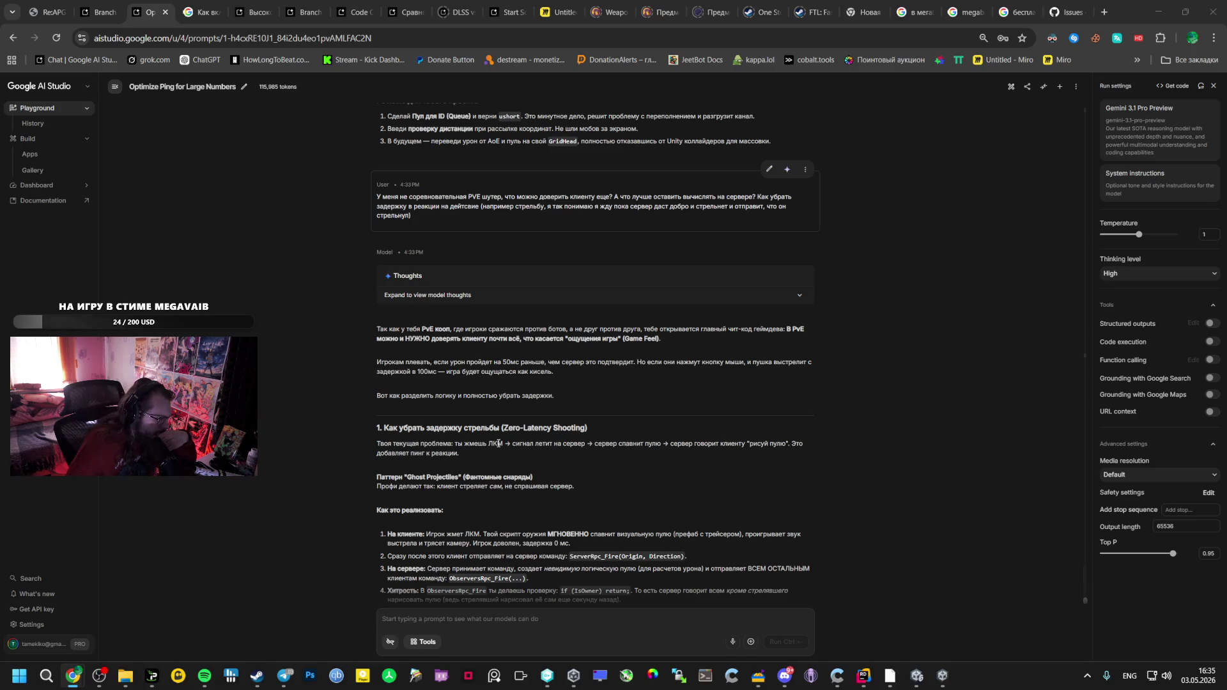
{"action": "scroll", "coordinate": [499, 444], "scroll_direction": "down", "scroll_amount": 2}
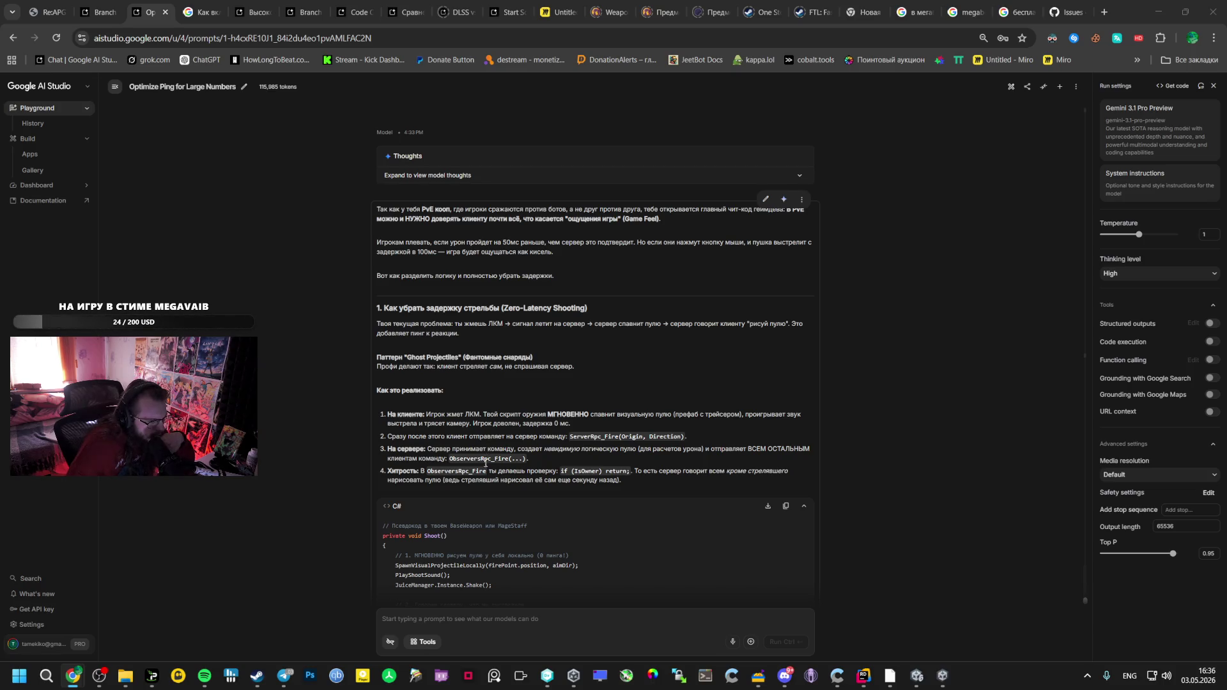
{"action": "scroll", "coordinate": [485, 461], "scroll_direction": "down", "scroll_amount": 2}
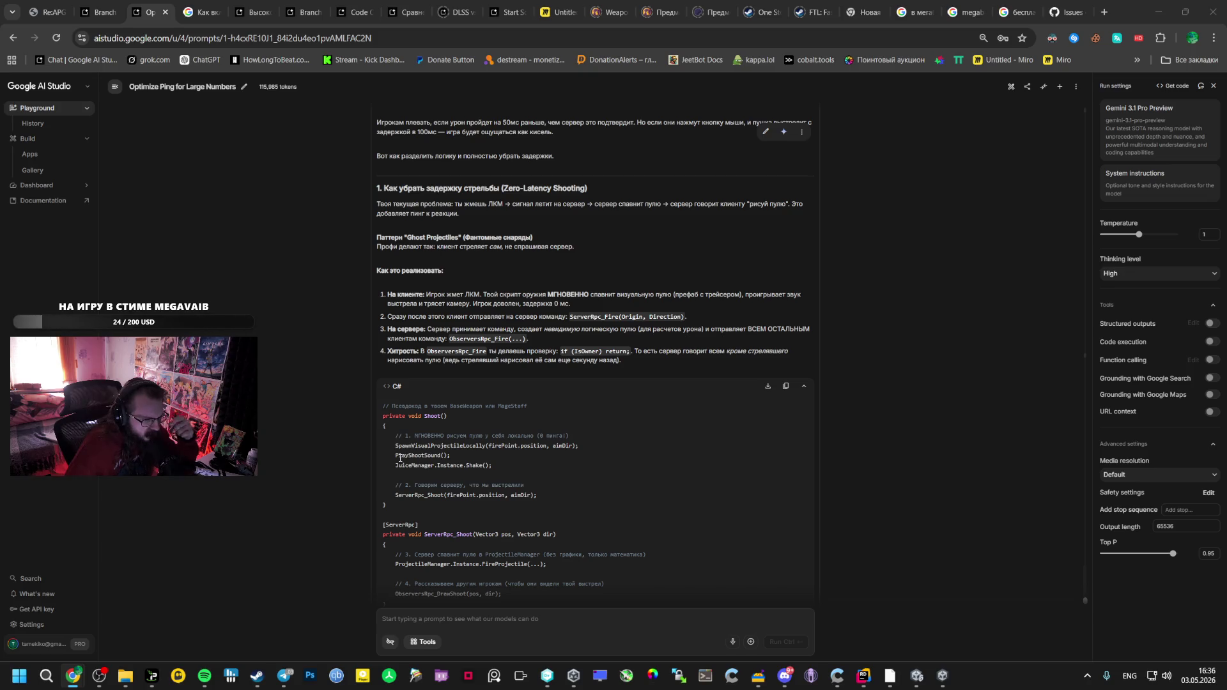
{"action": "scroll", "coordinate": [400, 458], "scroll_direction": "down", "scroll_amount": 7}
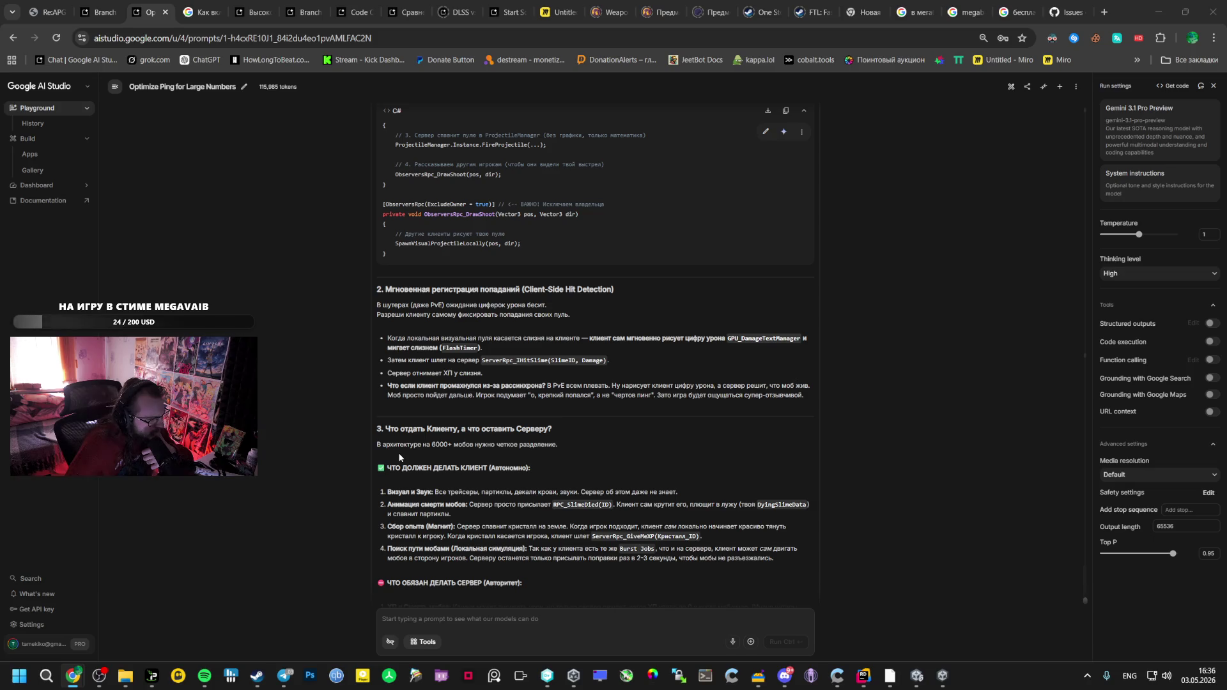
{"action": "scroll", "coordinate": [416, 471], "scroll_direction": "down", "scroll_amount": 1}
{"action": "scroll", "coordinate": [417, 471], "scroll_direction": "down", "scroll_amount": 2}
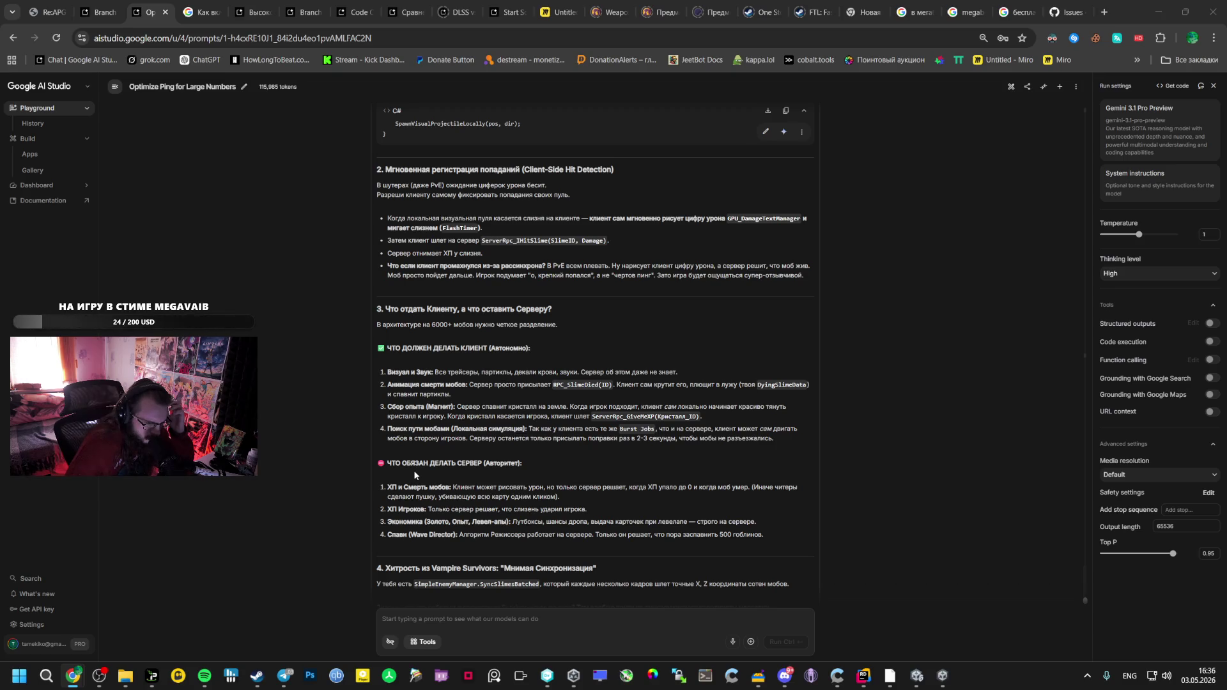
{"action": "scroll", "coordinate": [415, 475], "scroll_direction": "down", "scroll_amount": 2}
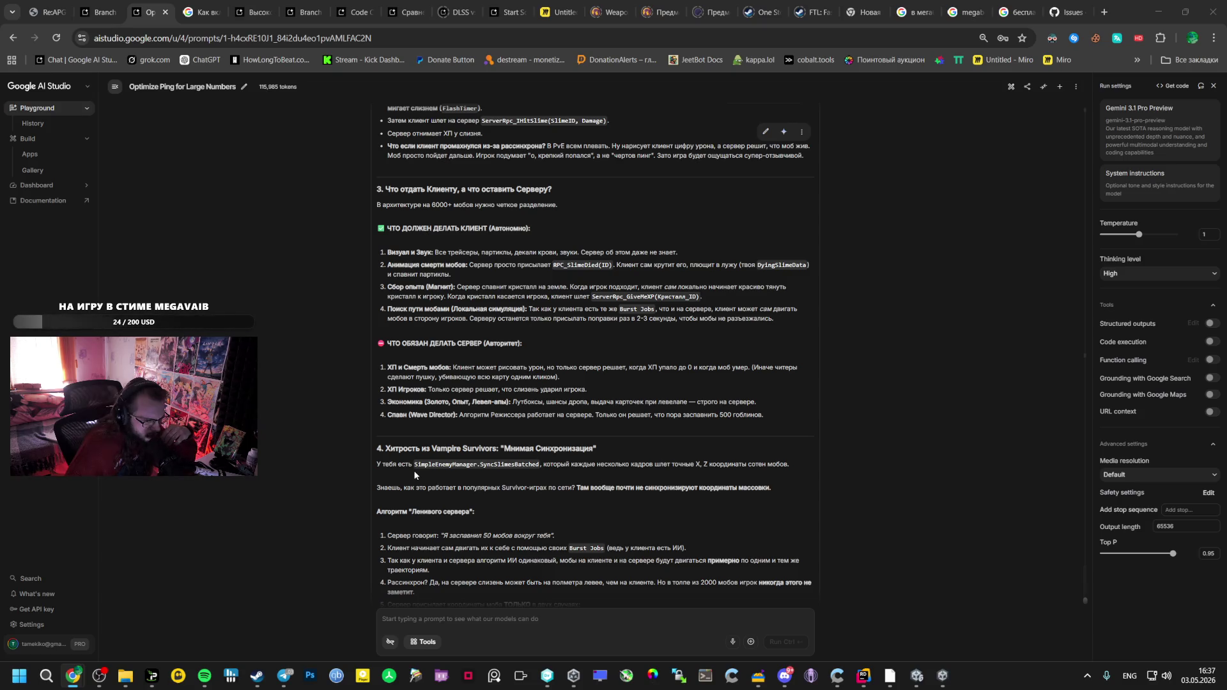
{"action": "scroll", "coordinate": [414, 475], "scroll_direction": "down", "scroll_amount": 2}
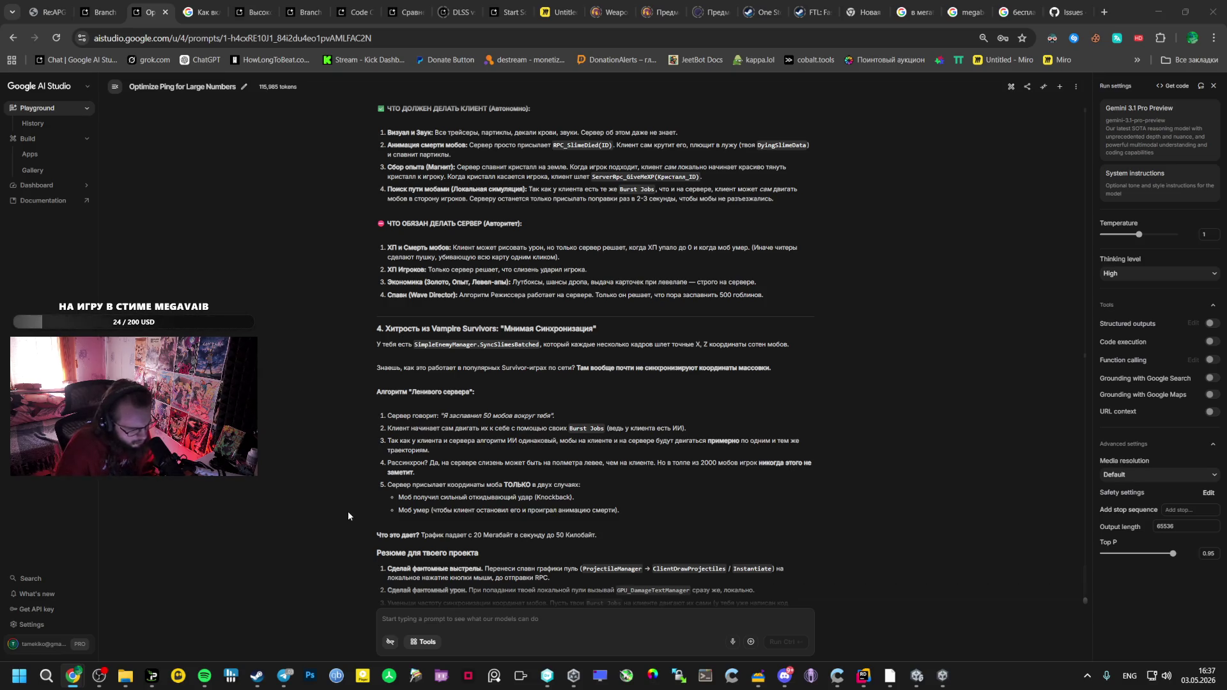
{"action": "scroll", "coordinate": [358, 518], "scroll_direction": "down", "scroll_amount": 1}
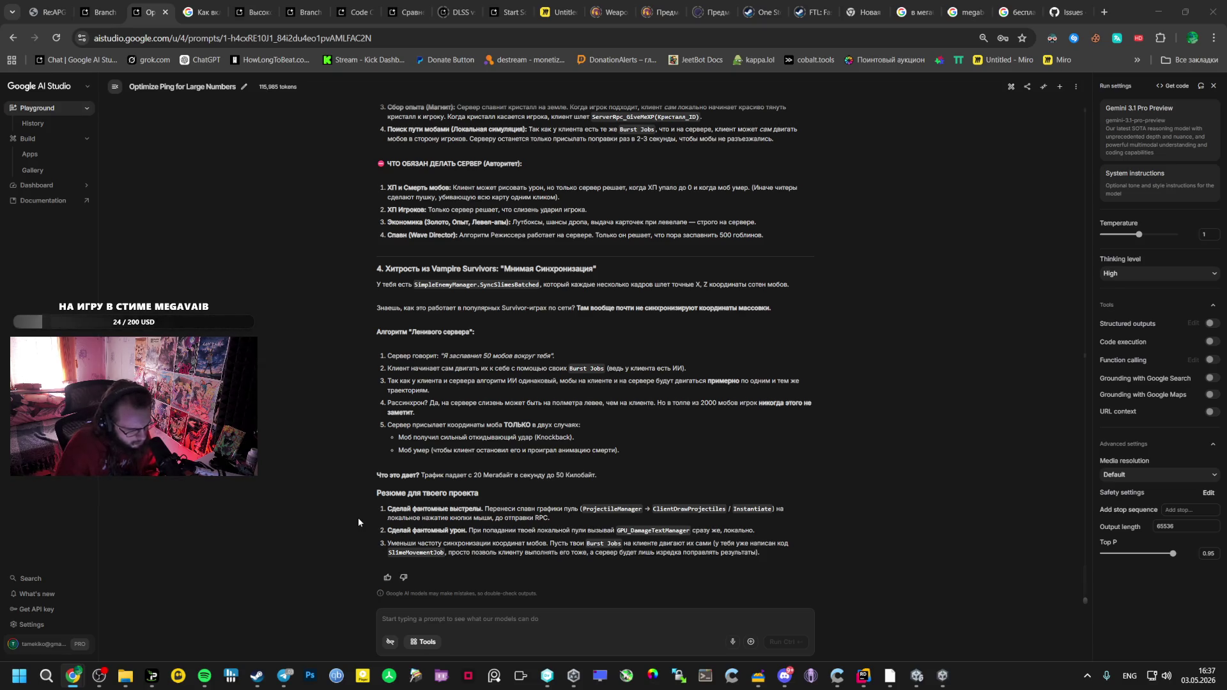
In the Branch chat, delete the stray wrong-layout characters and send the critique-and-plan request
{"action": "left_click", "coordinate": [112, 9]}
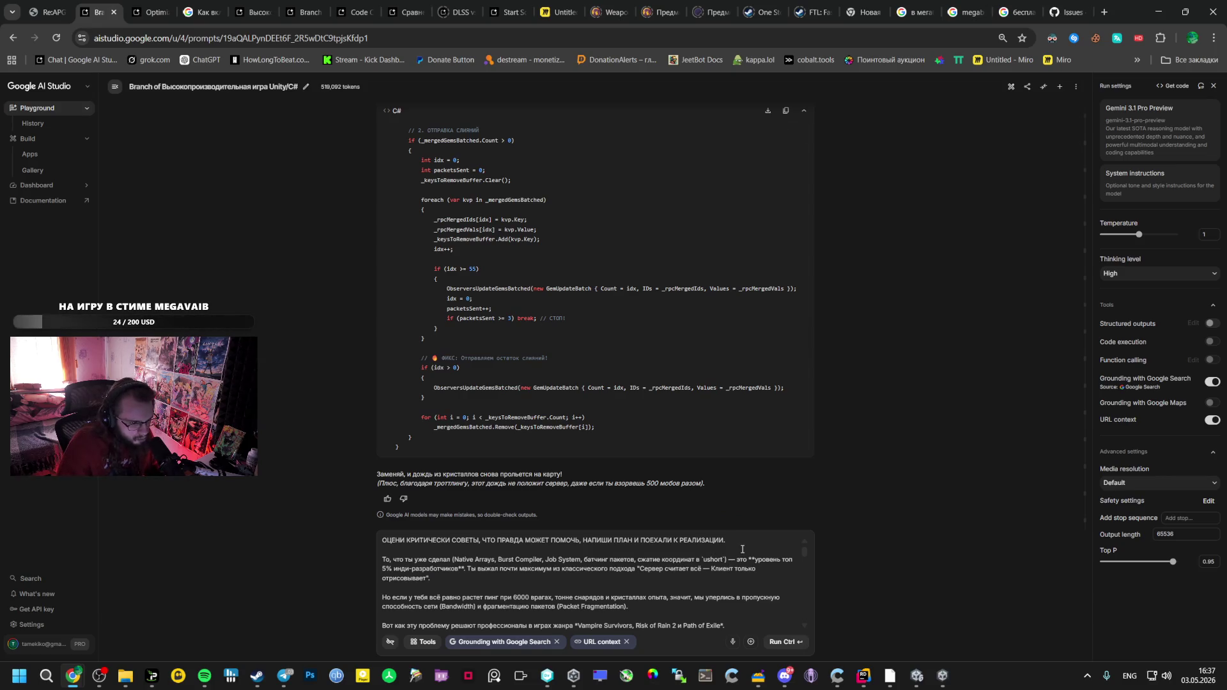
{"action": "type", "text": "ТСКВ Ж"}
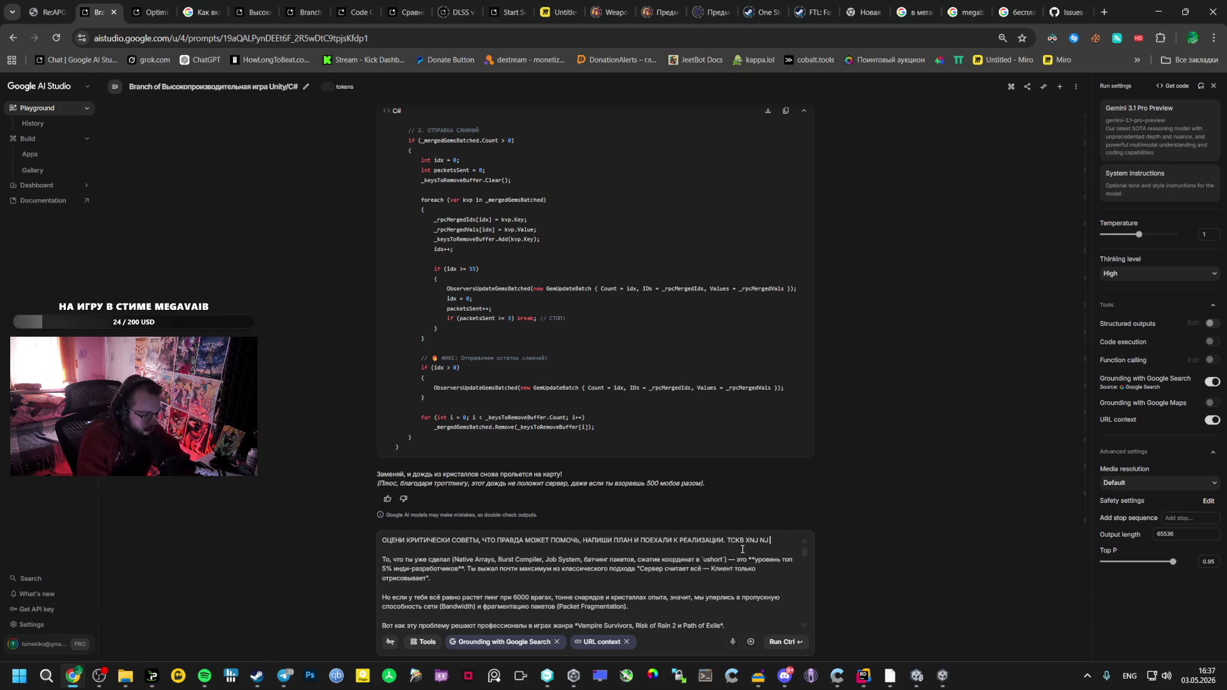
{"action": "type", "text": " HTFKMYJ GJ"}
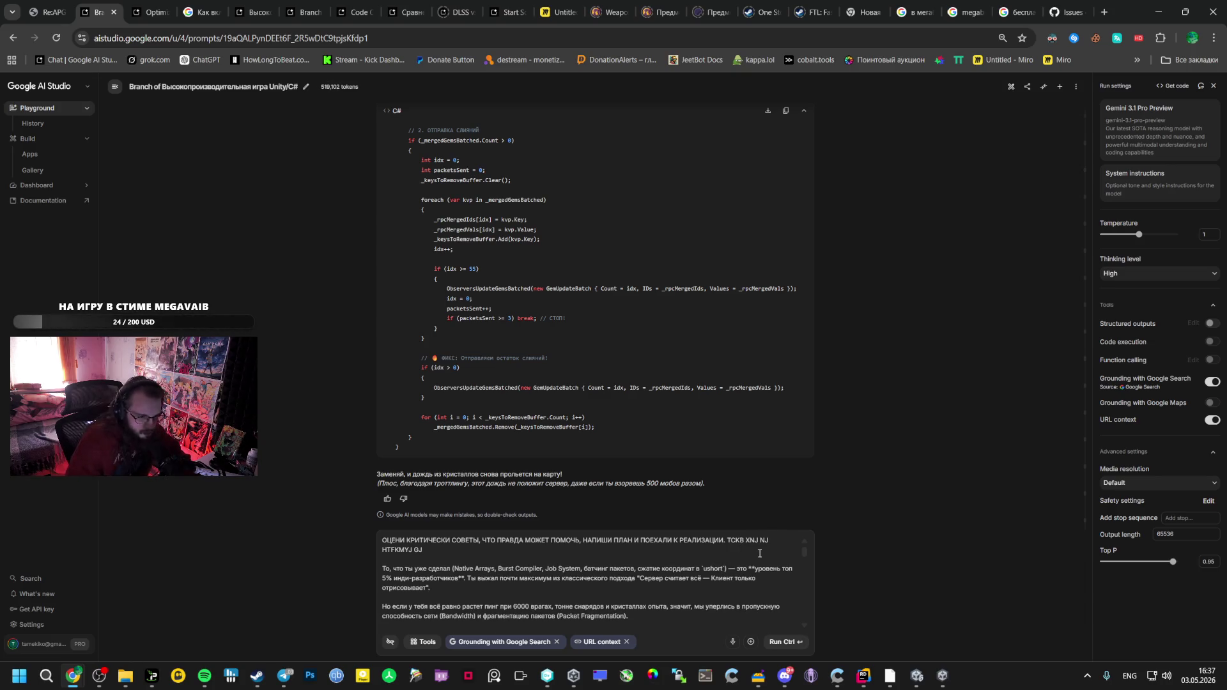
{"action": "left_click_drag", "start_coordinate": [759, 554], "coordinate": [727, 542]}
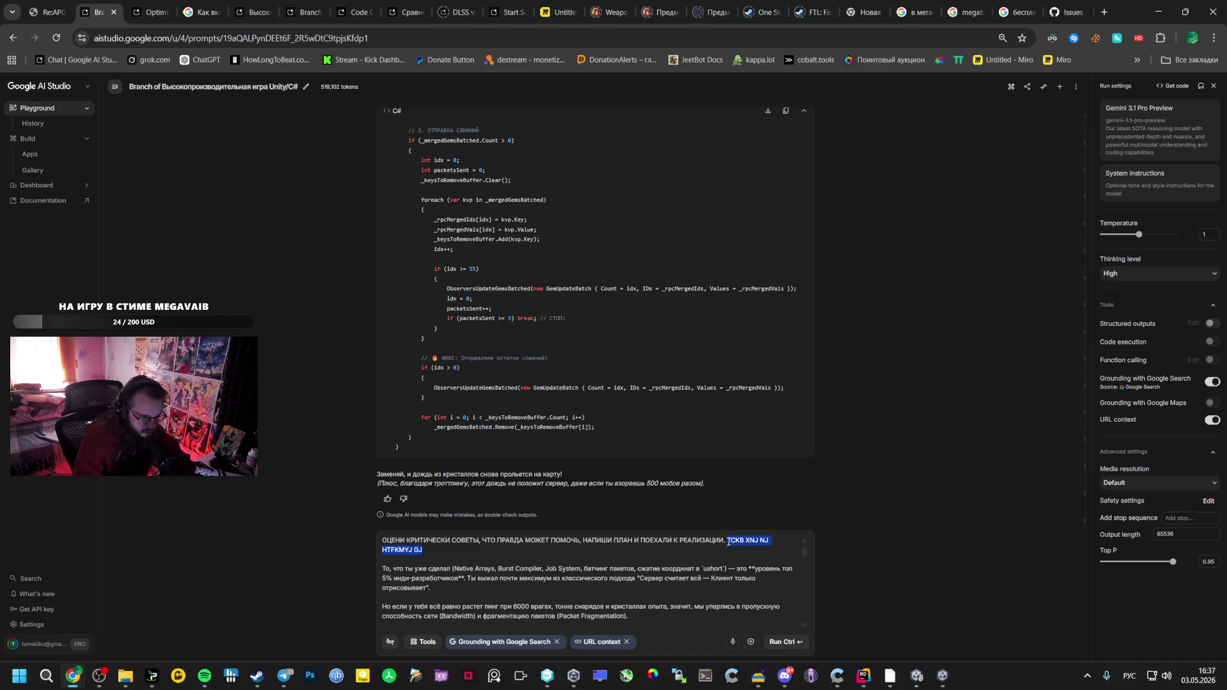
{"action": "key", "text": "BackSpace"}
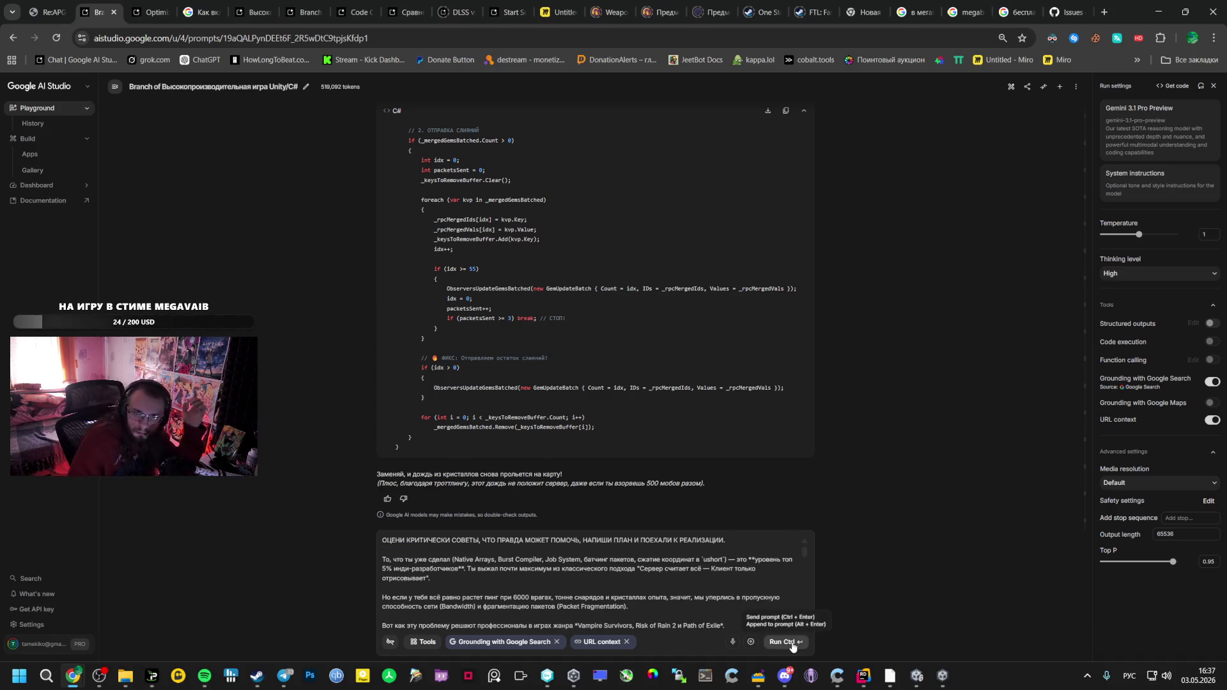
{"action": "left_click", "coordinate": [792, 644]}
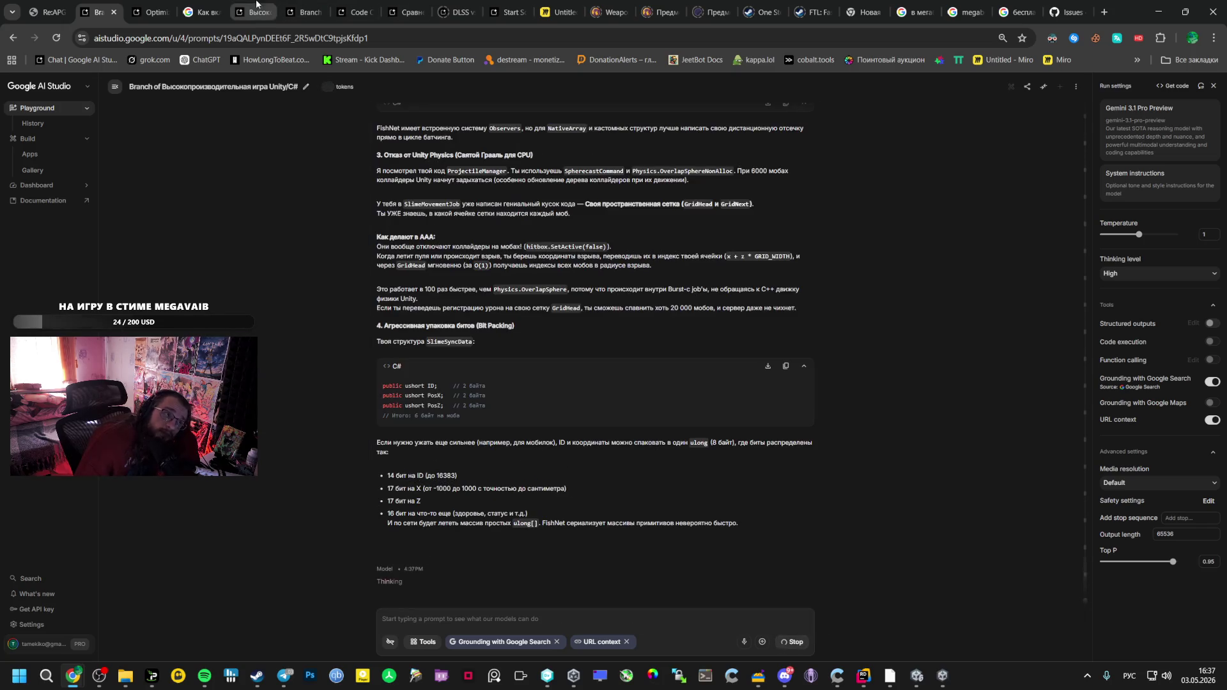
{"action": "key", "text": "ctrl+Tab"}
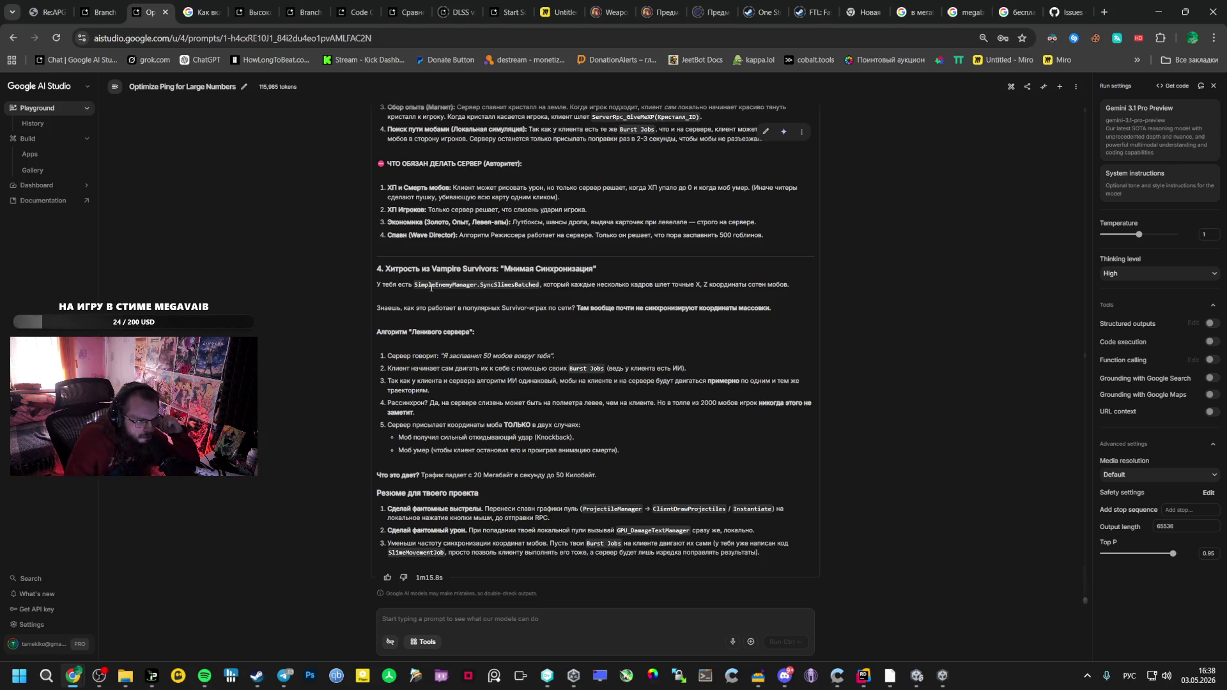
Quote the answer's desync point (item 4) into the message field
{"action": "scroll", "coordinate": [431, 288], "scroll_direction": "up", "scroll_amount": 3}
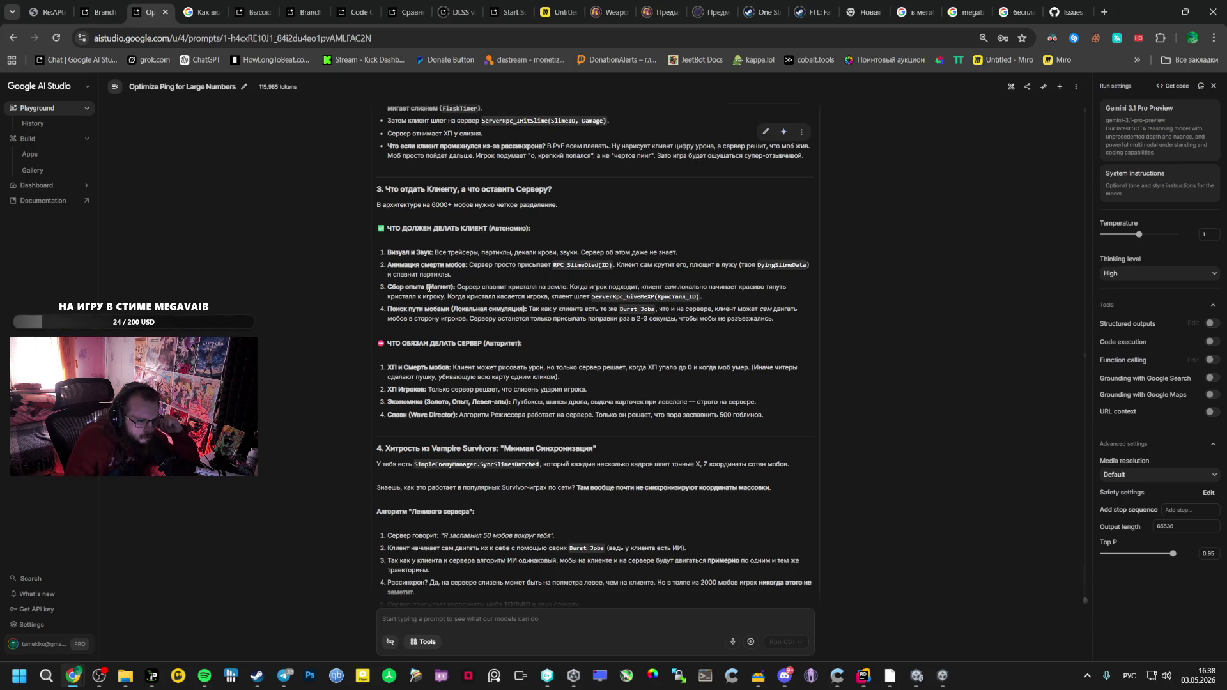
{"action": "scroll", "coordinate": [429, 288], "scroll_direction": "up", "scroll_amount": 1}
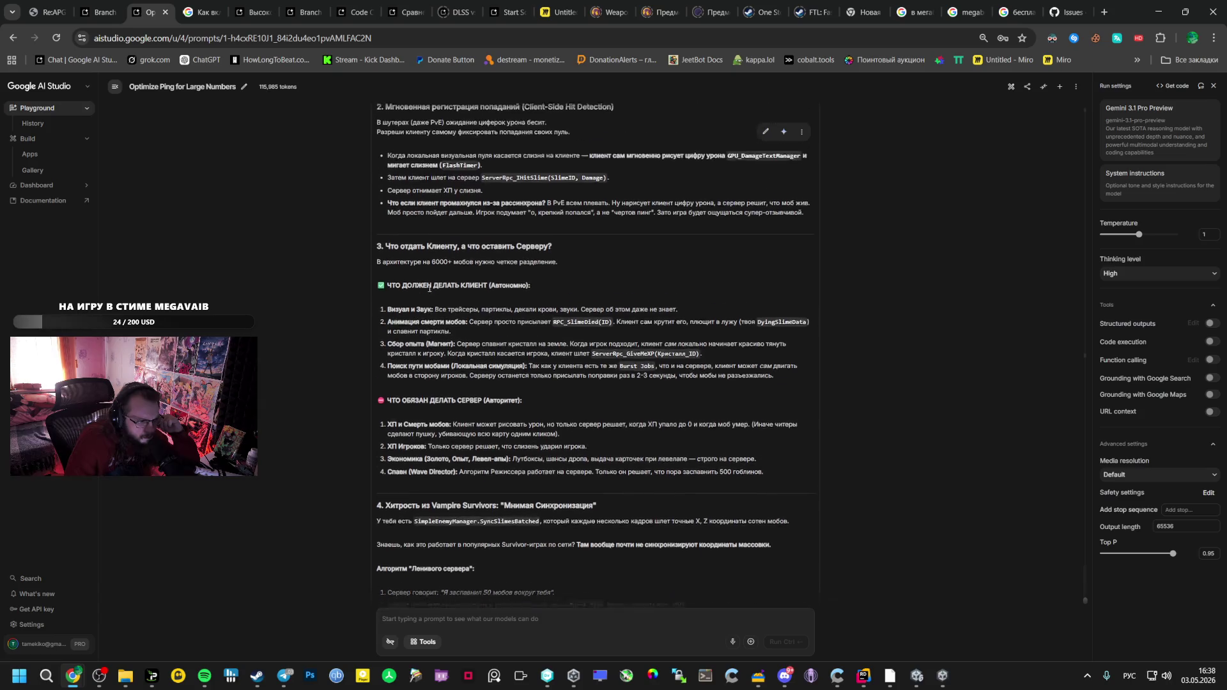
{"action": "scroll", "coordinate": [422, 294], "scroll_direction": "down", "scroll_amount": 3}
{"action": "scroll", "coordinate": [401, 307], "scroll_direction": "down", "scroll_amount": 1}
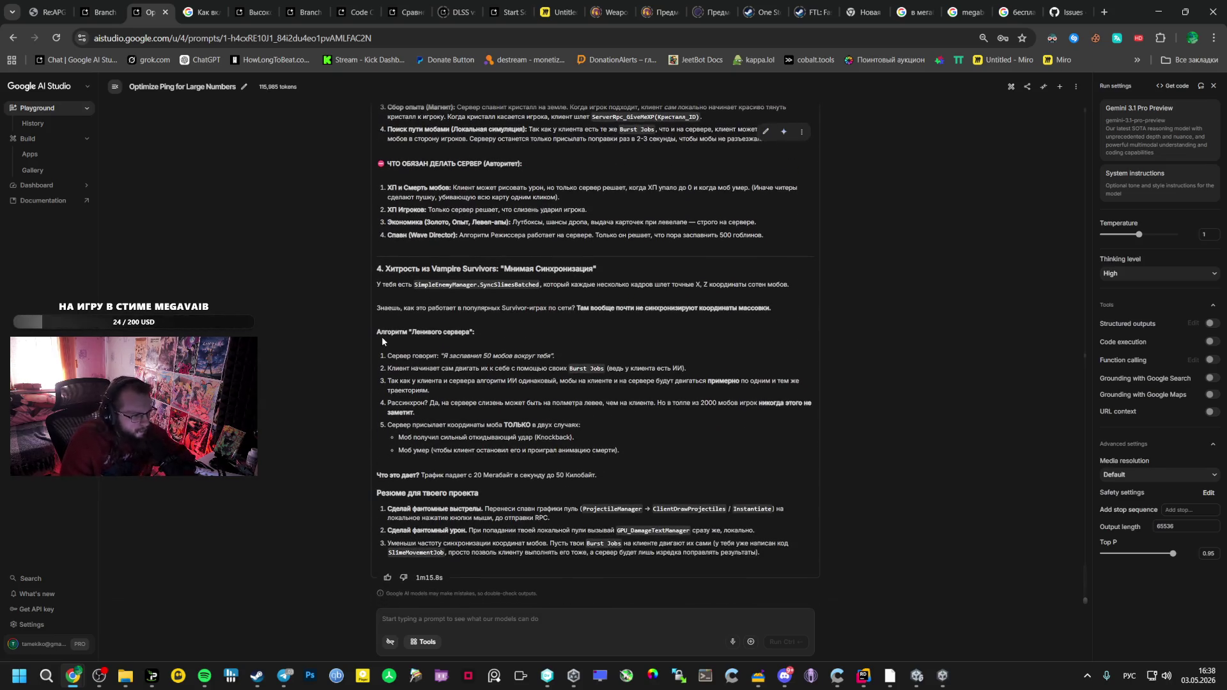
{"action": "left_click_drag", "start_coordinate": [378, 400], "coordinate": [416, 414]}
{"action": "key", "text": "ctrl+c"}
{"action": "left_click", "coordinate": [500, 625]}
{"action": "key", "text": "ctrl+v"}
Add and send a follow-up about mobs chasing different players on client and server
{"action": "key", "text": "Return"}
{"action": "key", "text": "Return"}
{"action": "type", "text": "У меня"}
{"action": "type", "text": "а си"}
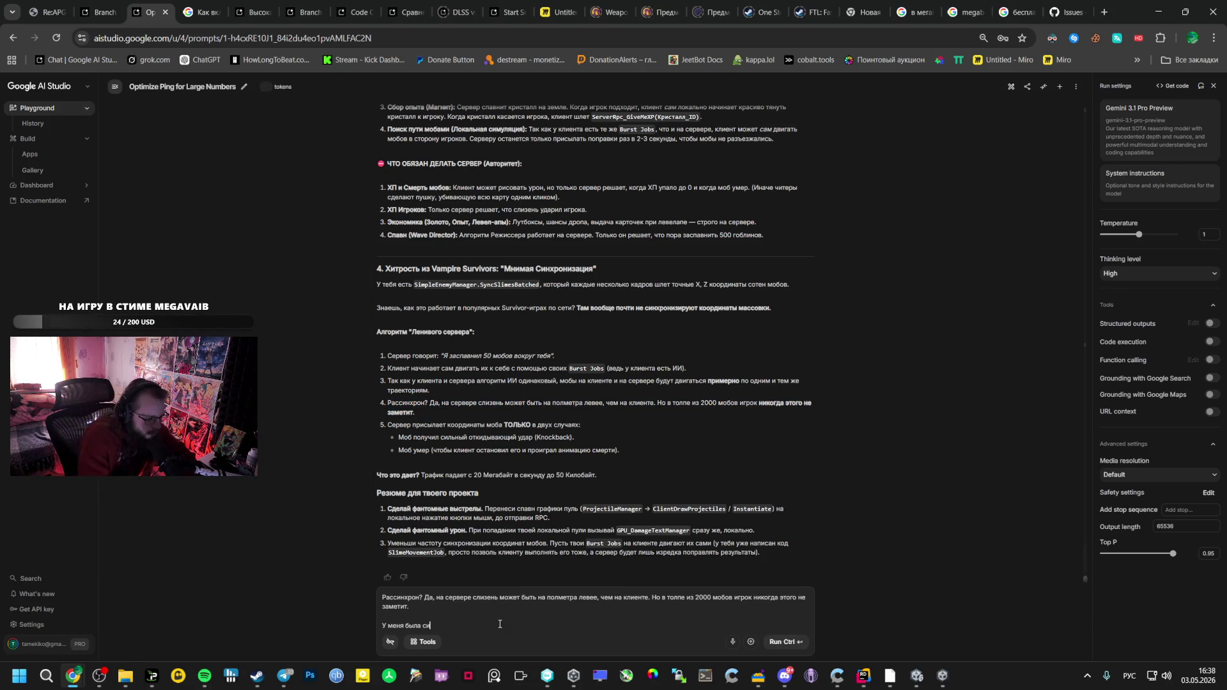
{"action": "type", "text": "туация да у клие"}
{"action": "type", "text": "ы реша"}
{"action": "type", "text": "идти к"}
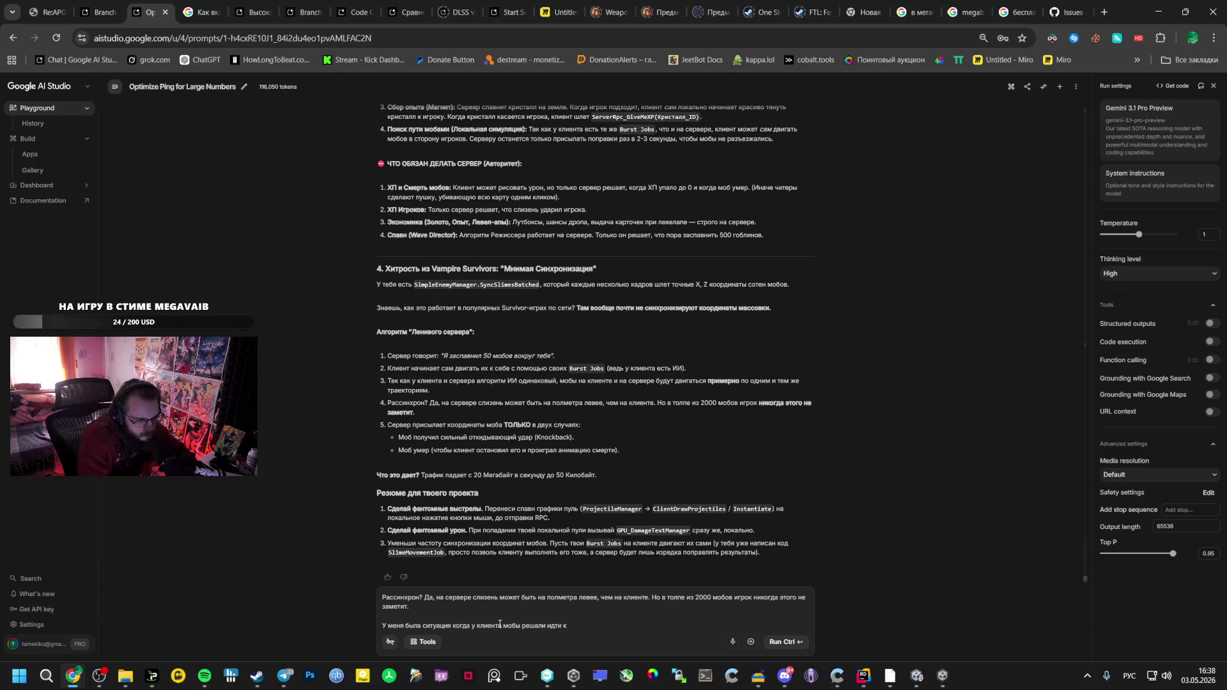
{"action": "type", "text": "о"}
{"action": "type", "text": " а"}
{"action": "type", "text": "вере "}
{"action": "type", "text": " друго"}
{"action": "type", "text": "иенту."}
{"action": "type", "text": "и"}
{"action": "type", "text": " формаль"}
{"action": "type", "text": "возле"}
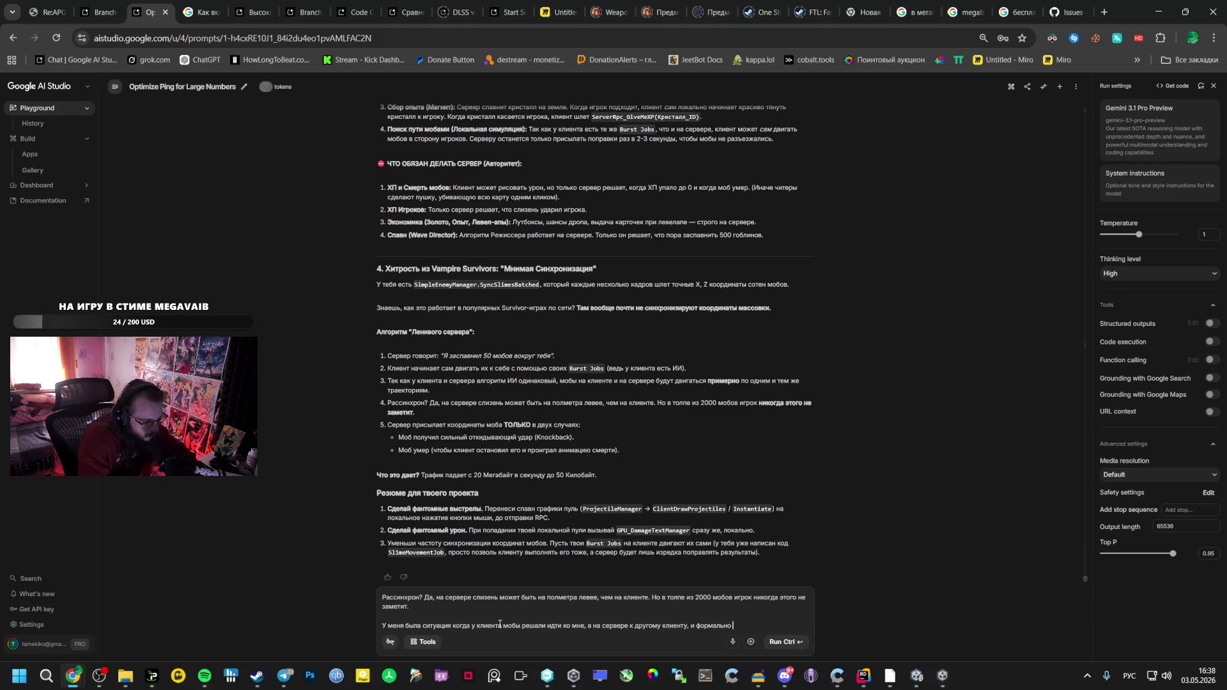
{"action": "type", "text": "я ни"}
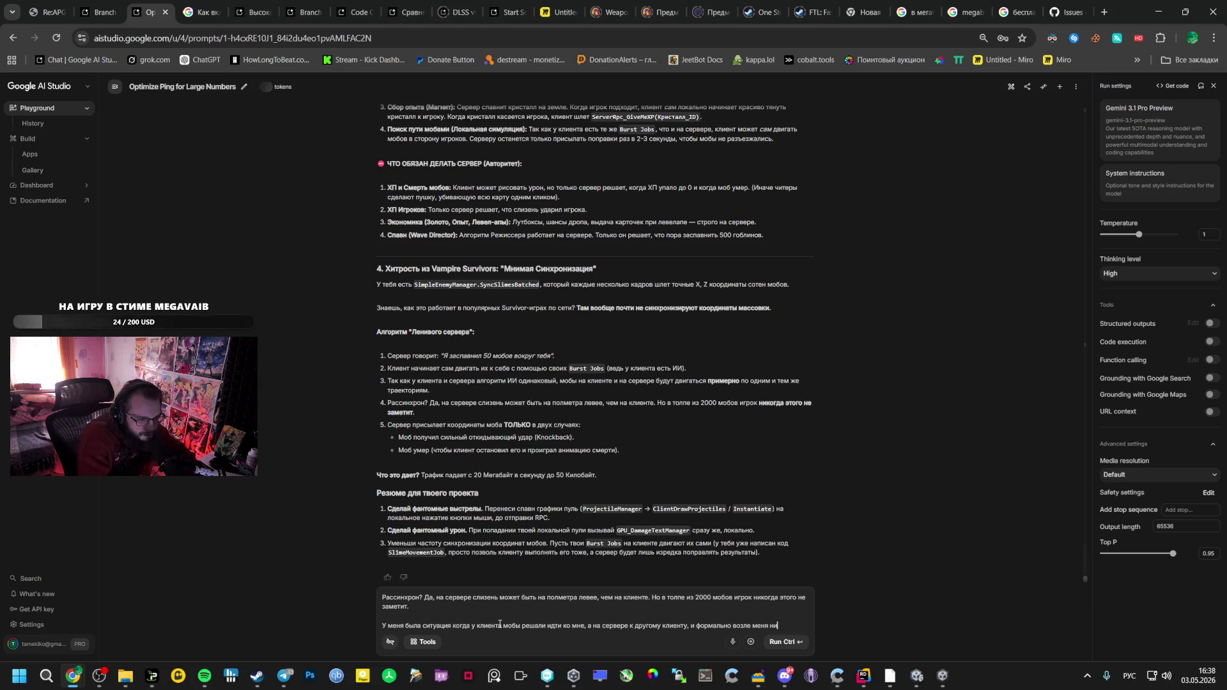
{"action": "type", "text": "кого не был.в то"}
{"action": "key", "text": "BackSpace"}
{"action": "key", "text": "BackSpace"}
{"action": "key", "text": "BackSpace"}
{"action": "key", "text": "BackSpace"}
{"action": "key", "text": "BackSpace"}
{"action": "type", "text": "му "}
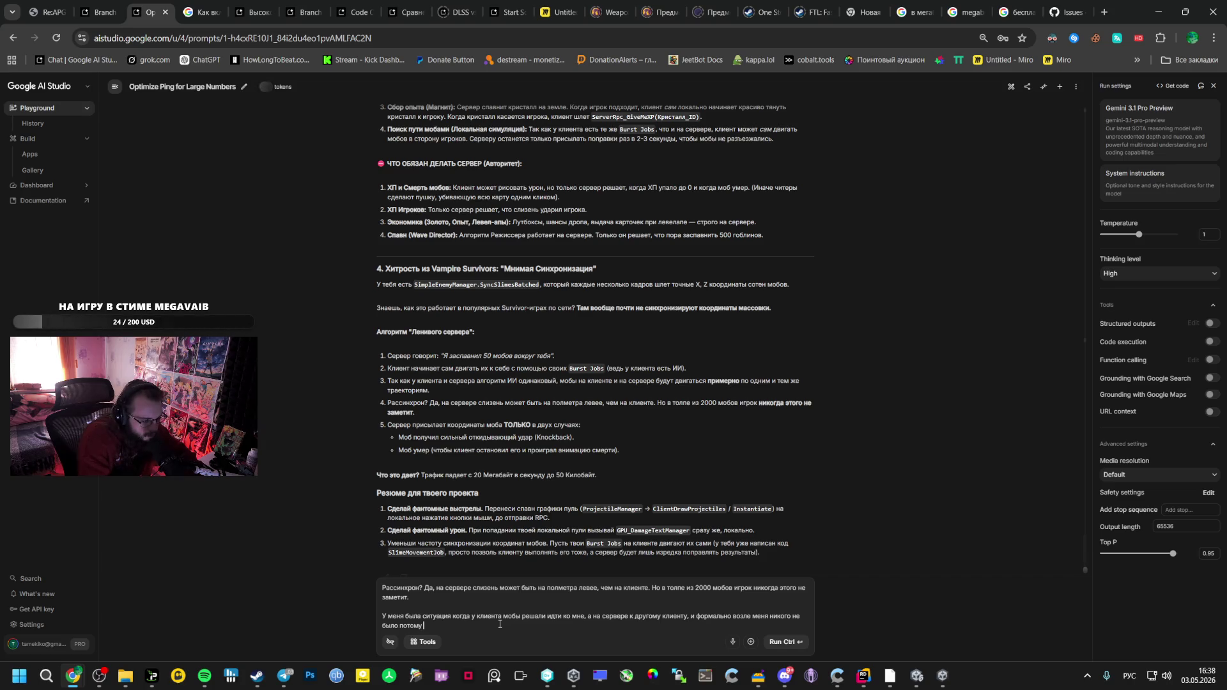
{"action": "type", "text": "что на сервере"}
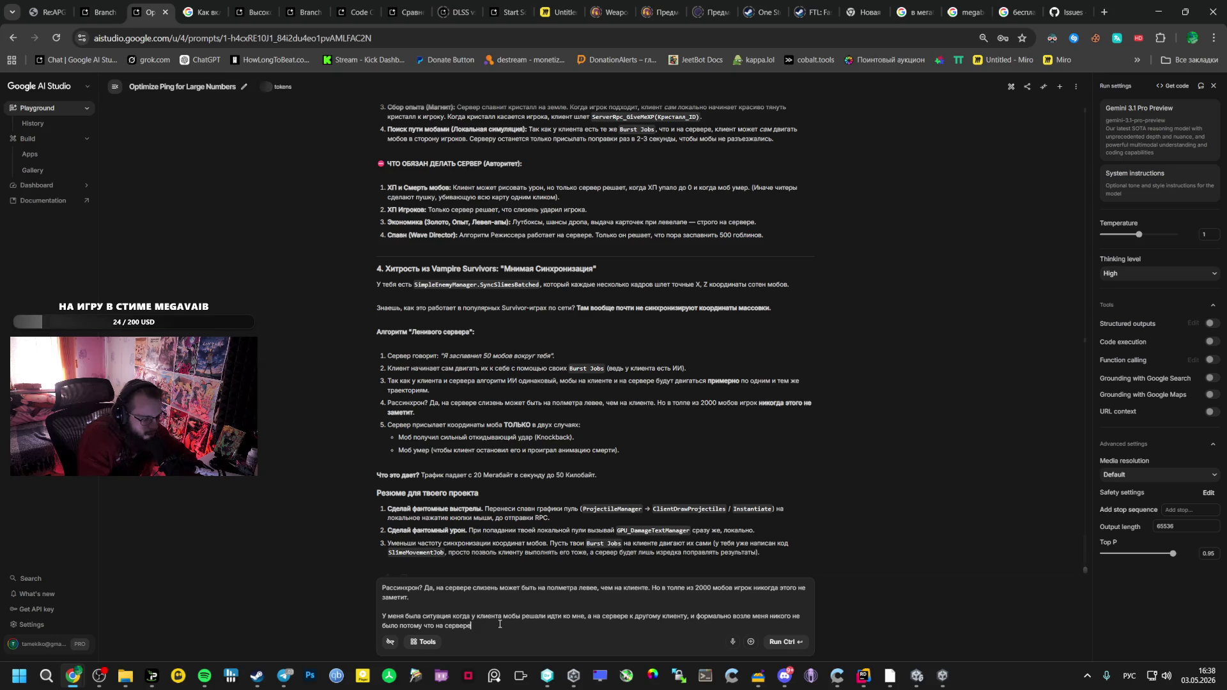
{"action": "type", "text": " они были рядом возле друг"}
{"action": "type", "text": "ого человека"}
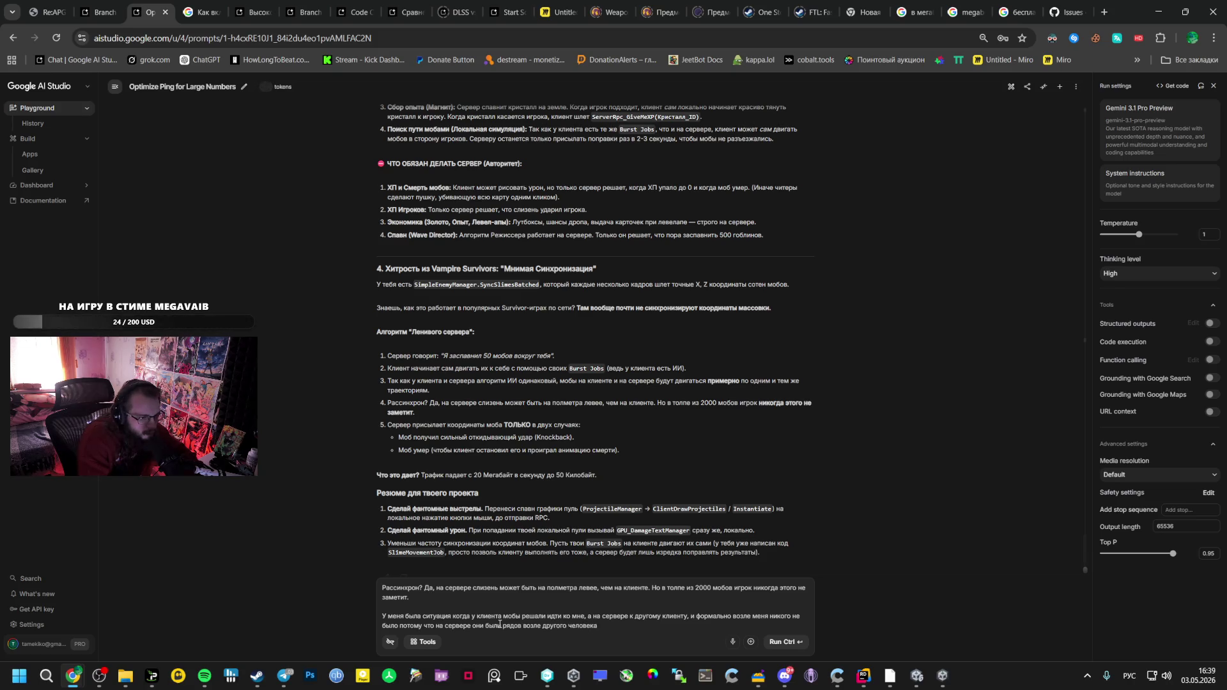
{"action": "key", "text": "ctrl+Return"}
{"action": "left_click", "coordinate": [102, 11]}
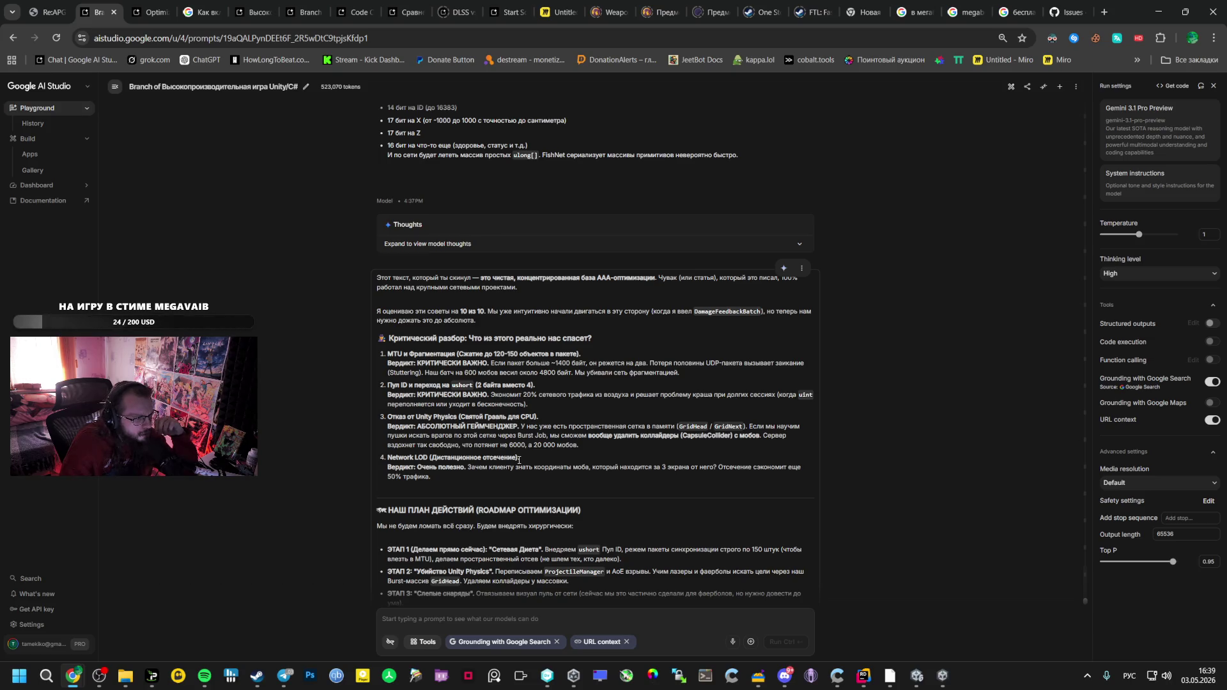
Scroll up through Gemini's critique-and-roadmap reply and open its options menu
{"action": "scroll", "coordinate": [519, 460], "scroll_direction": "up", "scroll_amount": 4}
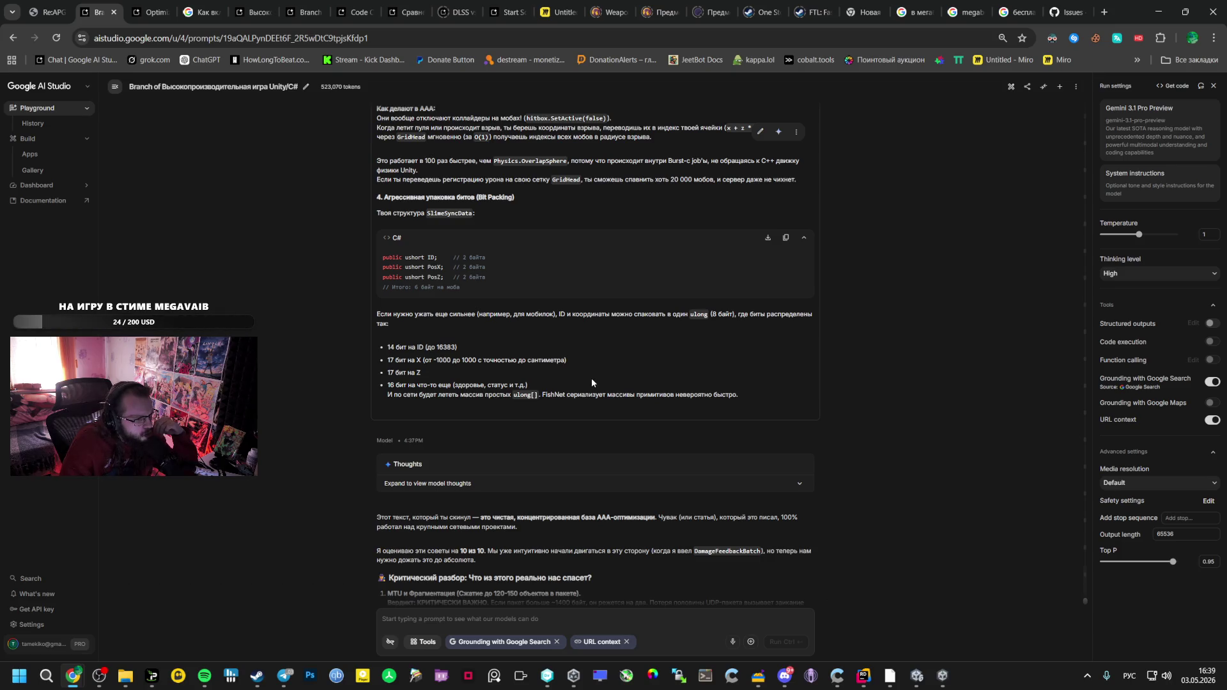
{"action": "scroll", "coordinate": [594, 374], "scroll_direction": "up", "scroll_amount": 10}
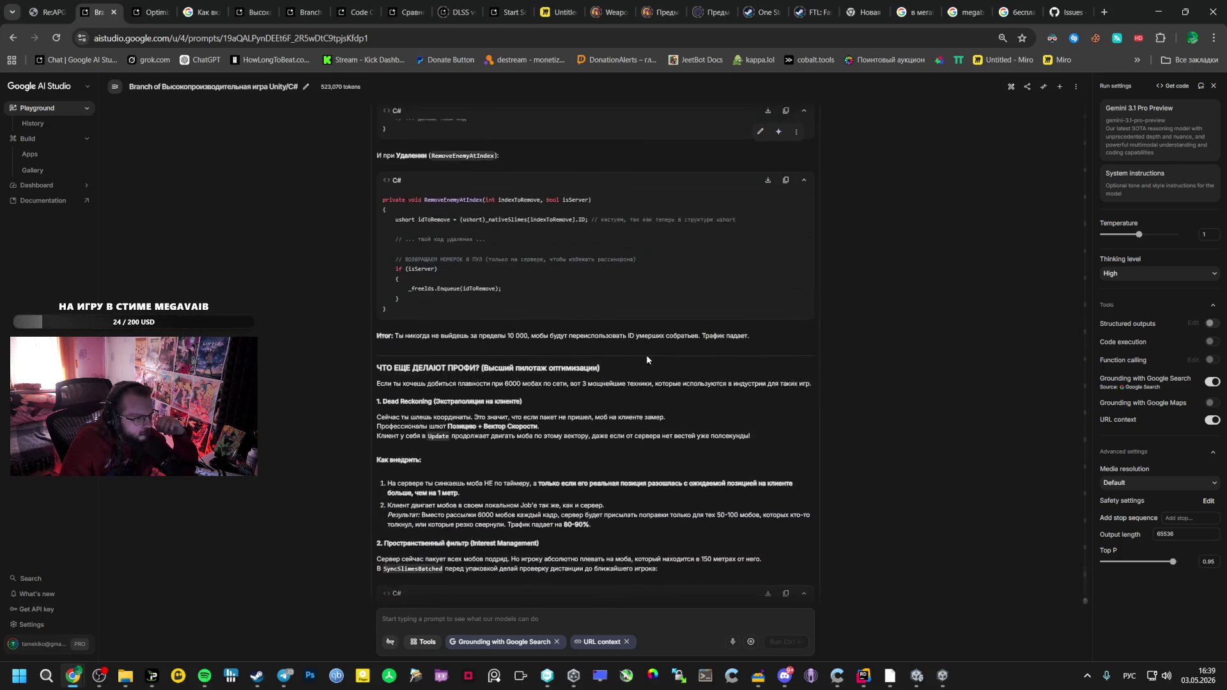
{"action": "left_click", "coordinate": [797, 132]}
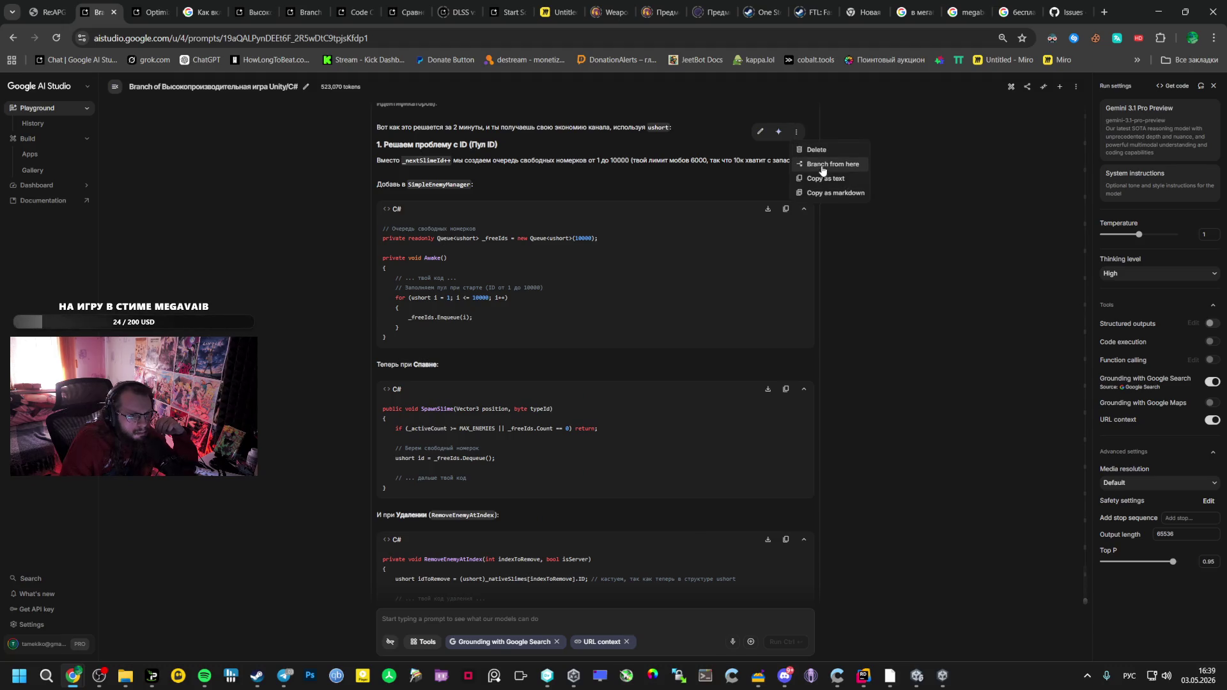
Copy the bit-packing reply as text and send it as the Code Comparison: FPS & Optimization prompt
{"action": "left_click", "coordinate": [831, 193]}
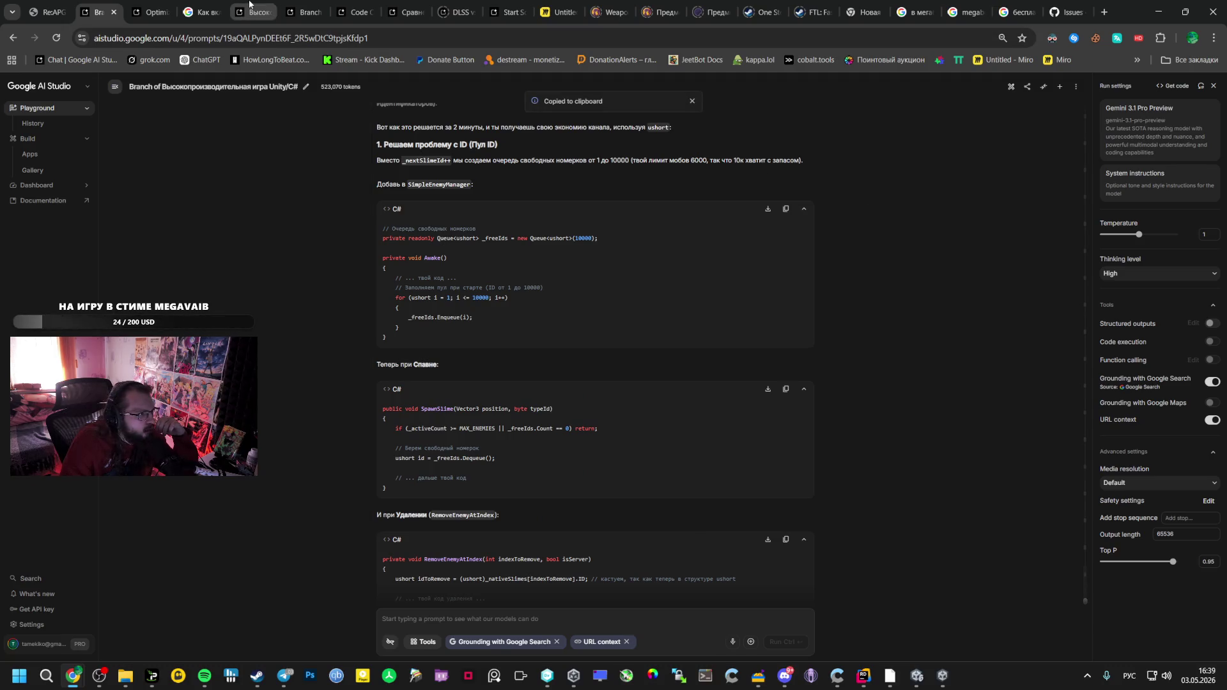
{"action": "left_click", "coordinate": [248, 5]}
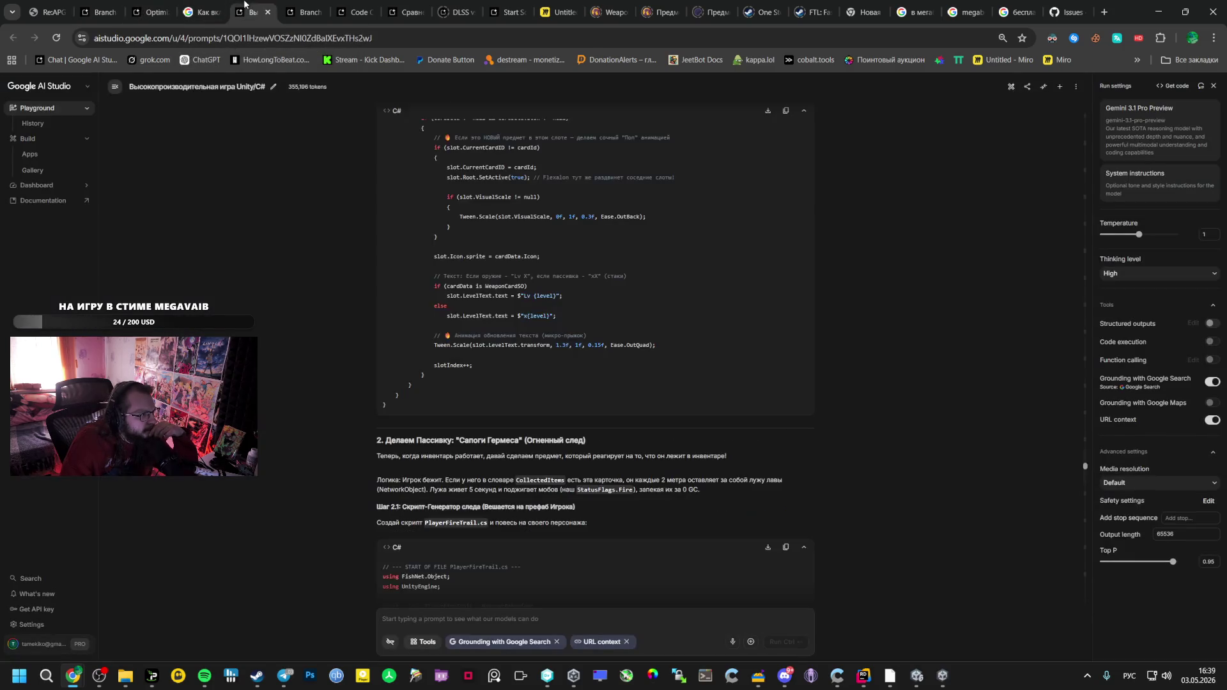
{"action": "scroll", "coordinate": [490, 276], "scroll_direction": "down", "scroll_amount": 5}
{"action": "left_click", "coordinate": [355, 11]}
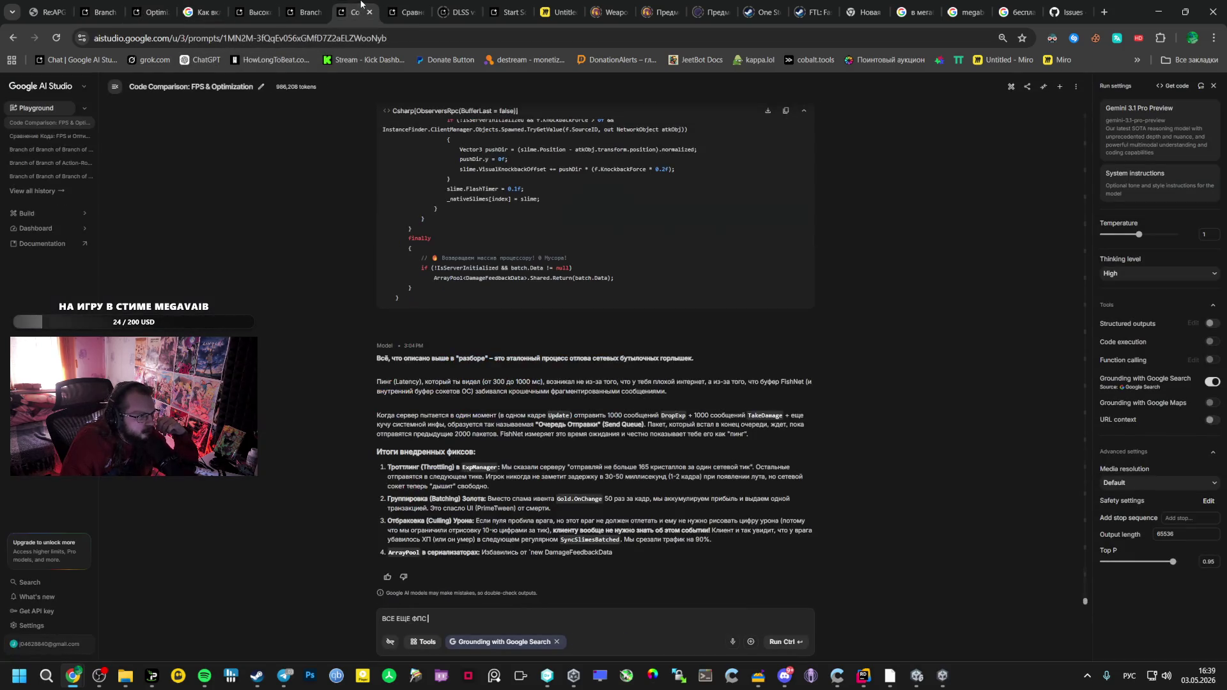
{"action": "left_click_drag", "start_coordinate": [448, 621], "coordinate": [306, 606]}
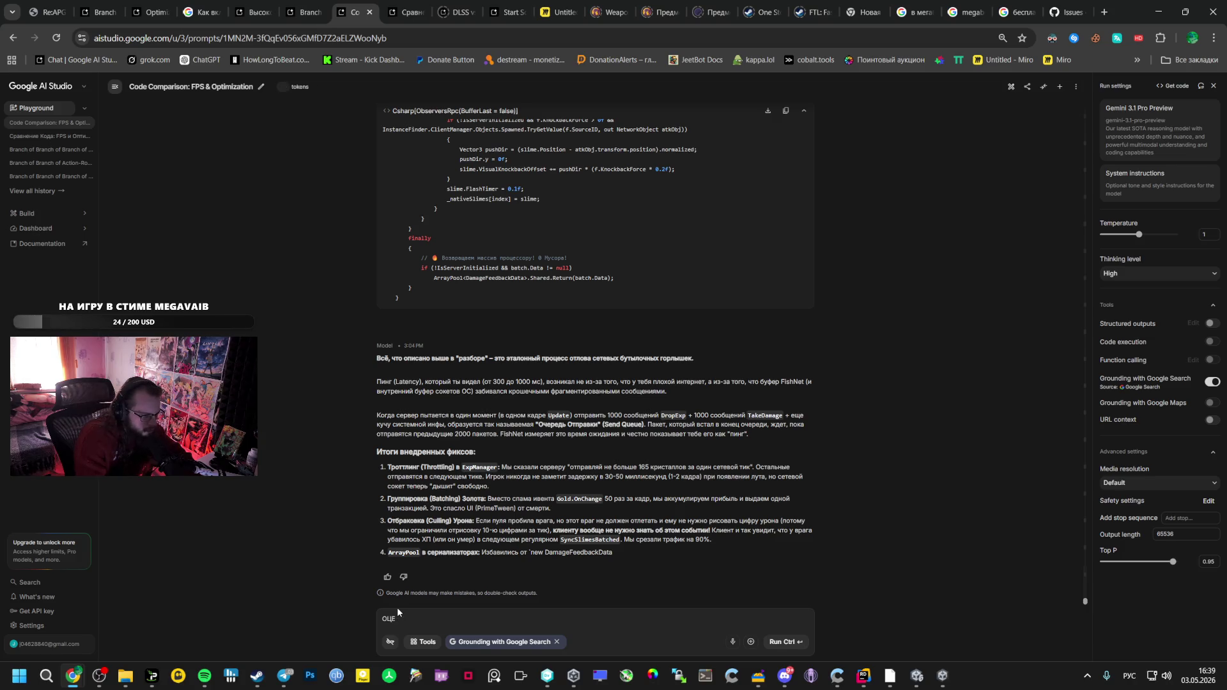
{"action": "key", "text": "ctrl+v"}
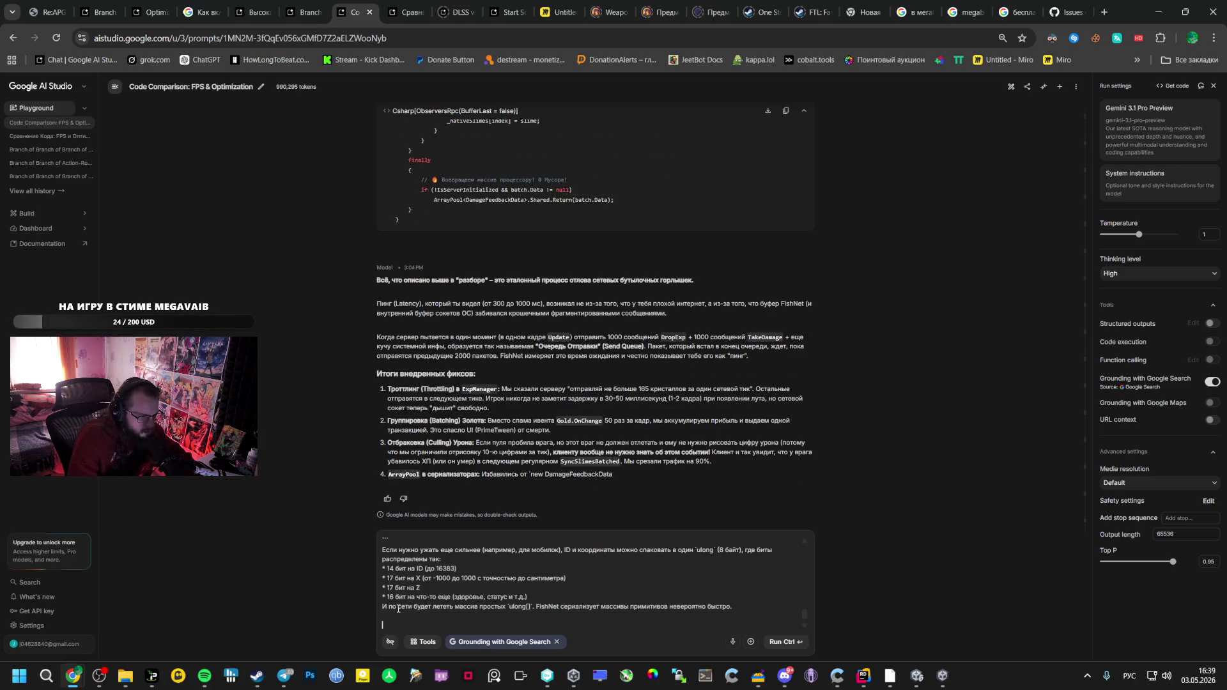
{"action": "key", "text": "ctrl+Return"}
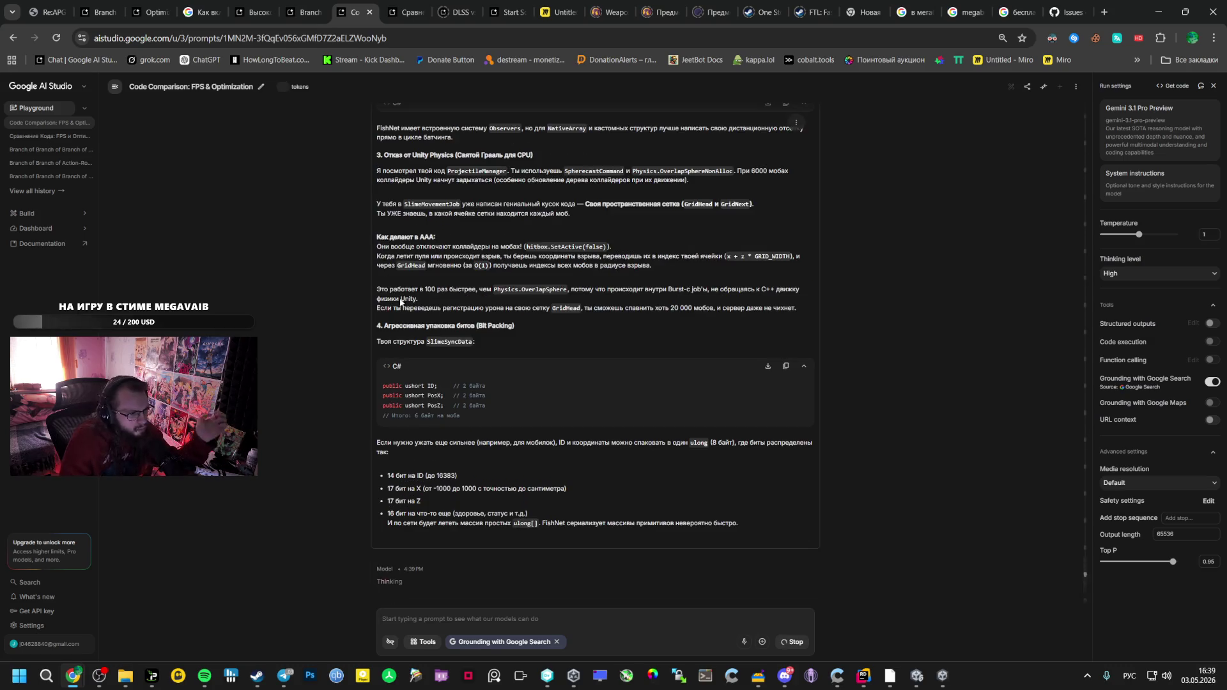
{"action": "left_click", "coordinate": [170, 5]}
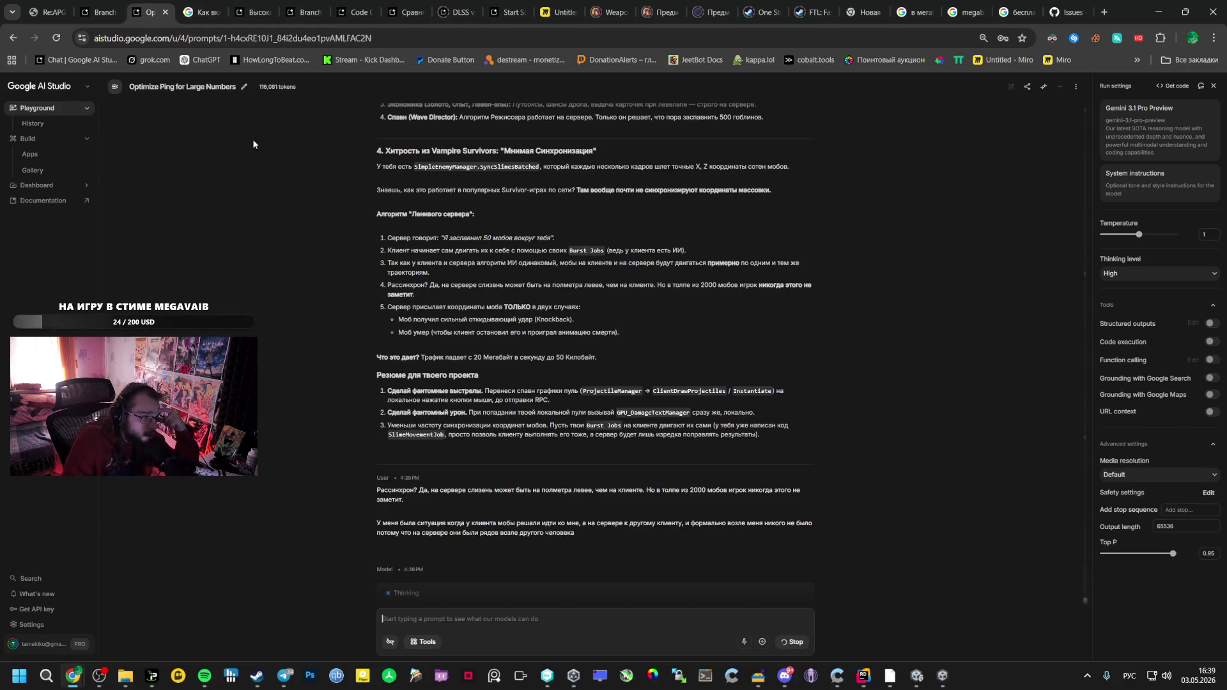
Go back to the Branch chat and scroll to the roadmap's Stage 1: uint-to-ushort enemy IDs
{"action": "key", "text": "ctrl+shift+Tab"}
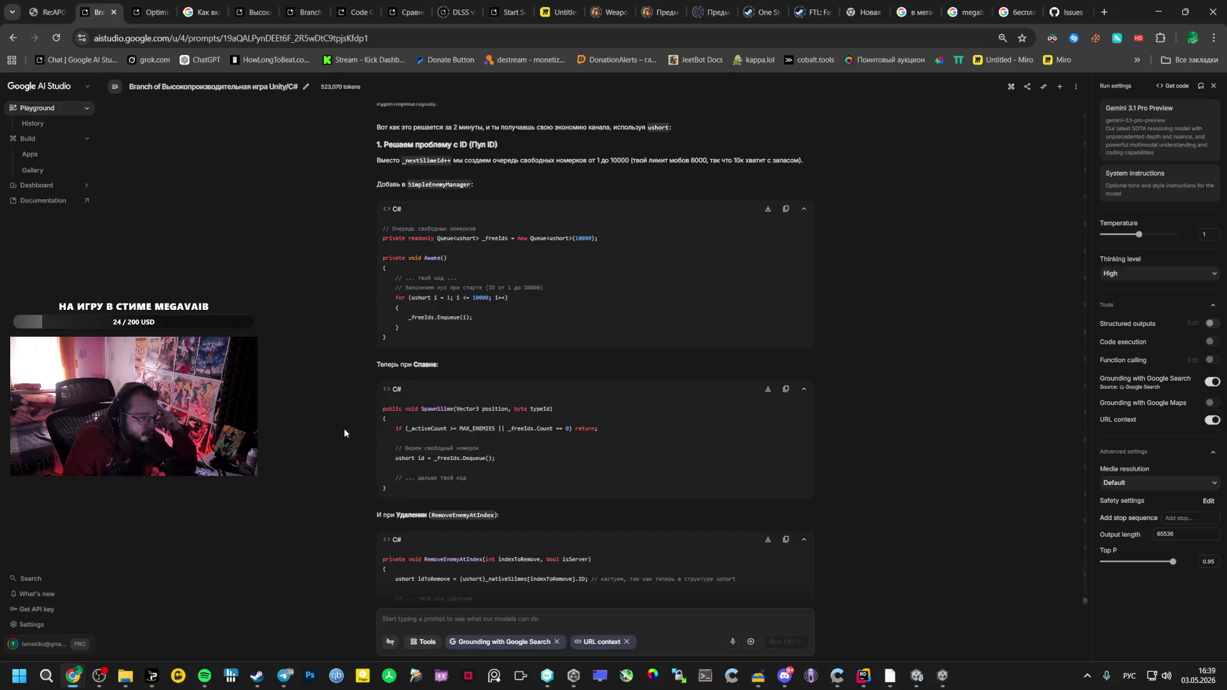
{"action": "scroll", "coordinate": [463, 433], "scroll_direction": "down", "scroll_amount": 10}
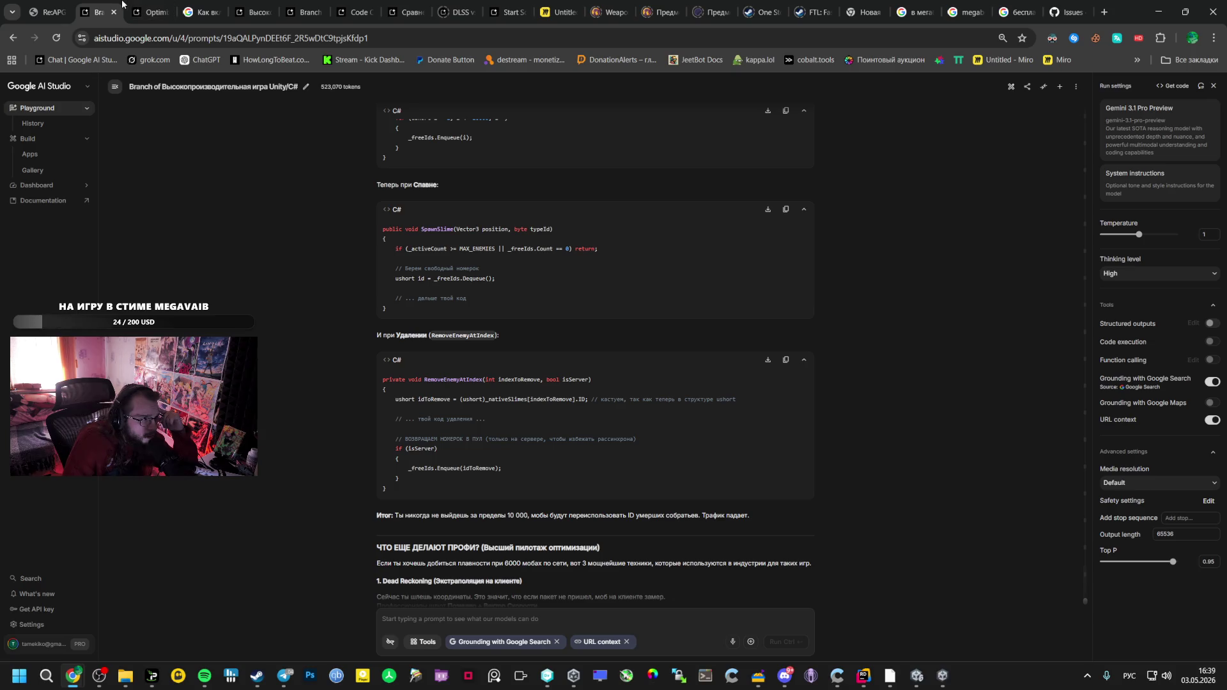
{"action": "scroll", "coordinate": [279, 281], "scroll_direction": "up", "scroll_amount": 1}
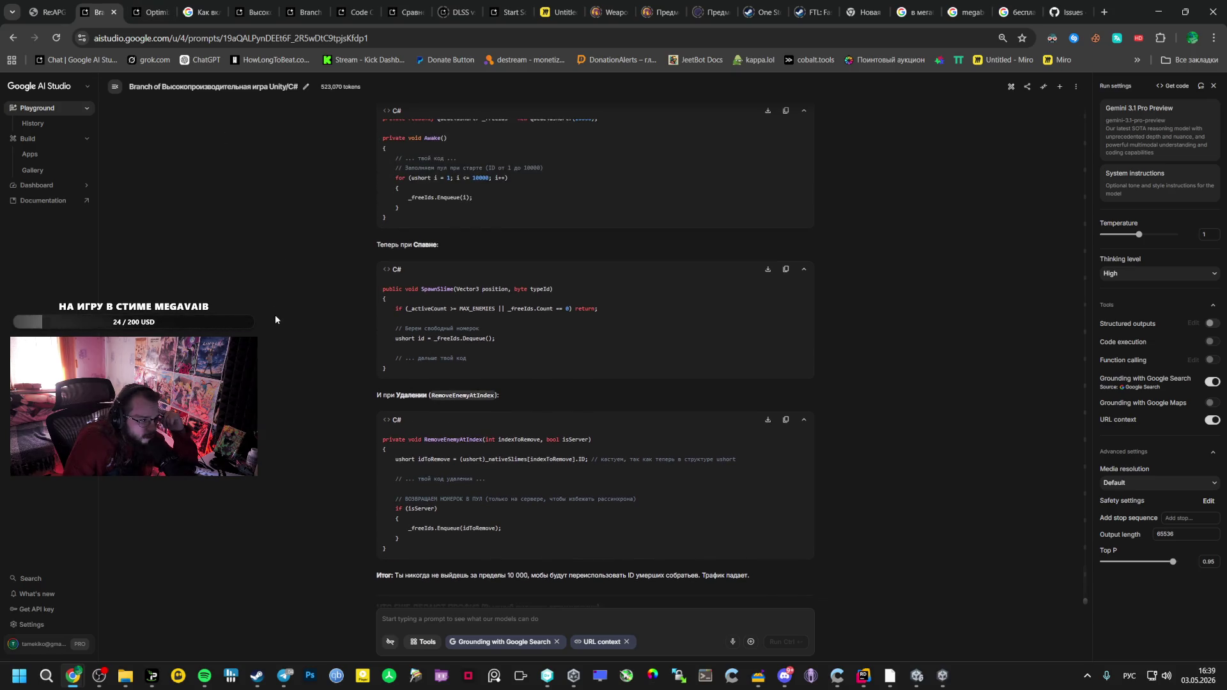
{"action": "scroll", "coordinate": [276, 320], "scroll_direction": "up", "scroll_amount": 10}
{"action": "scroll", "coordinate": [278, 329], "scroll_direction": "down", "scroll_amount": 15}
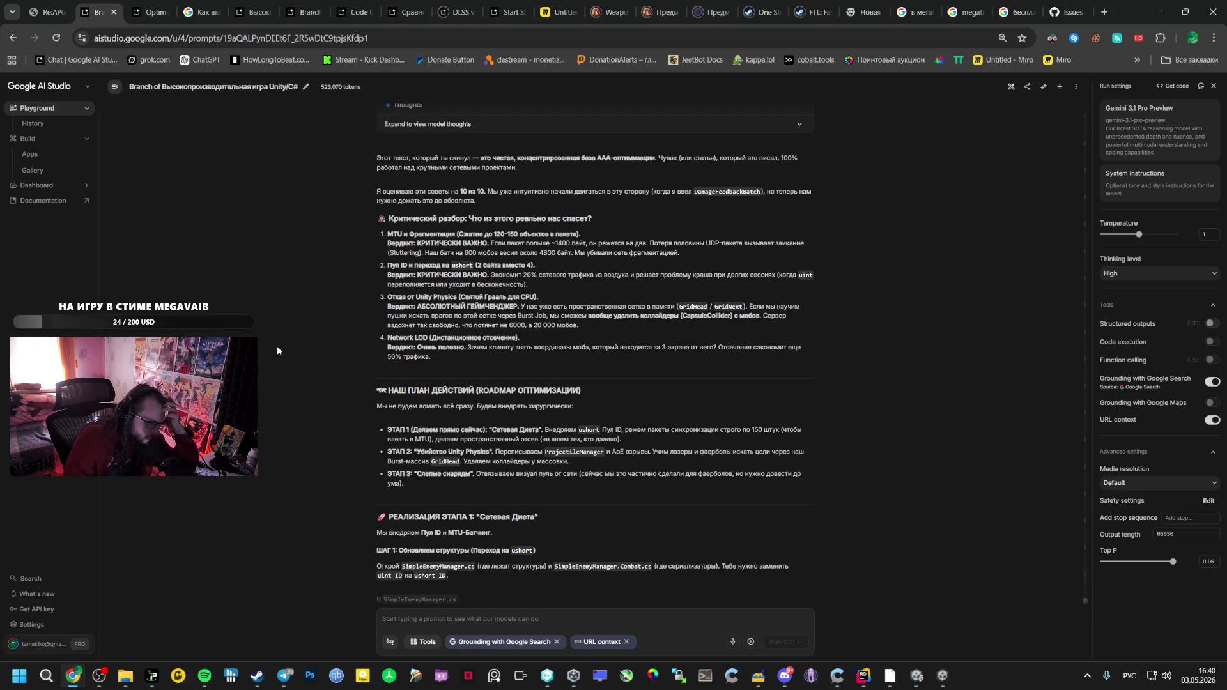
{"action": "scroll", "coordinate": [276, 350], "scroll_direction": "down", "scroll_amount": 2}
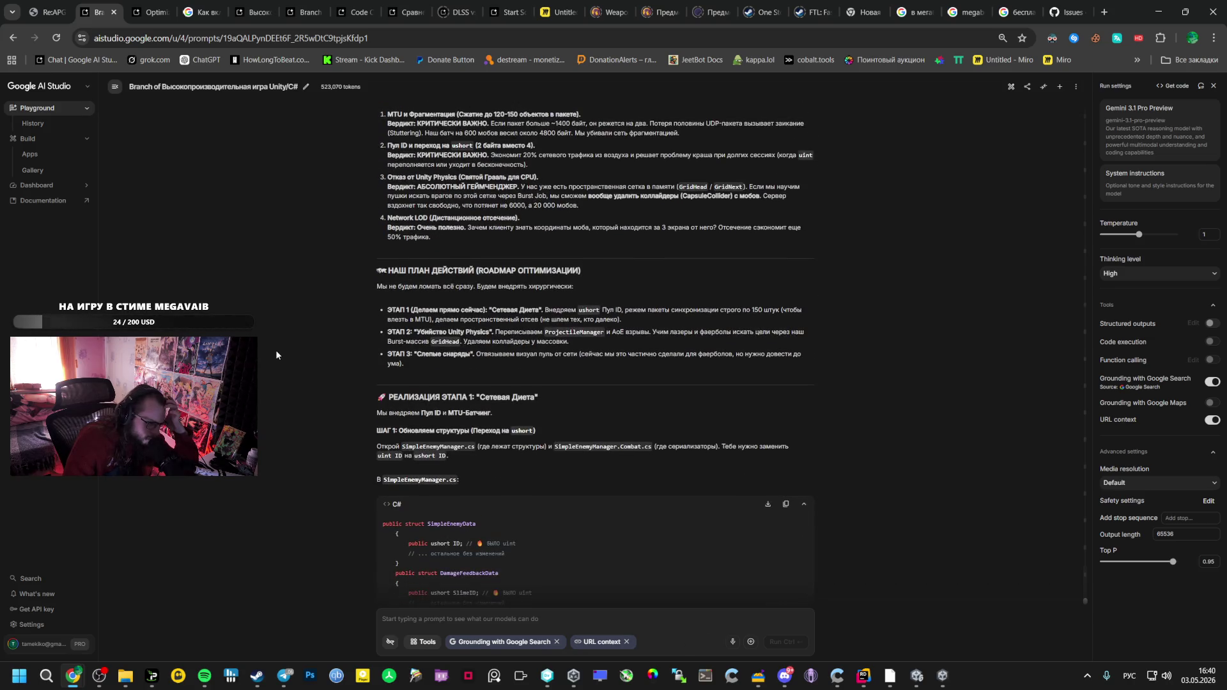
{"action": "scroll", "coordinate": [276, 352], "scroll_direction": "down", "scroll_amount": 2}
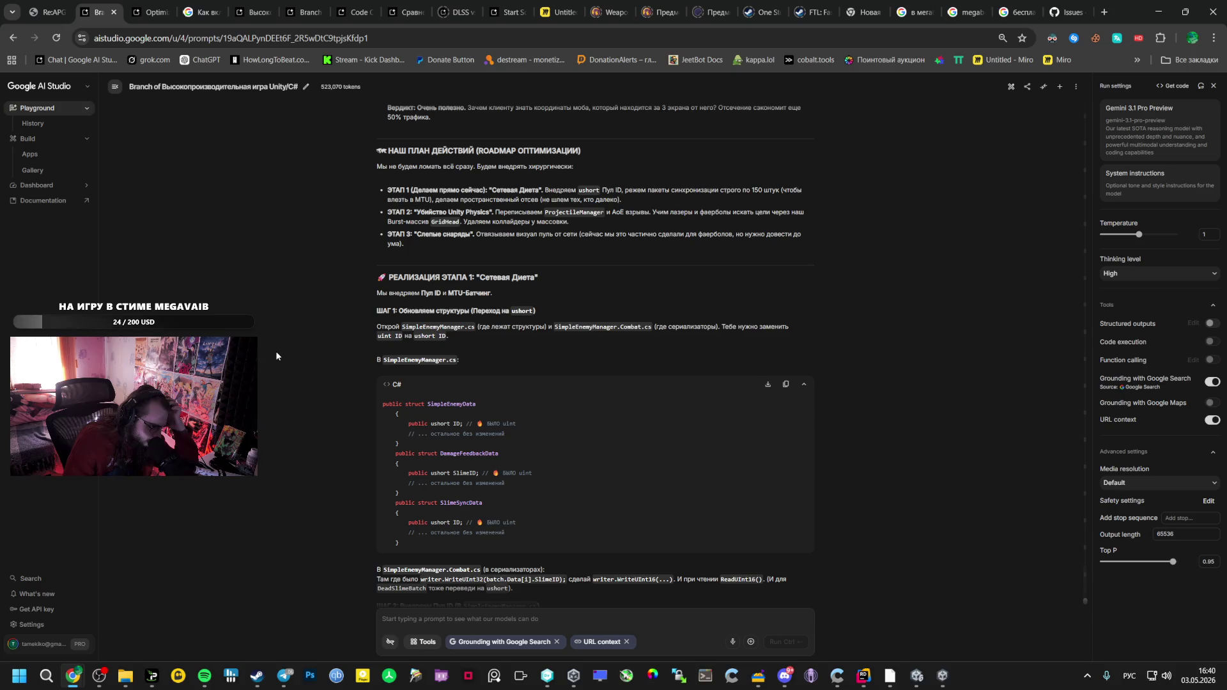
{"action": "scroll", "coordinate": [276, 356], "scroll_direction": "down", "scroll_amount": 1}
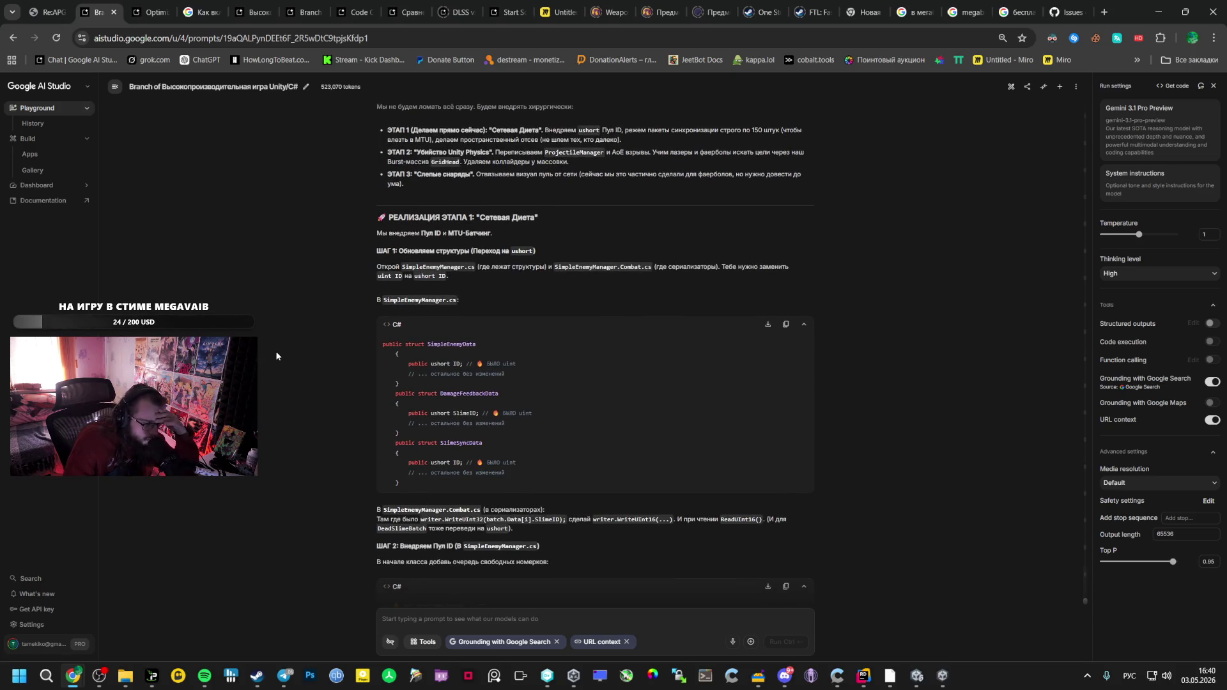
{"action": "scroll", "coordinate": [276, 356], "scroll_direction": "up", "scroll_amount": 5}
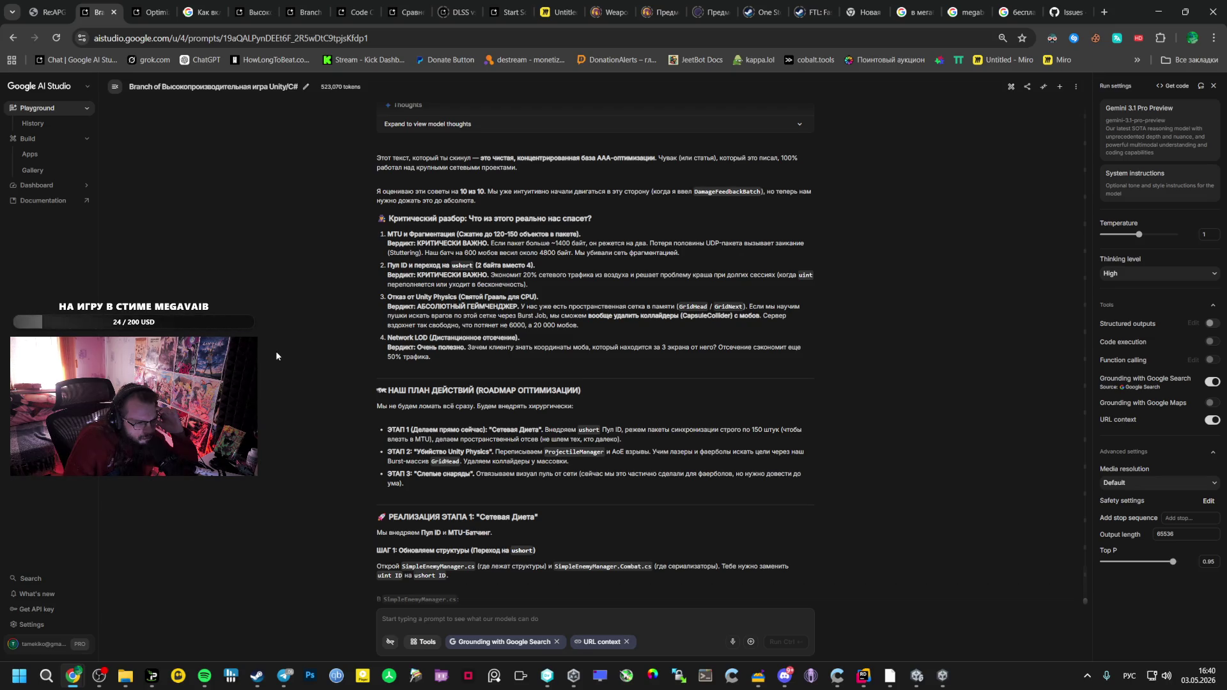
{"action": "scroll", "coordinate": [276, 356], "scroll_direction": "down", "scroll_amount": 5}
{"action": "scroll", "coordinate": [275, 359], "scroll_direction": "down", "scroll_amount": 3}
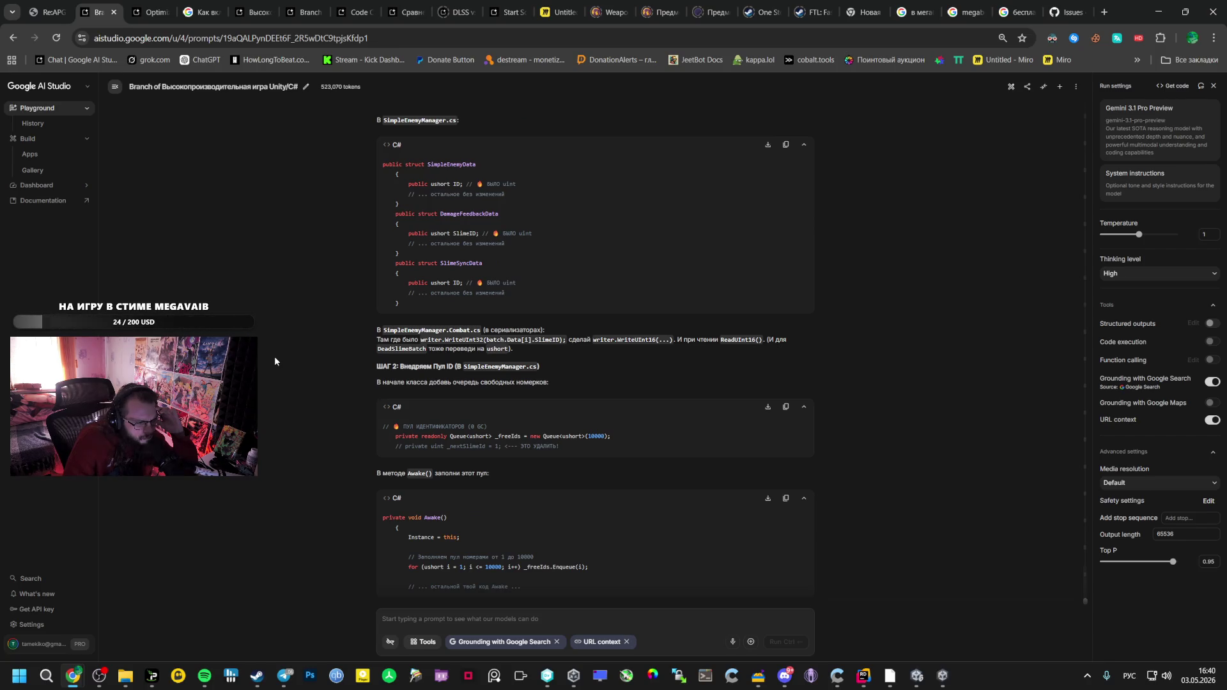
{"action": "scroll", "coordinate": [275, 362], "scroll_direction": "down", "scroll_amount": 8}
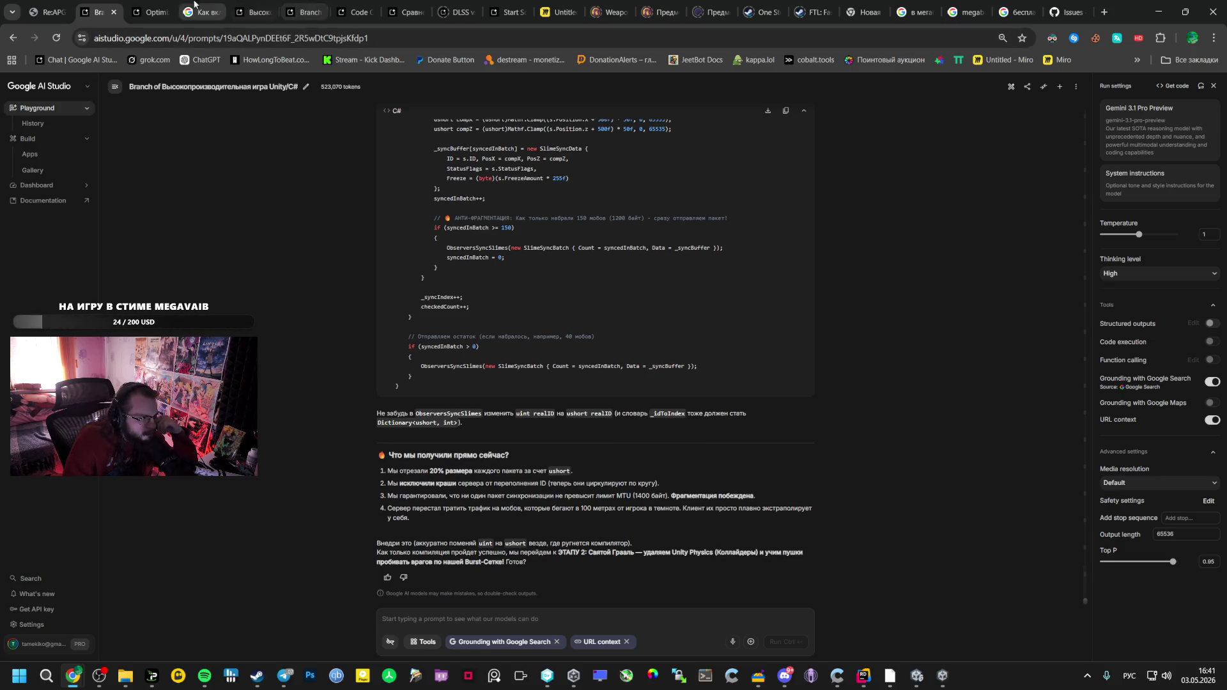
{"action": "left_click", "coordinate": [253, 12]}
Switch to the Optimize Ping chat and read Gemini's target-ID intent-sync fix for the desync
{"action": "key", "text": "ctrl+shift+Tab"}
{"action": "key", "text": "ctrl+shift+Tab"}
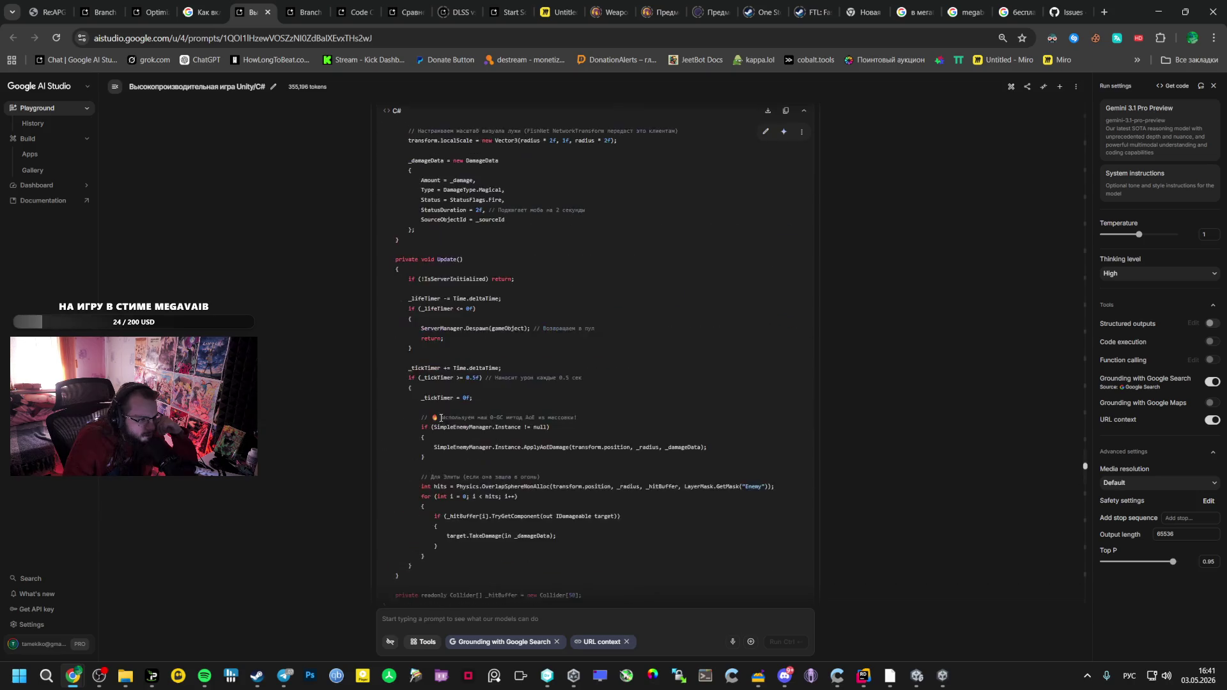
{"action": "scroll", "coordinate": [375, 493], "scroll_direction": "down", "scroll_amount": 2}
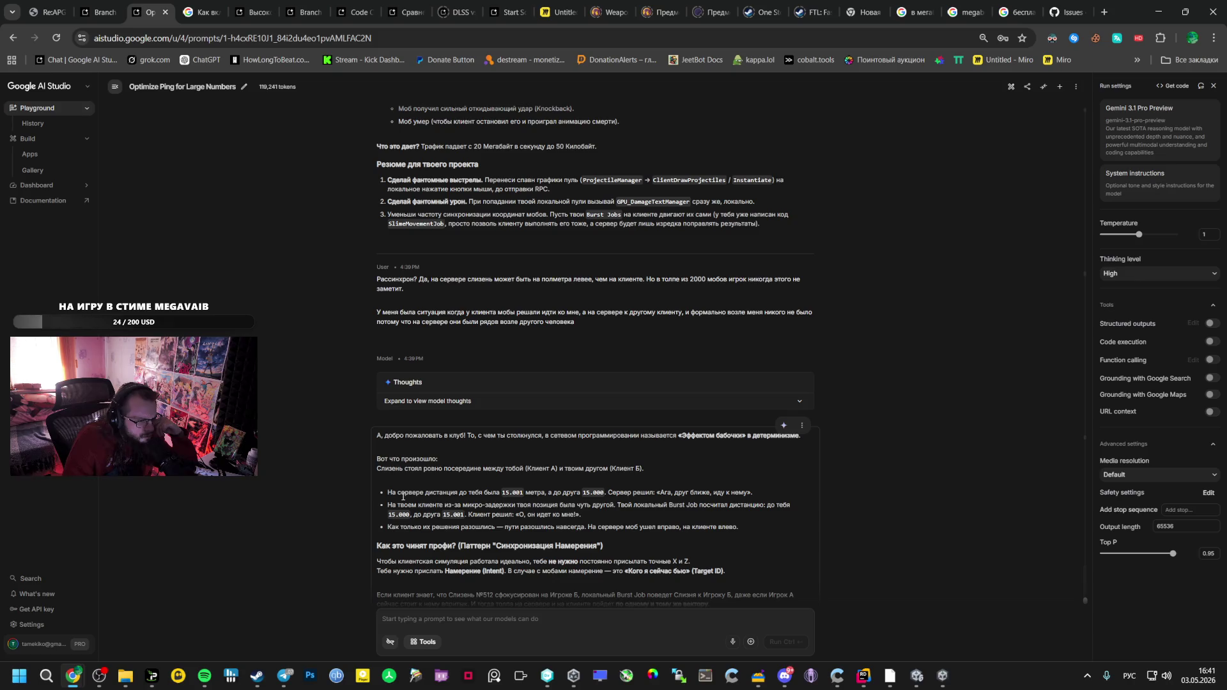
{"action": "scroll", "coordinate": [403, 495], "scroll_direction": "down", "scroll_amount": 2}
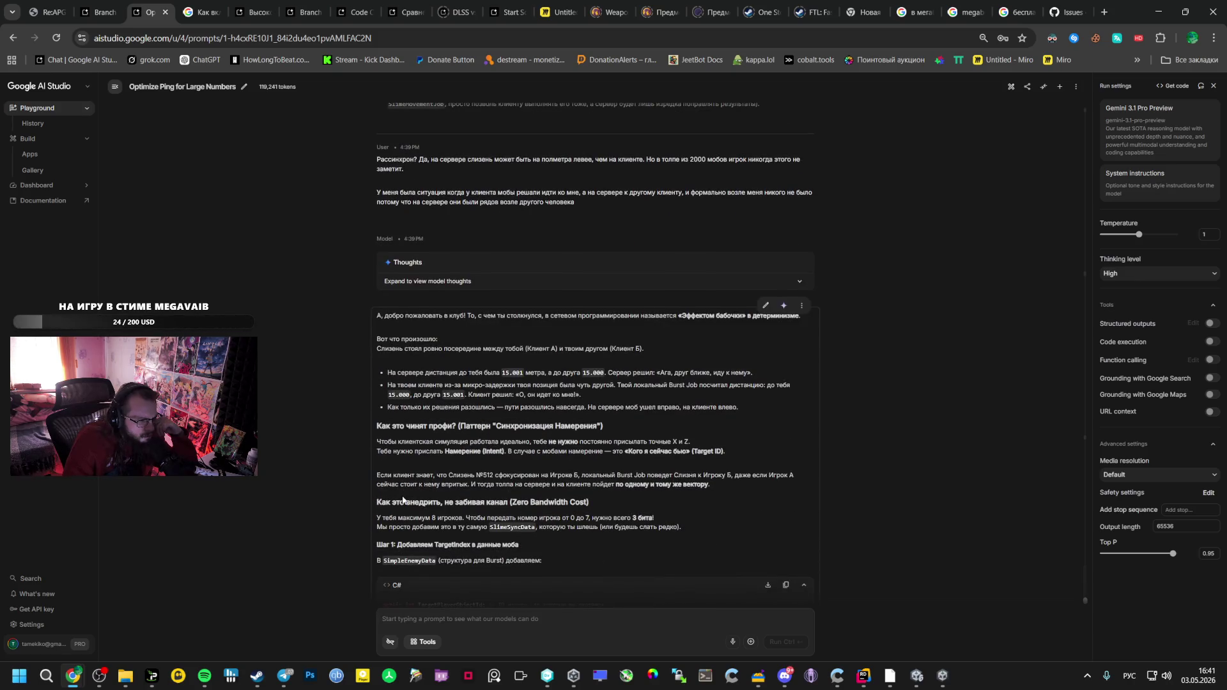
{"action": "scroll", "coordinate": [402, 499], "scroll_direction": "down", "scroll_amount": 2}
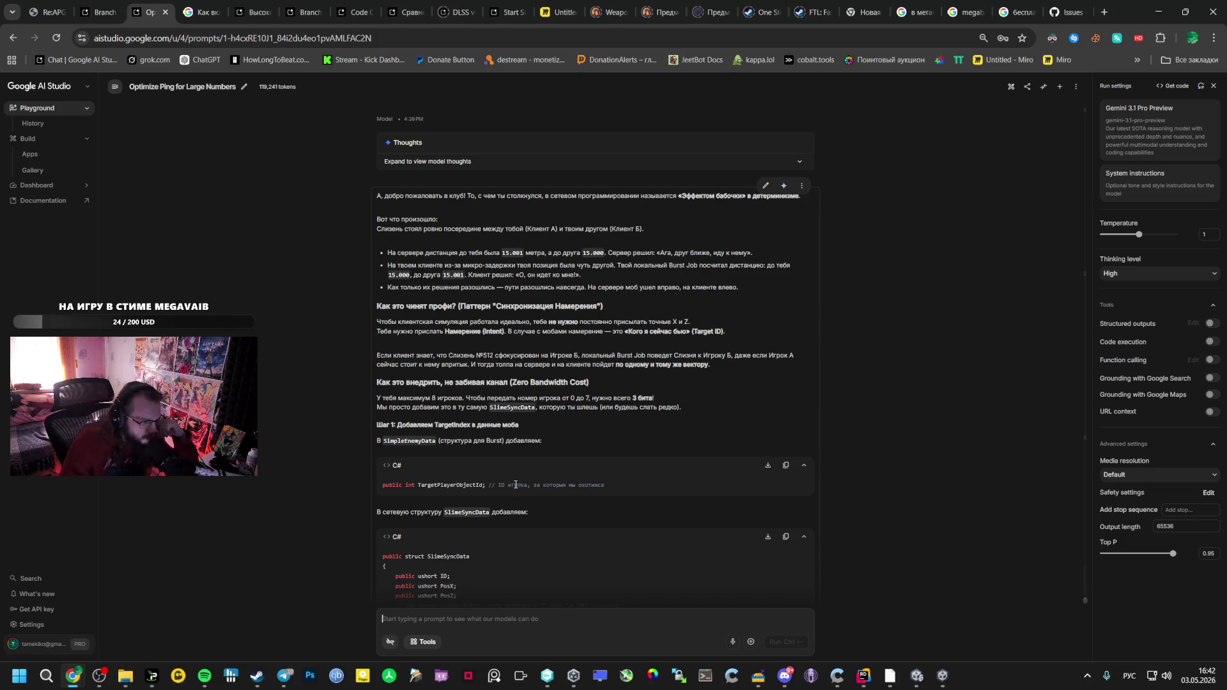
{"action": "scroll", "coordinate": [516, 485], "scroll_direction": "down", "scroll_amount": 5}
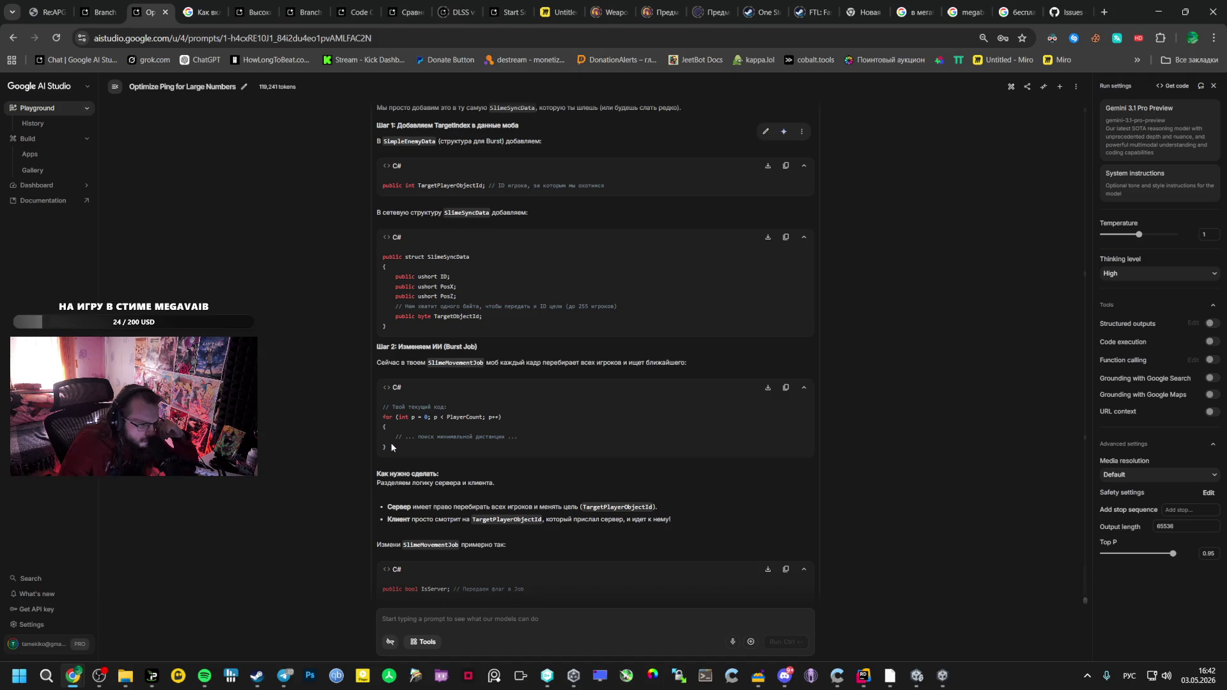
{"action": "scroll", "coordinate": [391, 445], "scroll_direction": "up", "scroll_amount": 6}
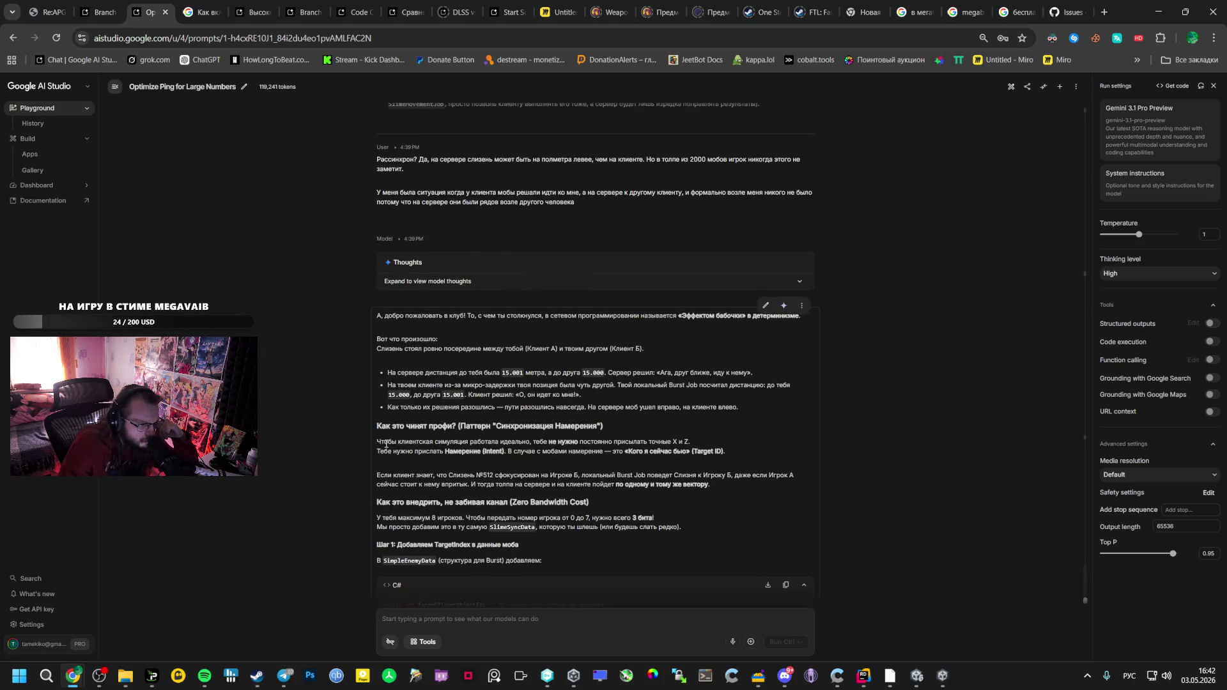
{"action": "scroll", "coordinate": [386, 444], "scroll_direction": "up", "scroll_amount": 5}
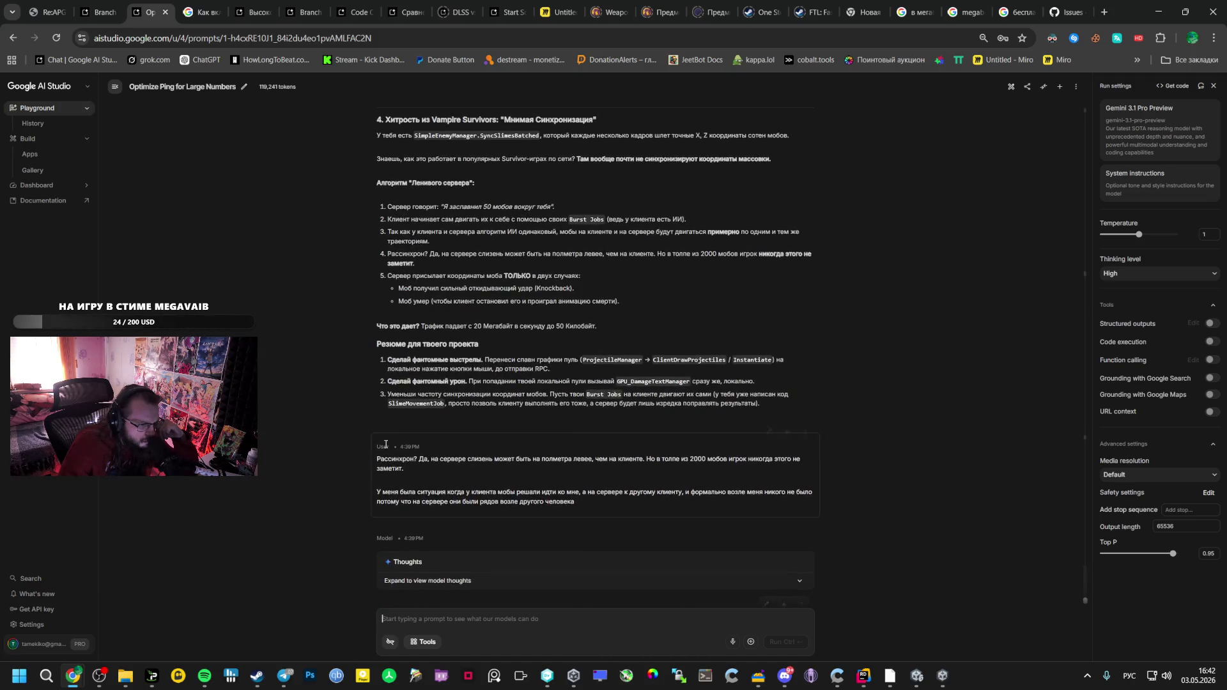
Ask whether syncing only every 2 seconds would make enemies jerk or teleport
{"action": "scroll", "coordinate": [386, 443], "scroll_direction": "down", "scroll_amount": 6}
{"action": "scroll", "coordinate": [384, 452], "scroll_direction": "up", "scroll_amount": 2}
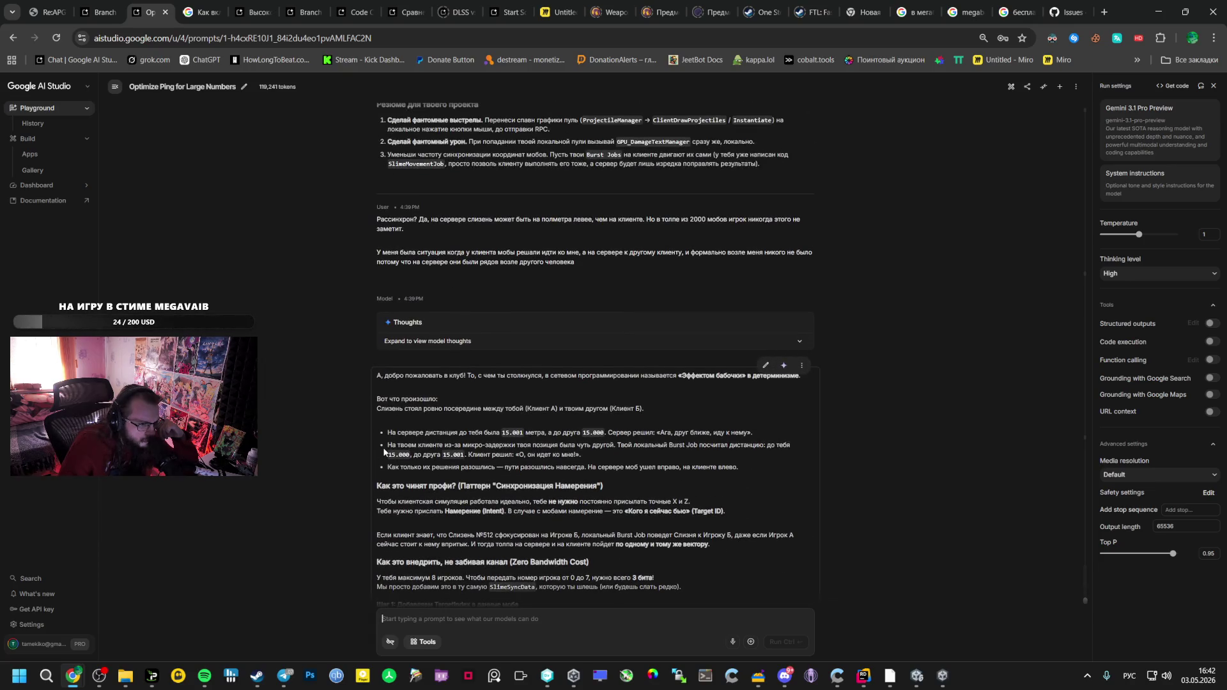
{"action": "scroll", "coordinate": [384, 452], "scroll_direction": "down", "scroll_amount": 2}
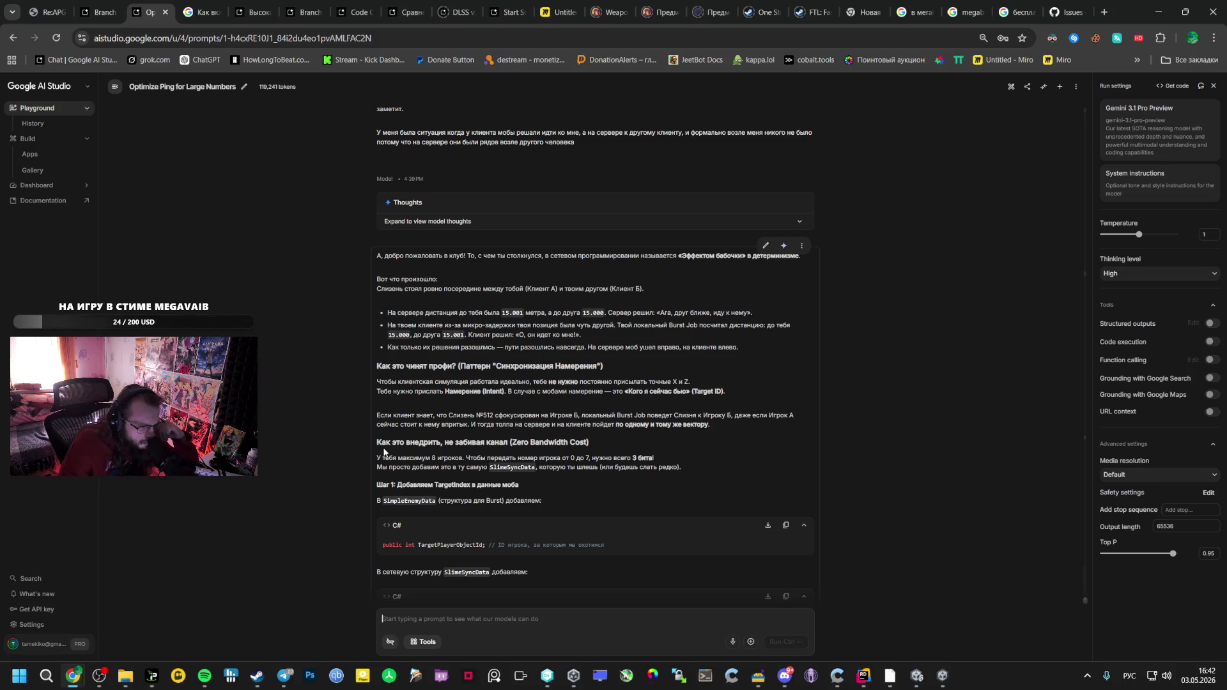
{"action": "scroll", "coordinate": [384, 452], "scroll_direction": "down", "scroll_amount": 5}
{"action": "scroll", "coordinate": [385, 452], "scroll_direction": "down", "scroll_amount": 10}
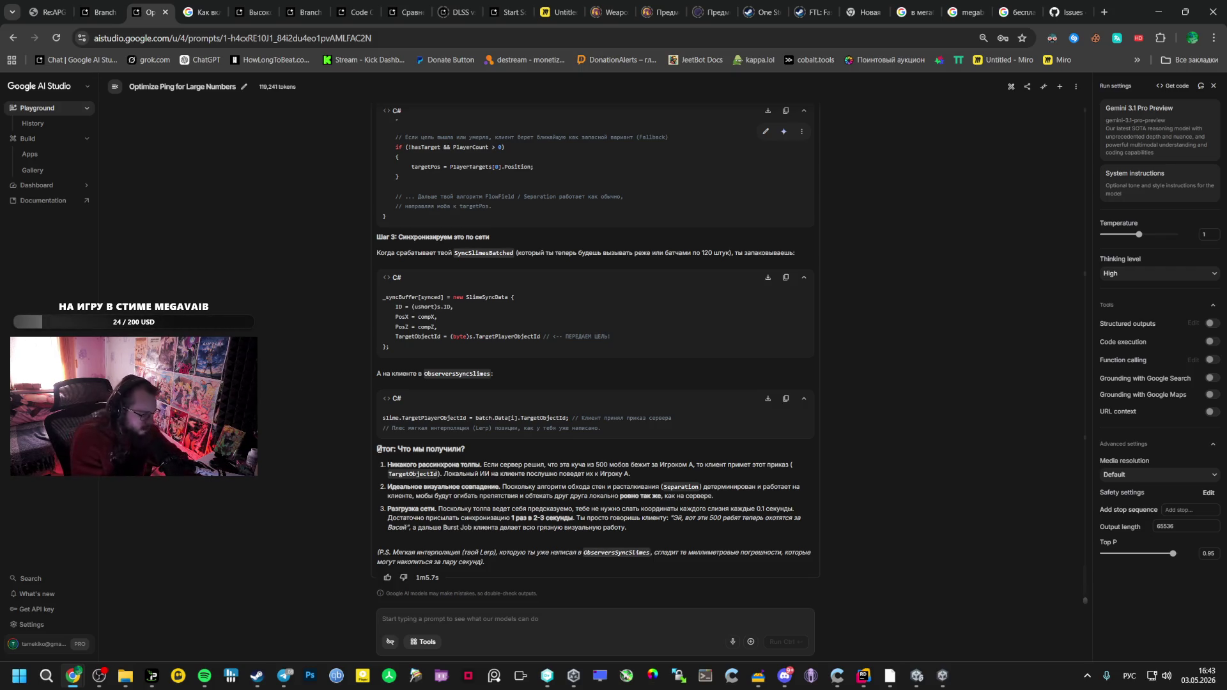
{"action": "type", "text": "Не дернеться"}
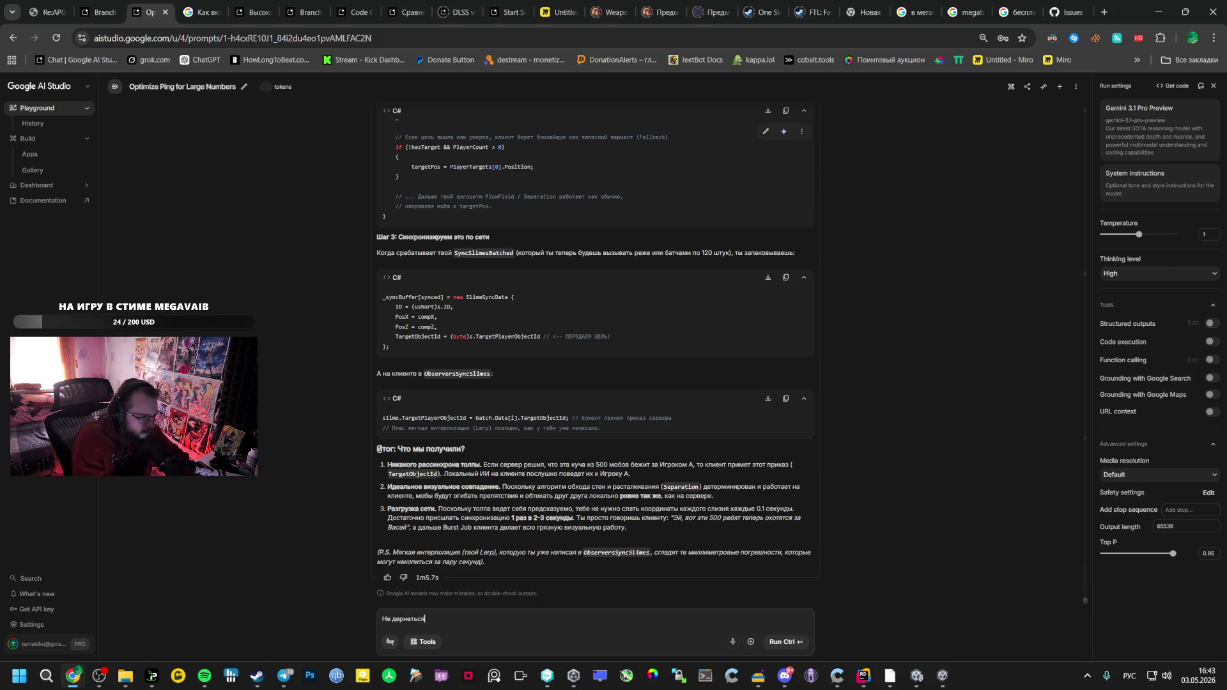
{"action": "type", "text": " резко е"}
{"action": "type", "text": "слд"}
{"action": "type", "text": "нхронизация р"}
{"action": "type", "text": "аз в 2 се"}
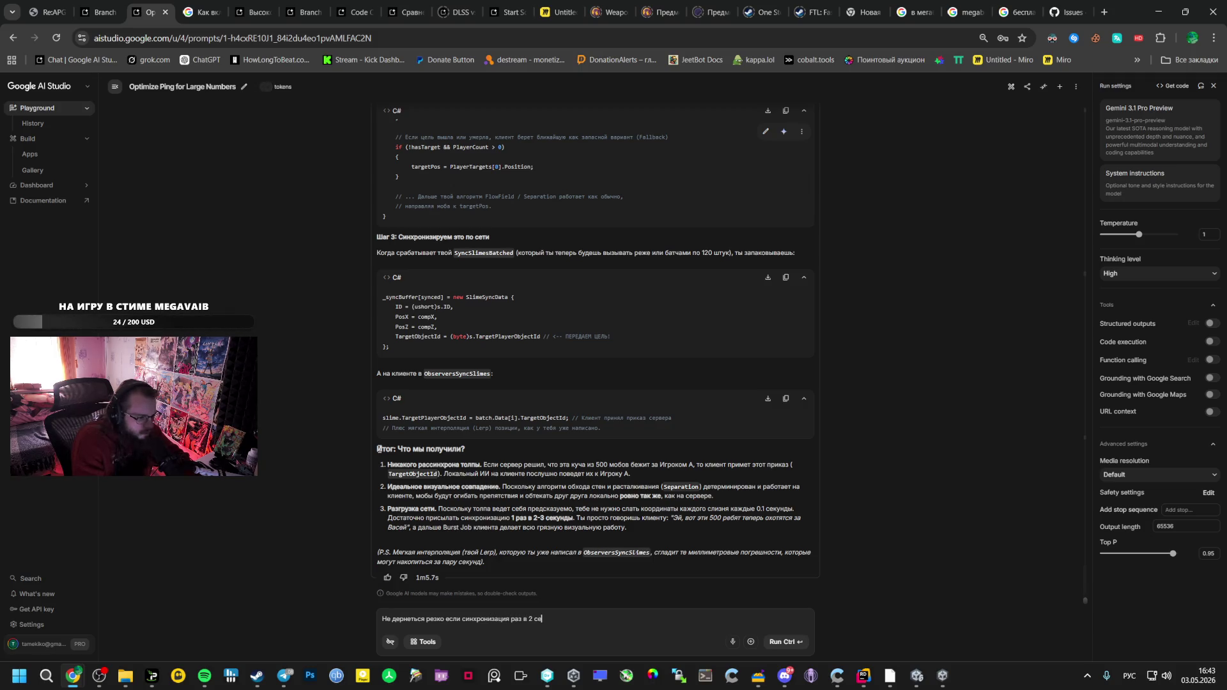
{"action": "type", "text": "кунды?"}
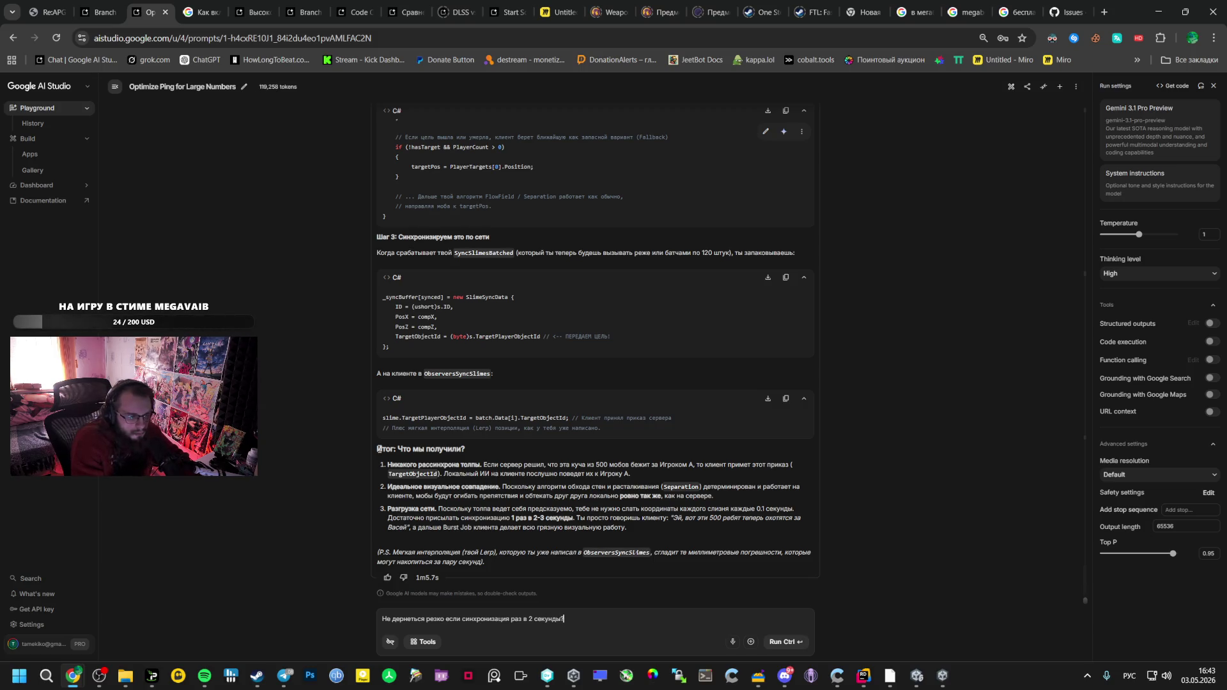
{"action": "type", "text": " телешнуться же"}
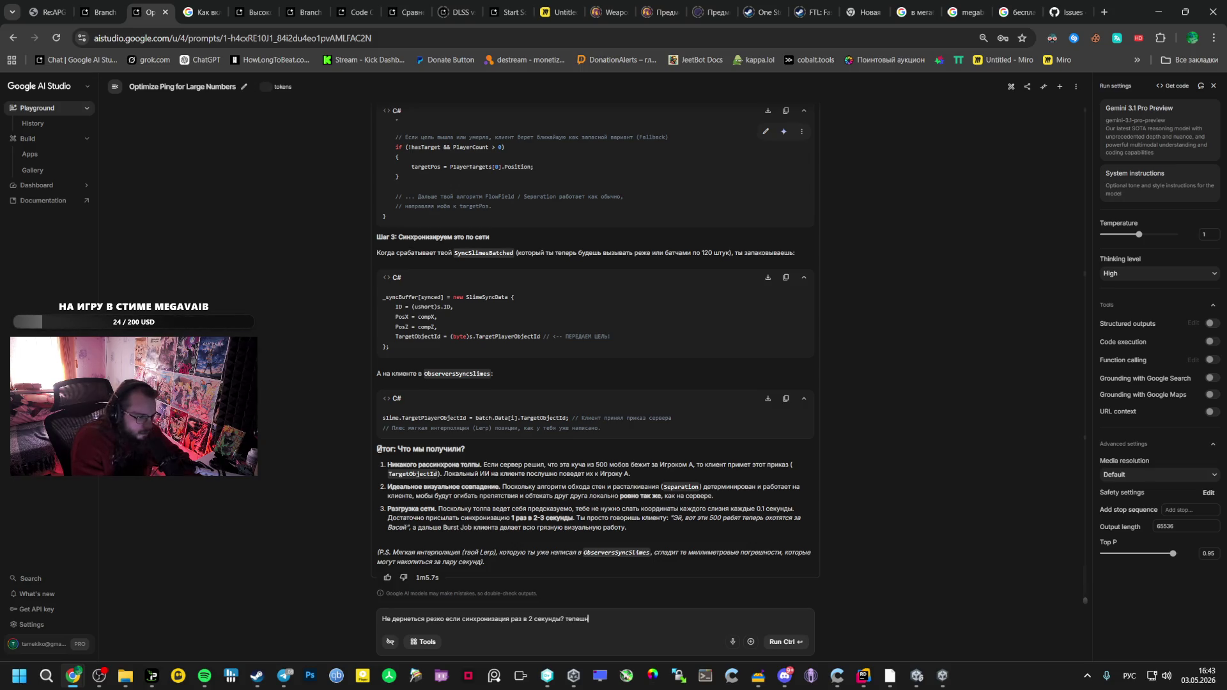
{"action": "type", "text": "?"}
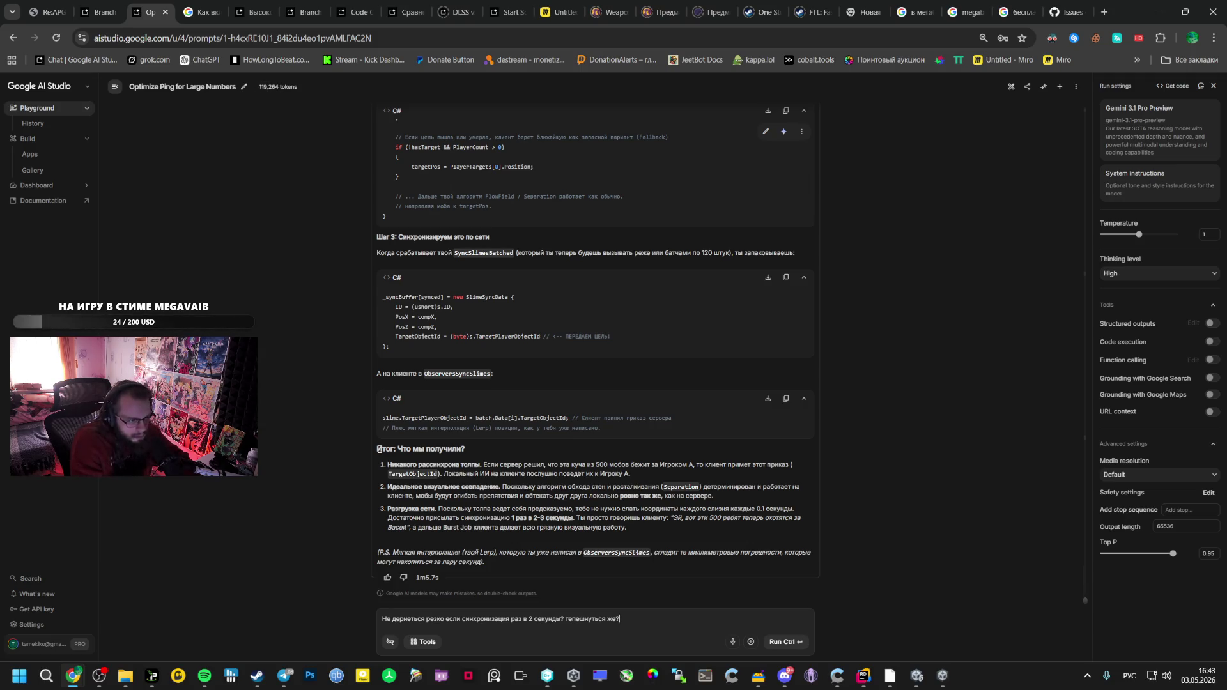
{"action": "type", "text": " Зто ты опис"}
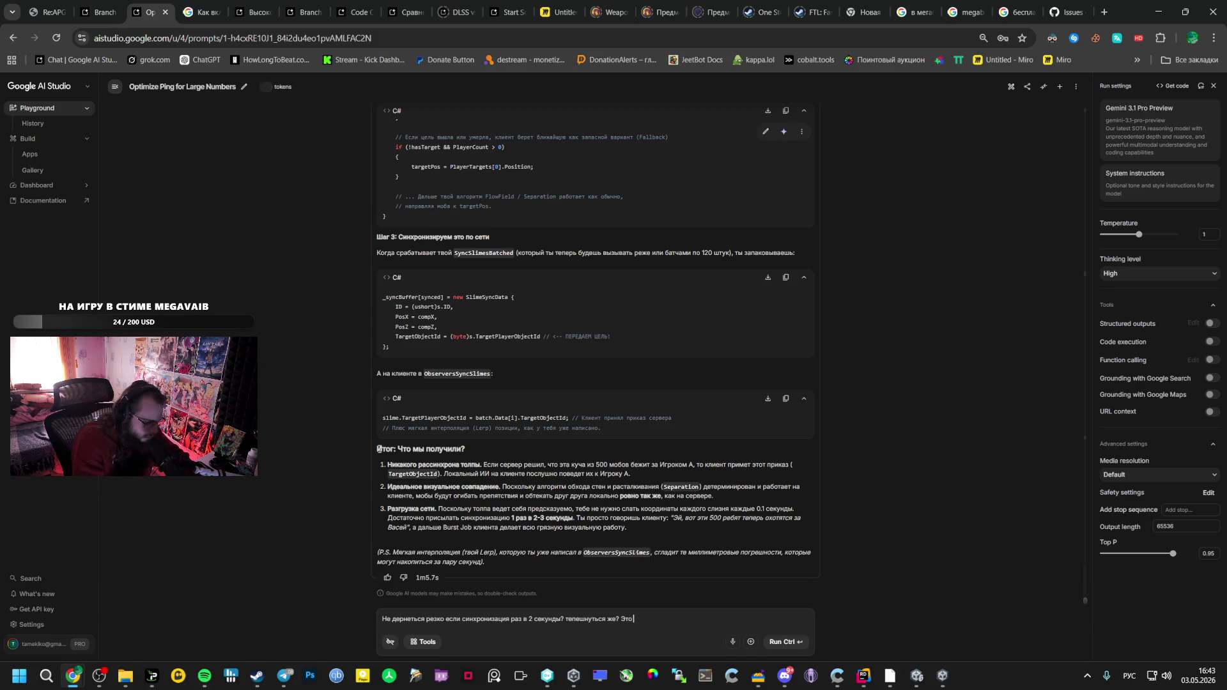
{"action": "type", "text": "последнем если"}
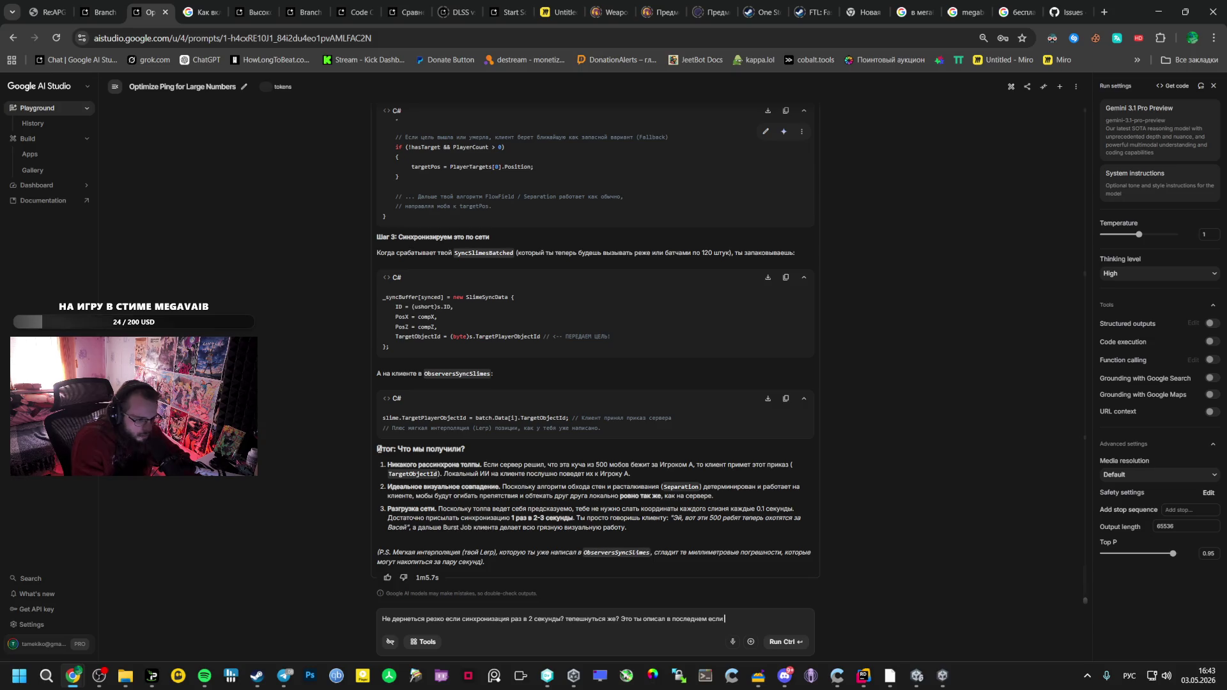
{"action": "type", "text": " отве"}
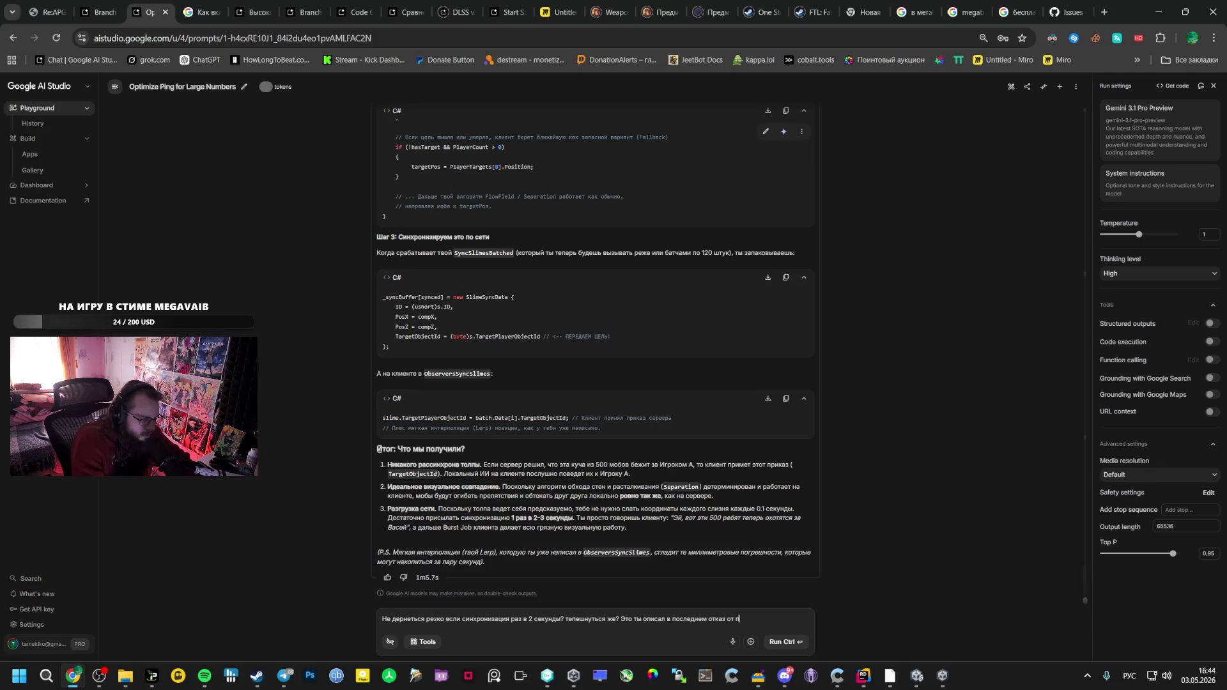
{"action": "type", "text": " посылания координат на"}
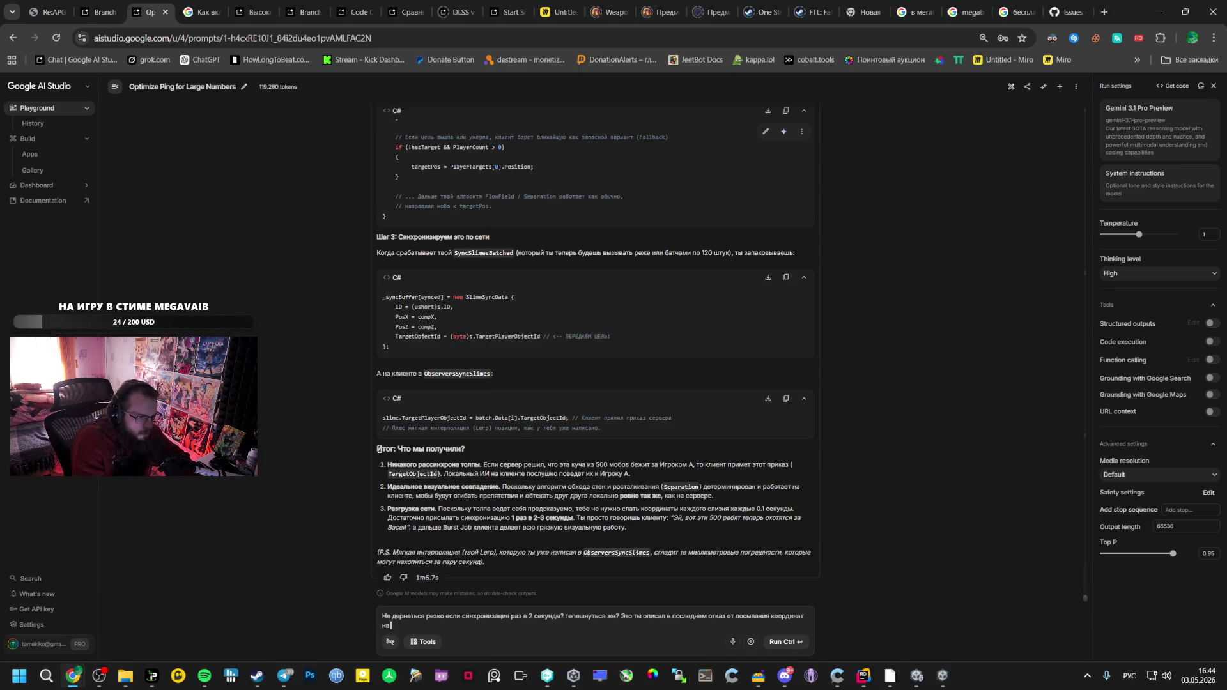
Quote the Синхронизация Намерения pattern name from the reply heading into the message
{"action": "scroll", "coordinate": [513, 360], "scroll_direction": "up", "scroll_amount": 10}
{"action": "scroll", "coordinate": [499, 358], "scroll_direction": "up", "scroll_amount": 5}
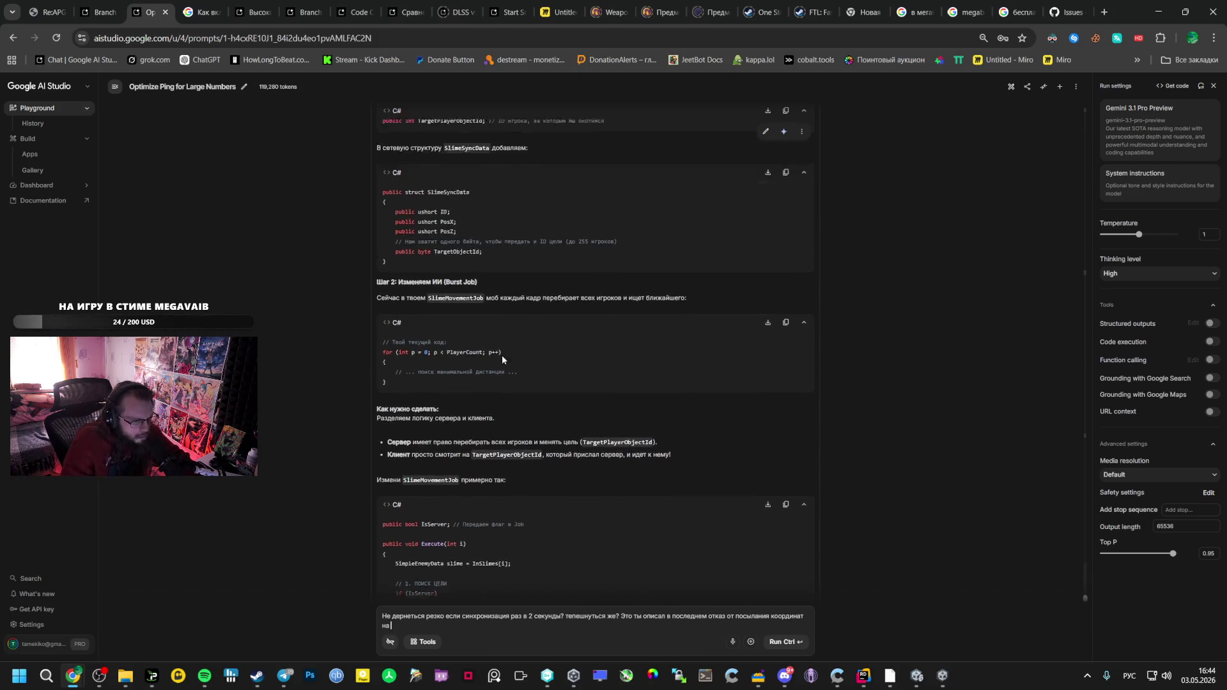
{"action": "scroll", "coordinate": [462, 355], "scroll_direction": "up", "scroll_amount": 3}
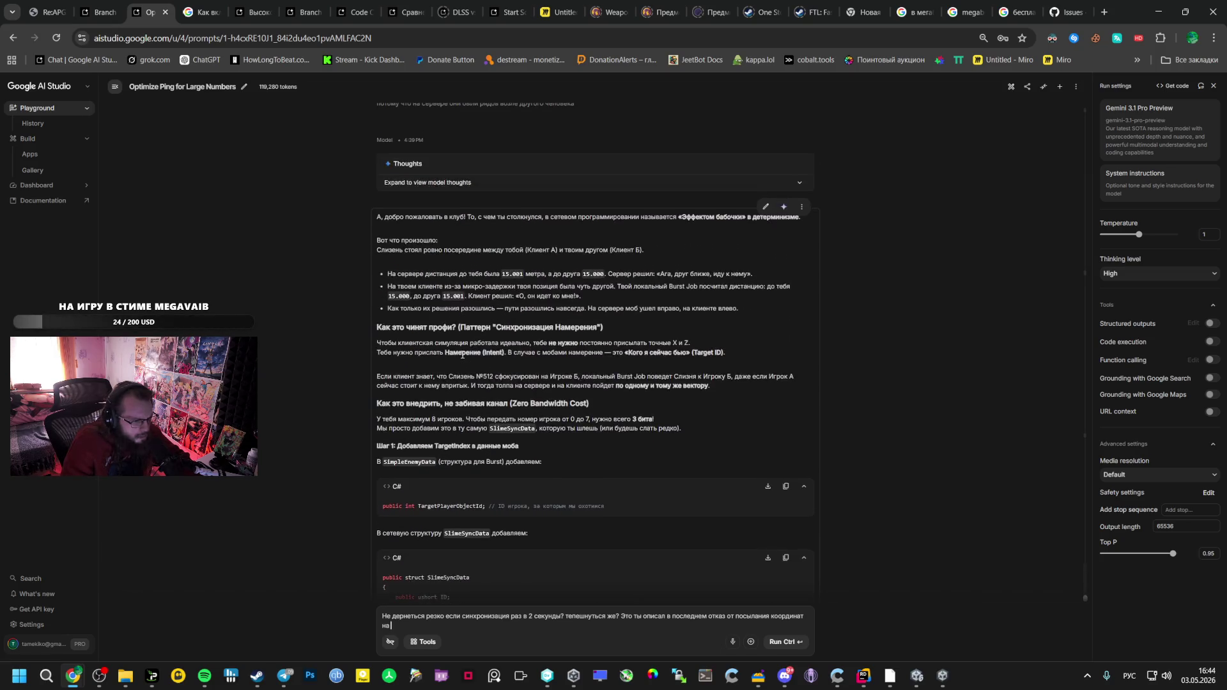
{"action": "left_click_drag", "start_coordinate": [446, 446], "coordinate": [470, 445]}
{"action": "left_click_drag", "start_coordinate": [496, 328], "coordinate": [607, 332]}
{"action": "key", "text": "ctrl+c"}
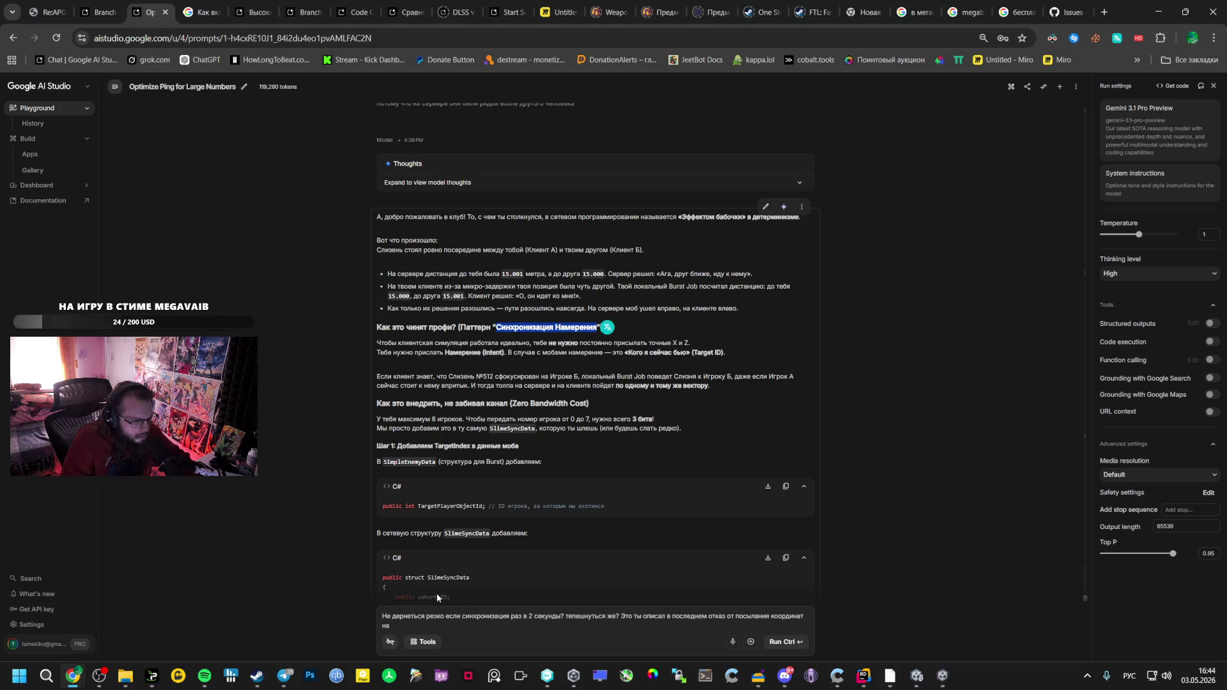
{"action": "left_click", "coordinate": [487, 623]}
{"action": "key", "text": "ctrl+v"}
Finish the question with 'да? Или что?' and send it to Gemini
{"action": "type", "text": "да?"}
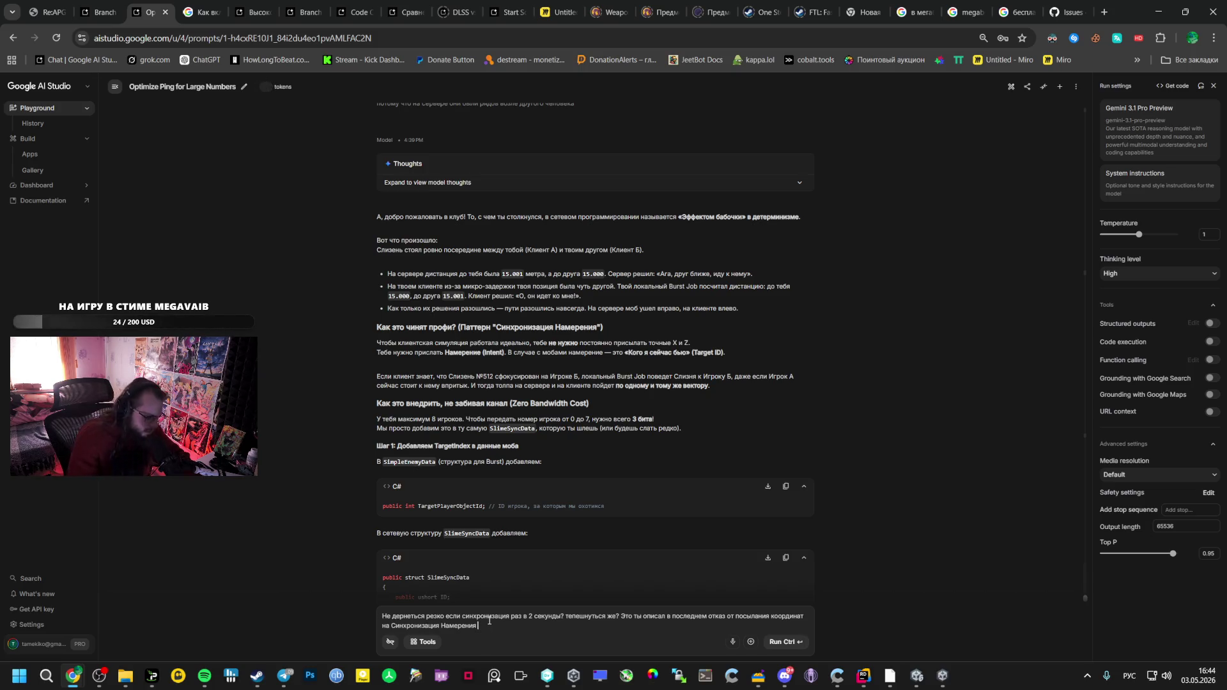
{"action": "type", "text": " Или что?"}
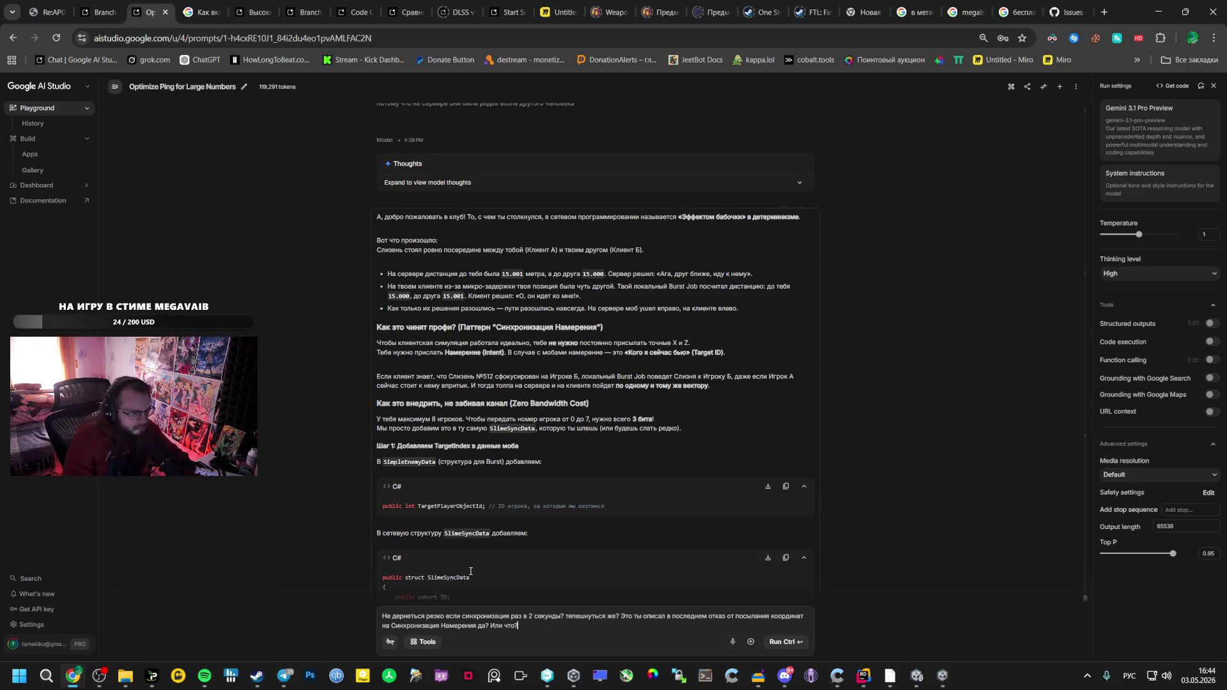
{"action": "scroll", "coordinate": [546, 441], "scroll_direction": "up", "scroll_amount": 5}
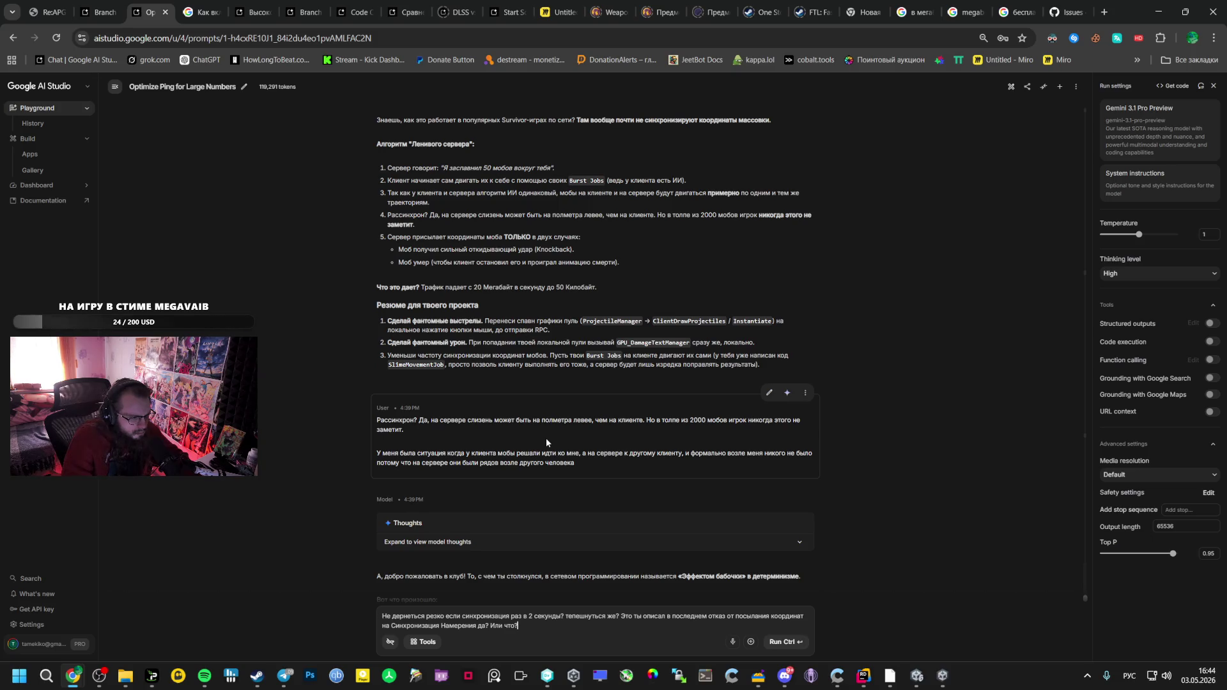
{"action": "scroll", "coordinate": [546, 438], "scroll_direction": "up", "scroll_amount": 3}
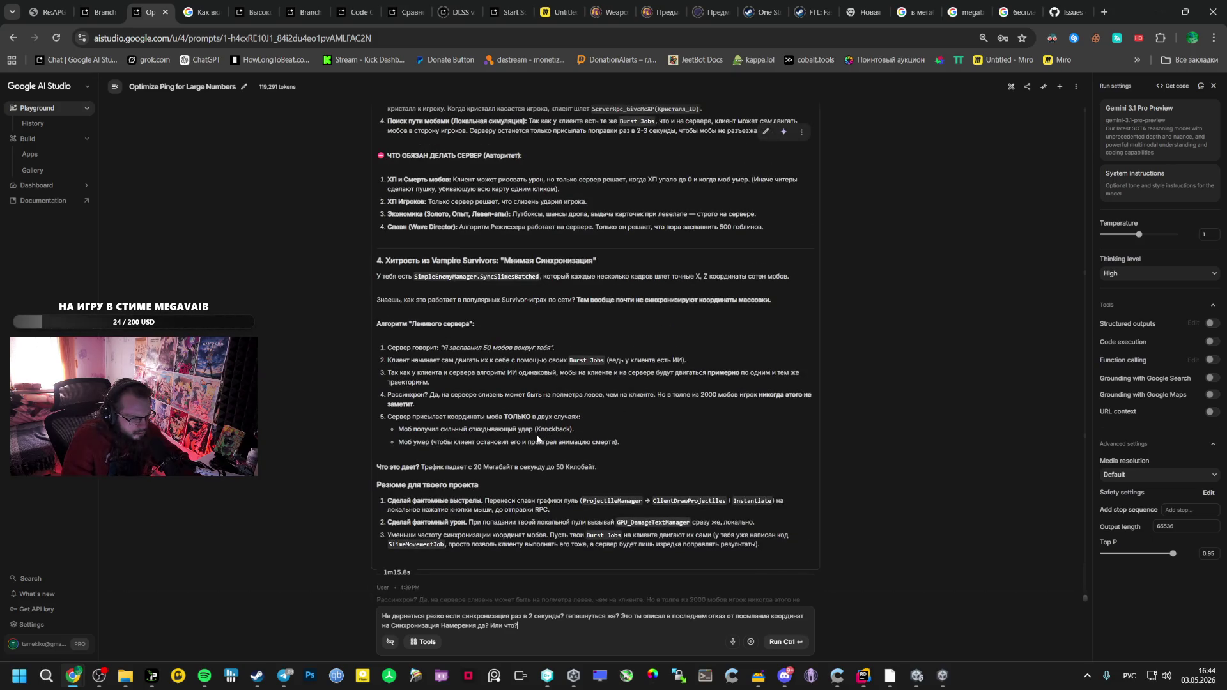
{"action": "left_click", "coordinate": [787, 642]}
{"action": "left_click", "coordinate": [96, 12]}
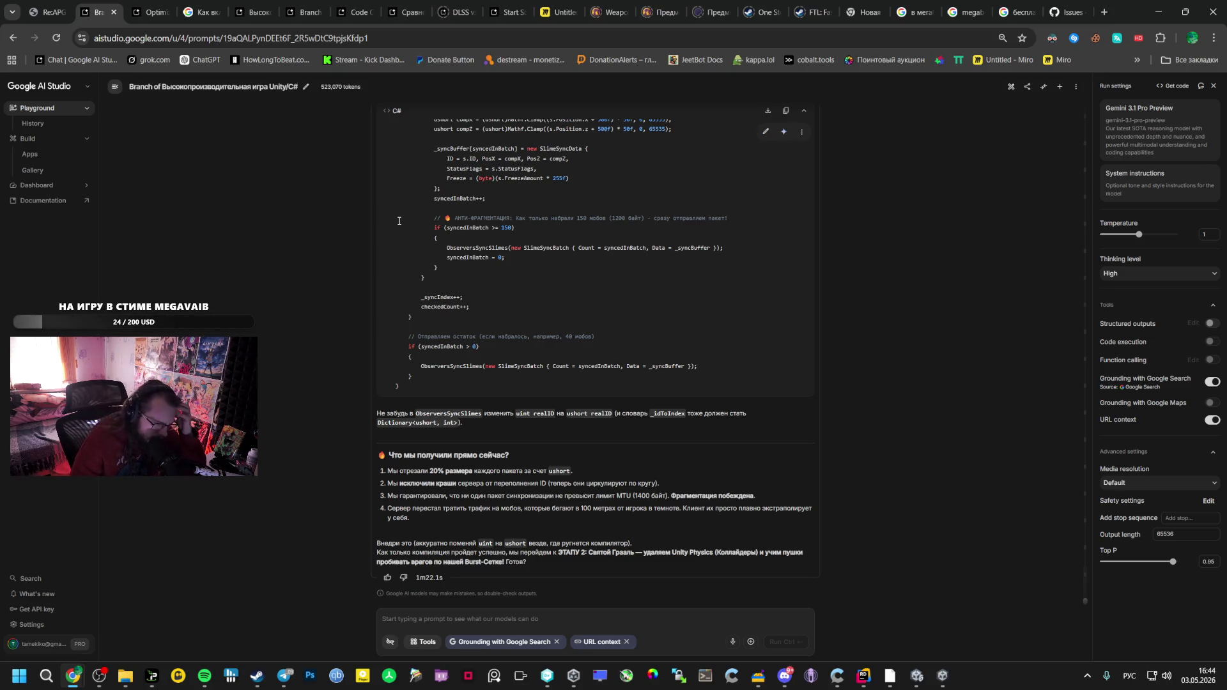
Scroll up to the other branch's roadmap, then switch to the Tri-Inspector GitHub issues page
{"action": "scroll", "coordinate": [422, 277], "scroll_direction": "up", "scroll_amount": 20}
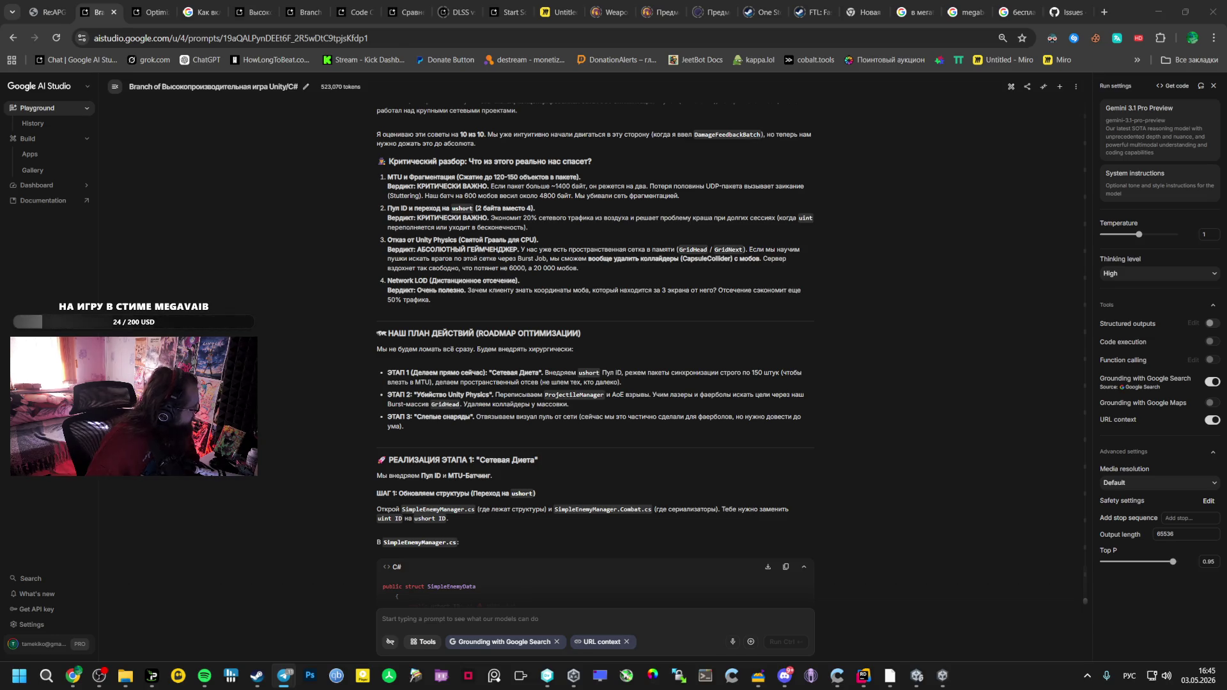
{"action": "left_click", "coordinate": [1062, 12]}
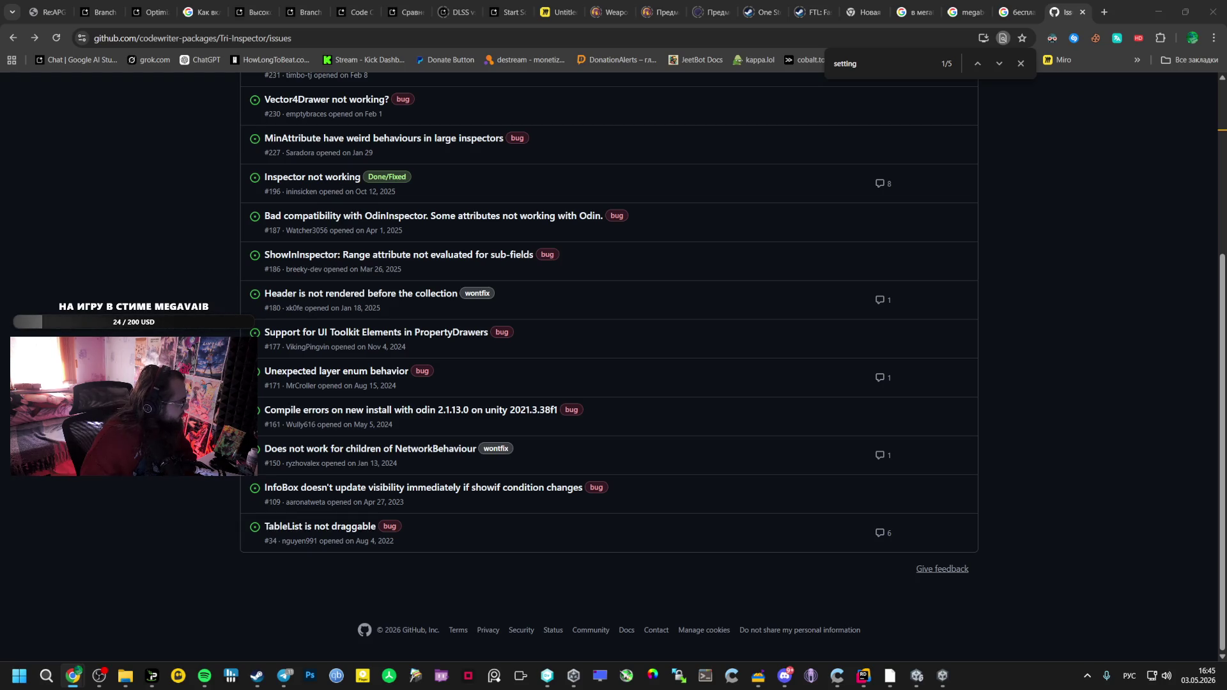
Sort the Nomad Knife Marble Fade listings by 'Цена: по возрастанию' with Filters closed
{"action": "key", "text": "alt+Tab"}
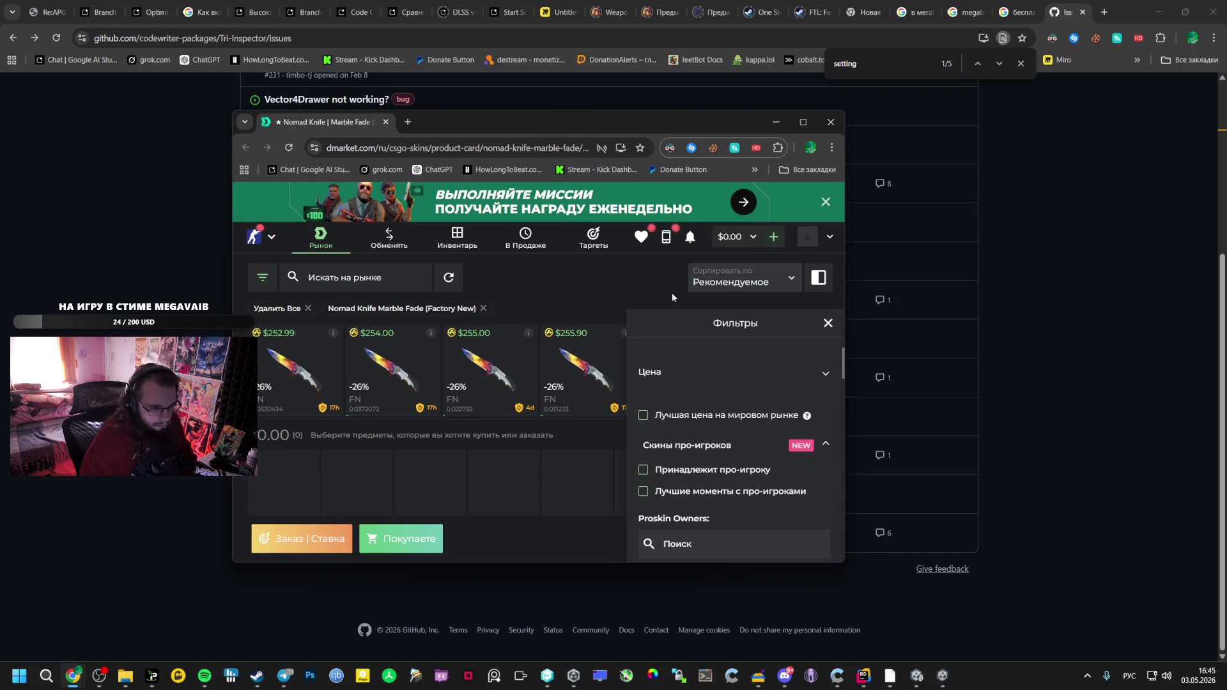
{"action": "left_click", "coordinate": [828, 323]}
{"action": "left_click", "coordinate": [774, 282]}
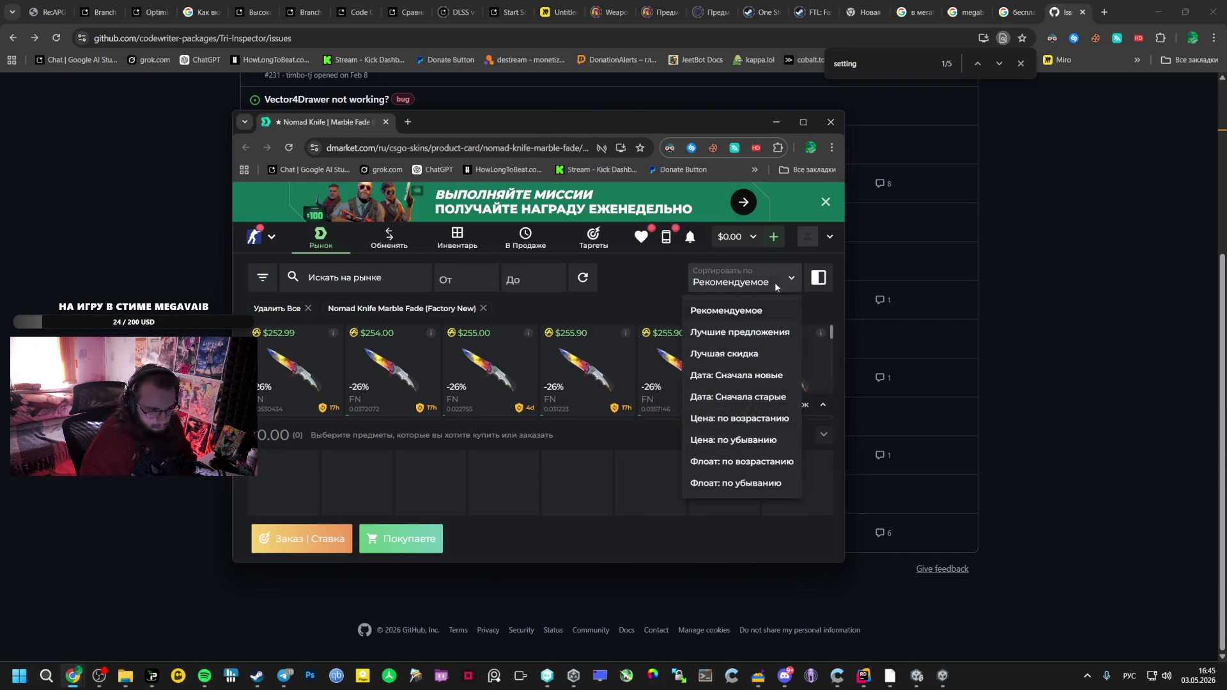
{"action": "left_click", "coordinate": [753, 419]}
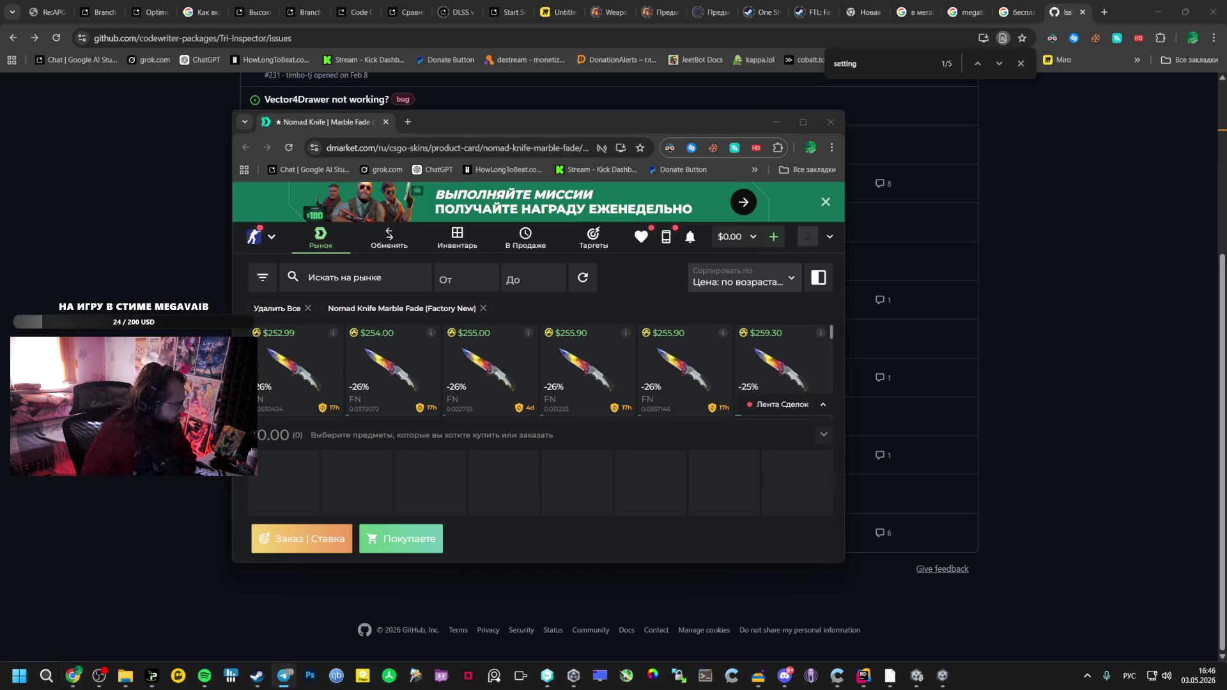
Maximize the DMarket window and snip the grid of cheapest knife listings
{"action": "key", "text": "super+shift+s"}
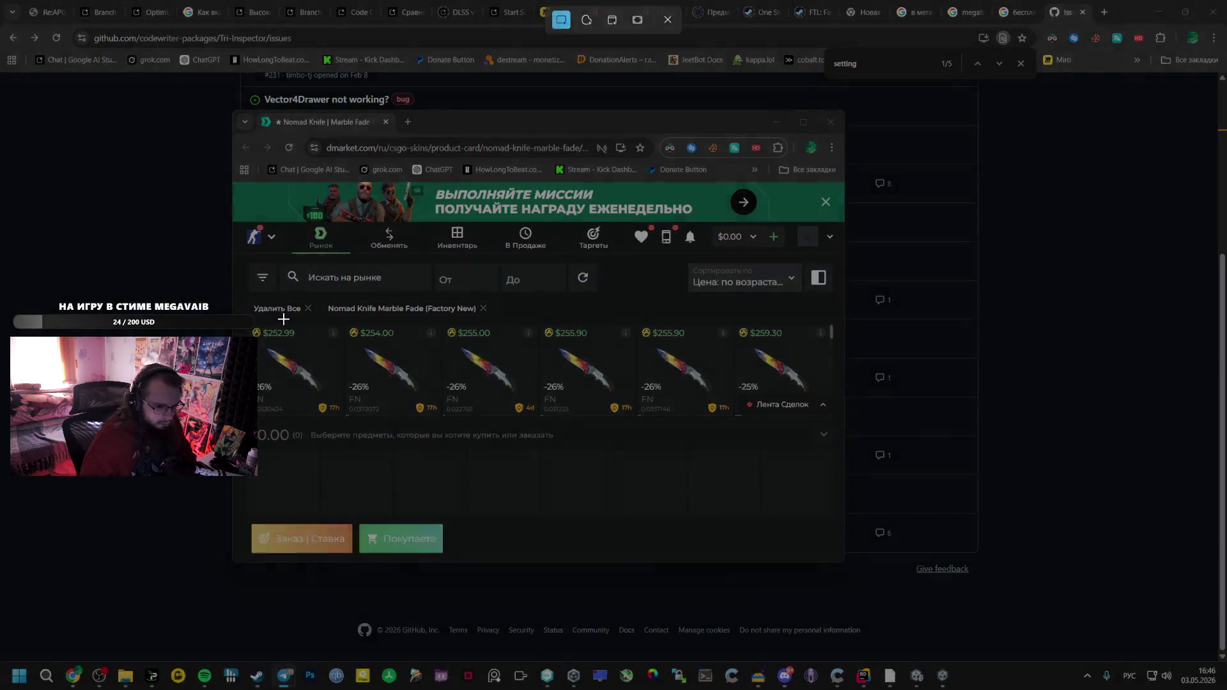
{"action": "key", "text": "Escape"}
{"action": "double_click", "coordinate": [606, 122]}
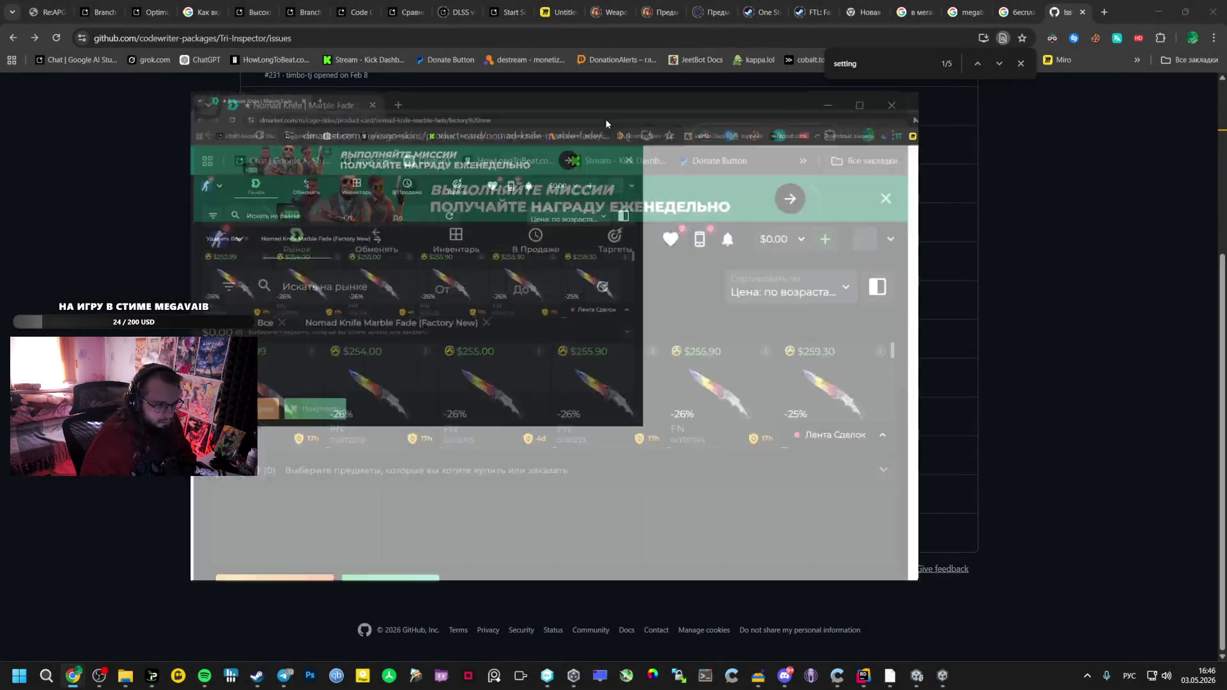
{"action": "key", "text": "super+shift+s"}
{"action": "mouse_move", "coordinate": [12, 222]}
{"action": "left_mouse_down"}
{"action": "mouse_move", "coordinate": [892, 430]}
{"action": "mouse_move", "coordinate": [1213, 421]}
{"action": "left_mouse_up"}
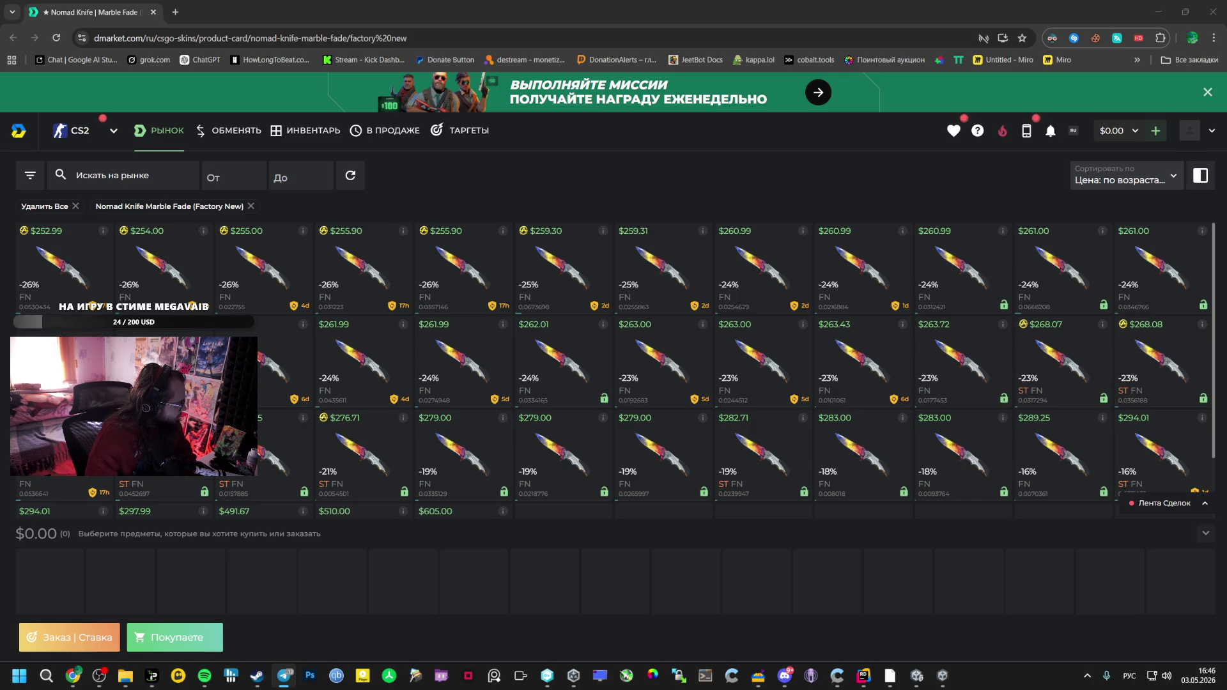
{"action": "key", "text": "alt+Tab"}
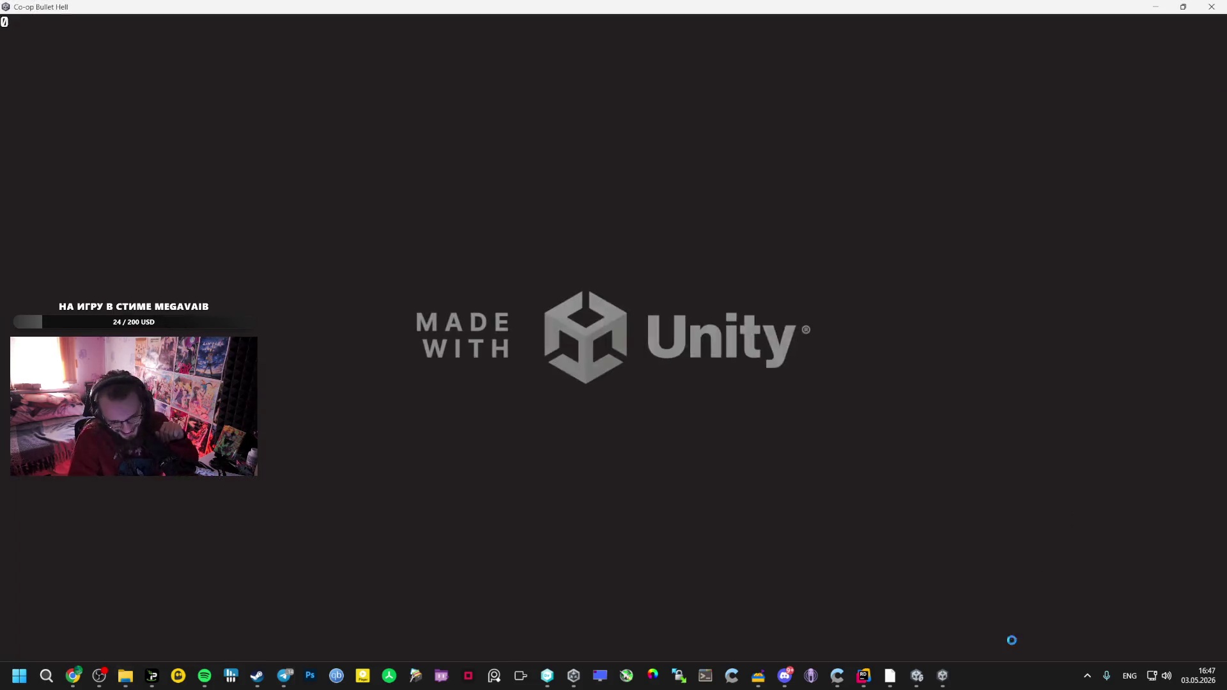
Leave the current Co-op Bullet Hell match for the main menu and close the game window
{"action": "mouse_move", "coordinate": [943, 676]}
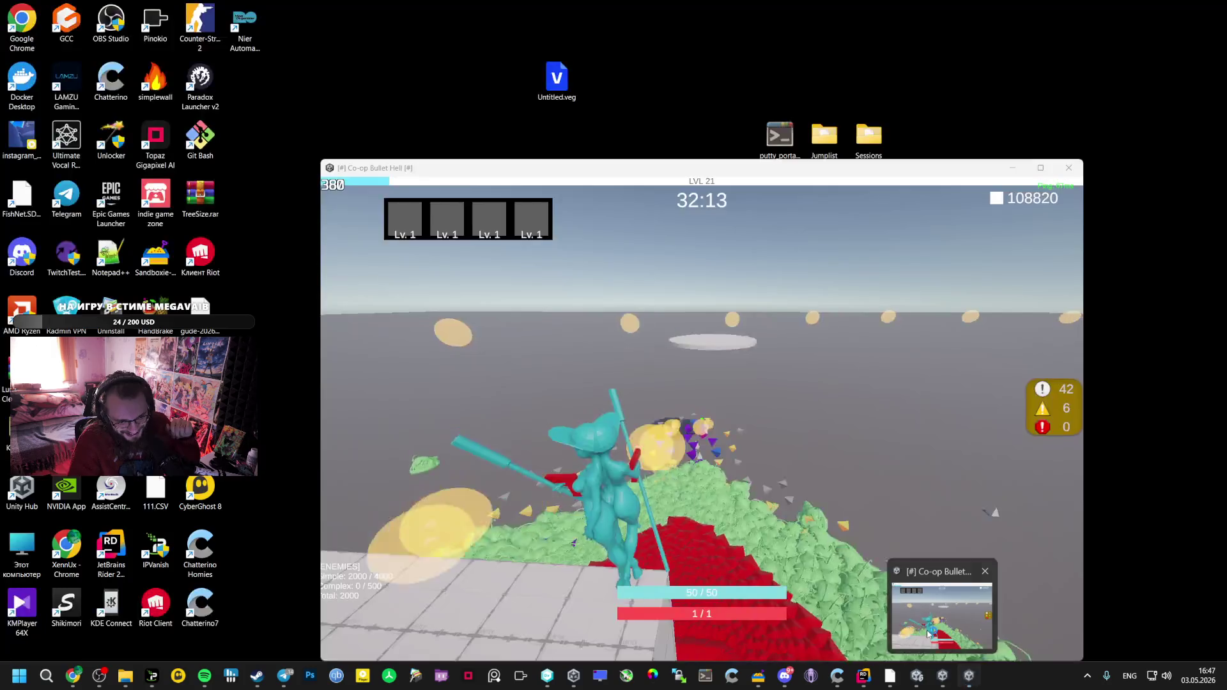
{"action": "left_click", "coordinate": [928, 634]}
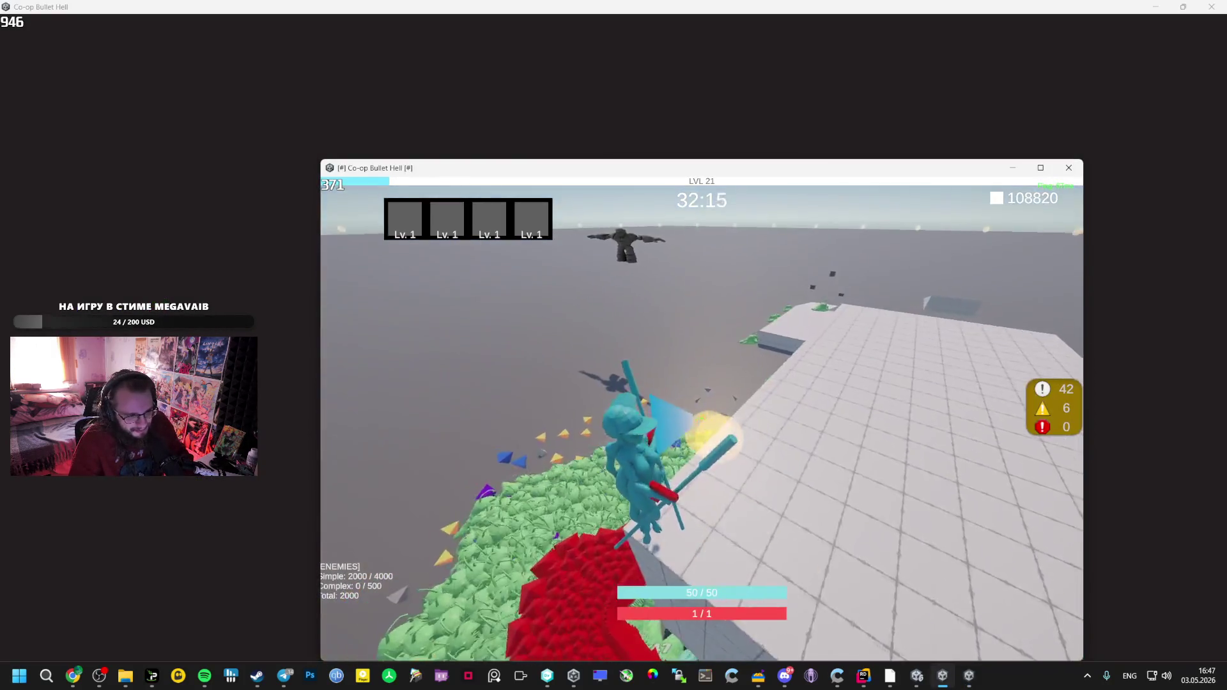
{"action": "key", "text": "Escape"}
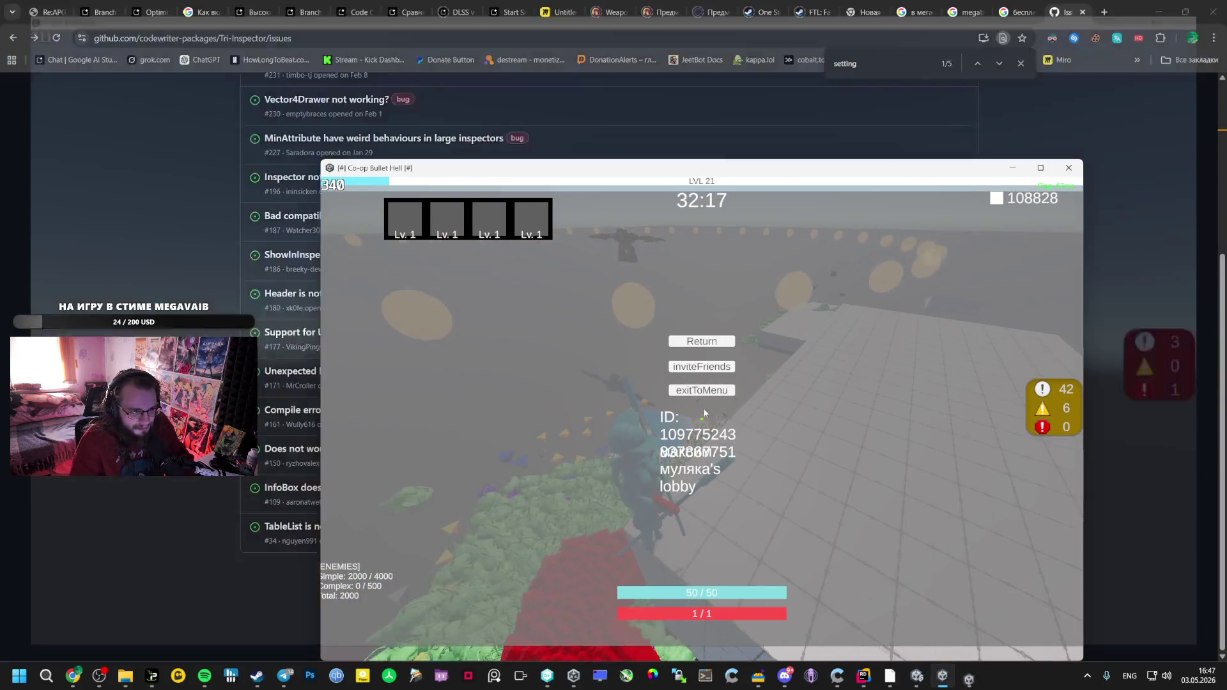
{"action": "left_click", "coordinate": [702, 391]}
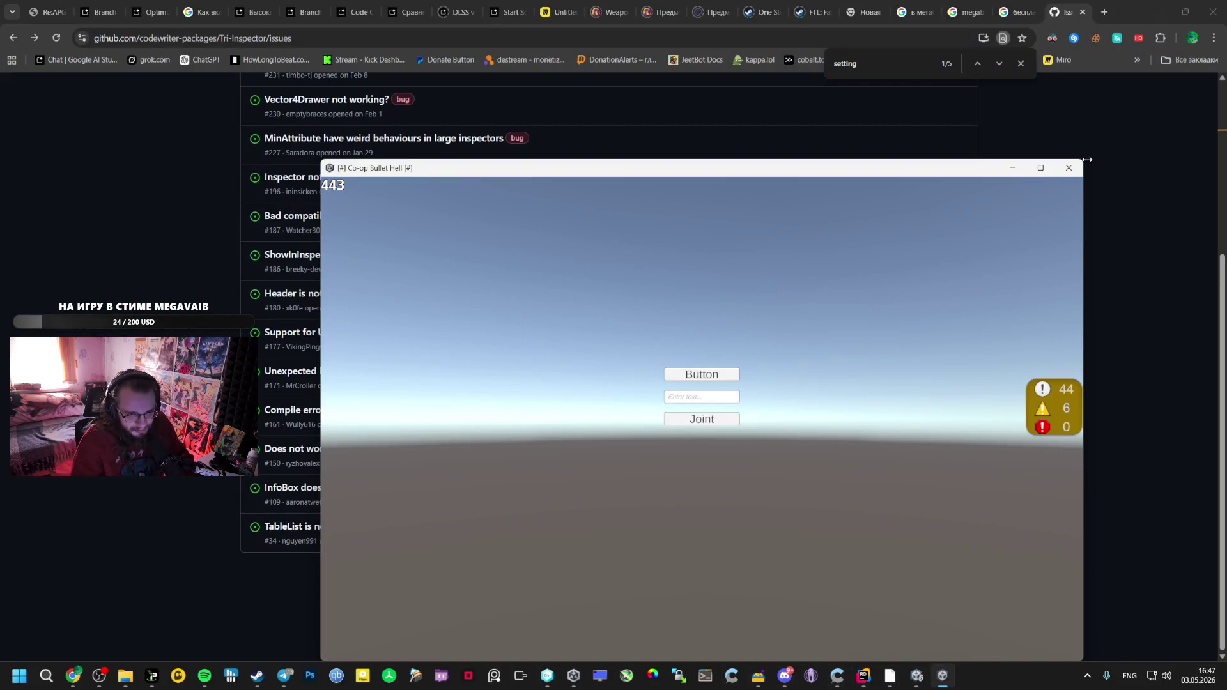
{"action": "key", "text": "alt+F4"}
Bring up the Steam friends list from the taskbar
{"action": "mouse_move", "coordinate": [126, 675]}
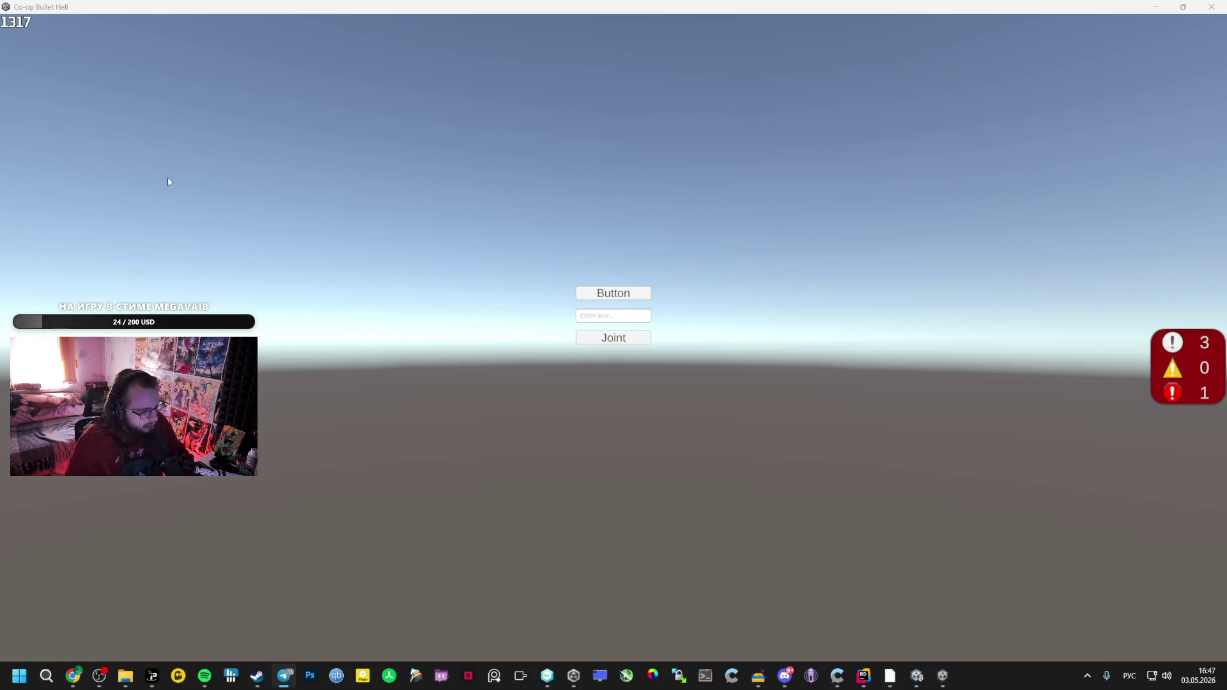
{"action": "mouse_move", "coordinate": [258, 670]}
{"action": "left_click", "coordinate": [265, 625]}
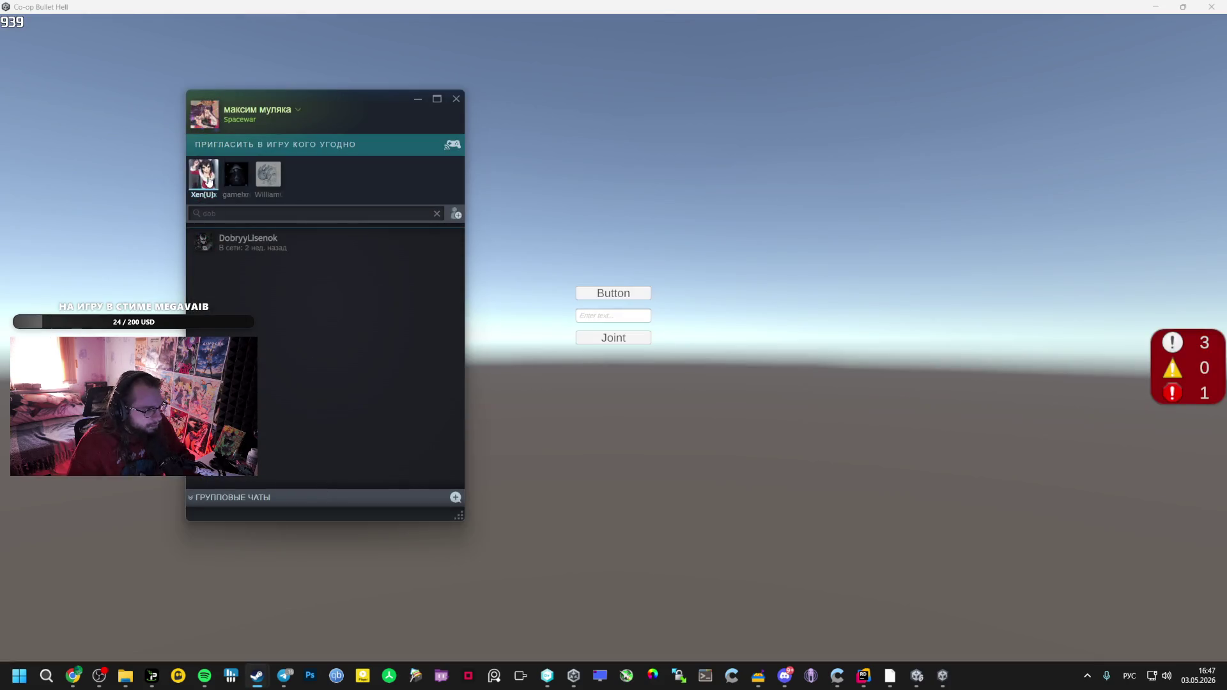
Open the friend's chat and options in Steam, then accept their pending Spacewar game invite
{"action": "right_click", "coordinate": [204, 177]}
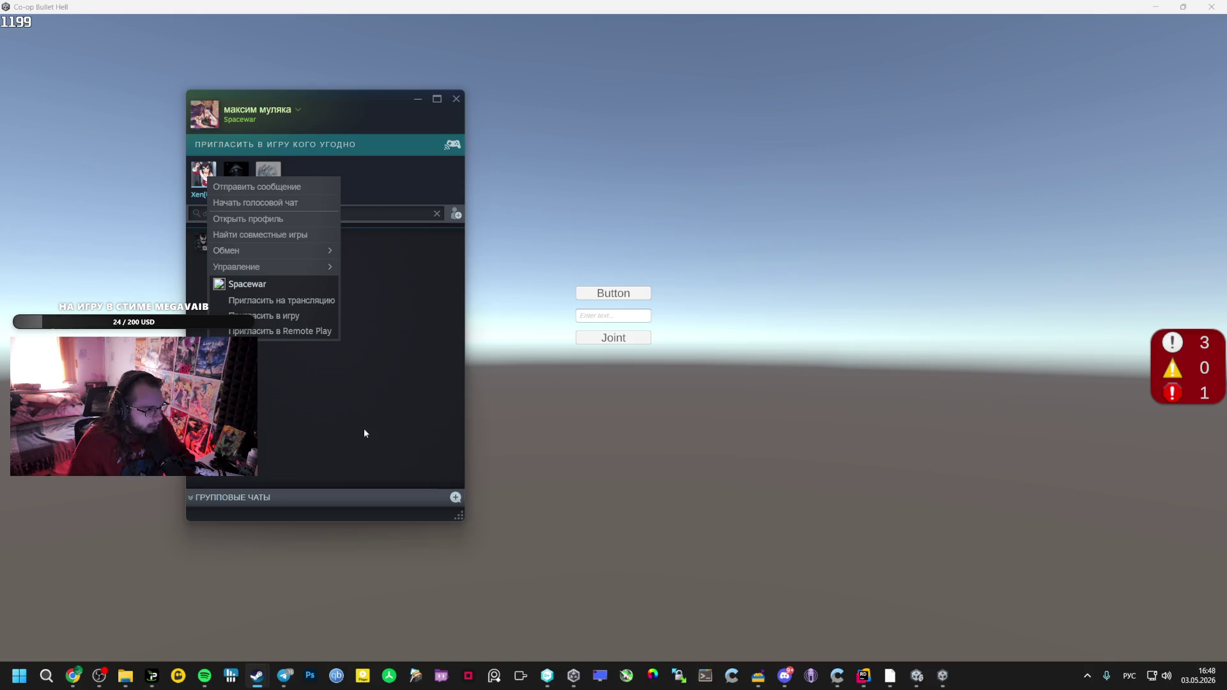
{"action": "left_click", "coordinate": [275, 171]}
{"action": "right_click", "coordinate": [274, 171]}
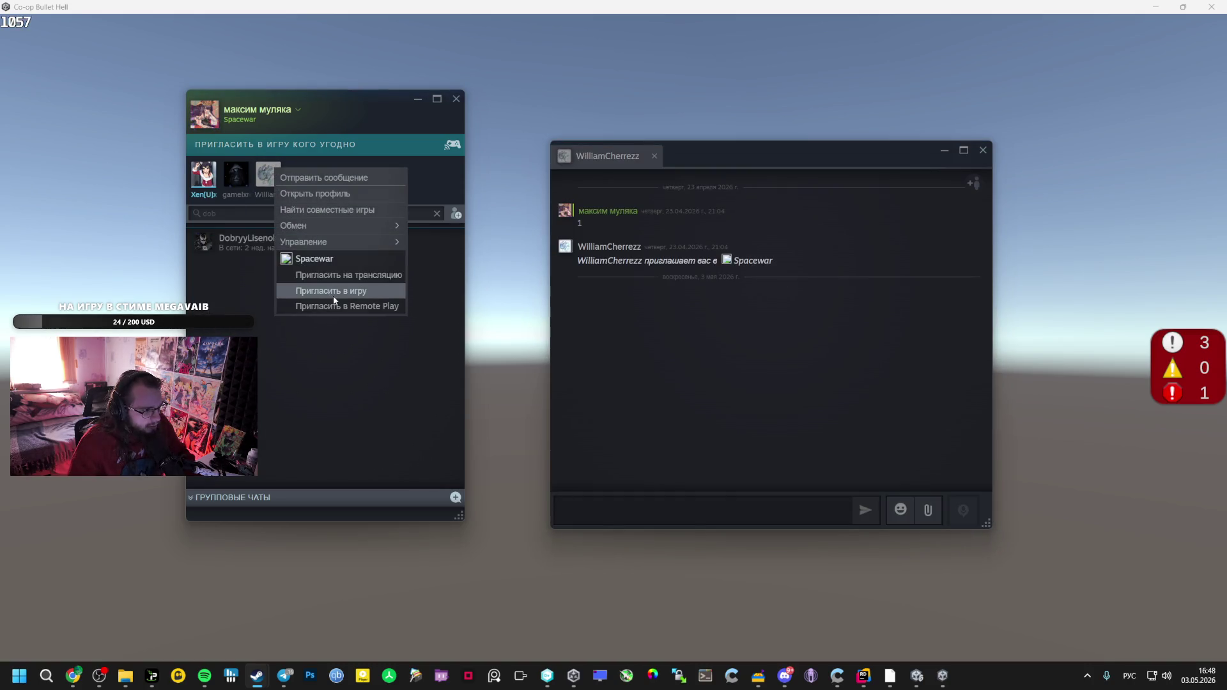
{"action": "left_click", "coordinate": [983, 150]}
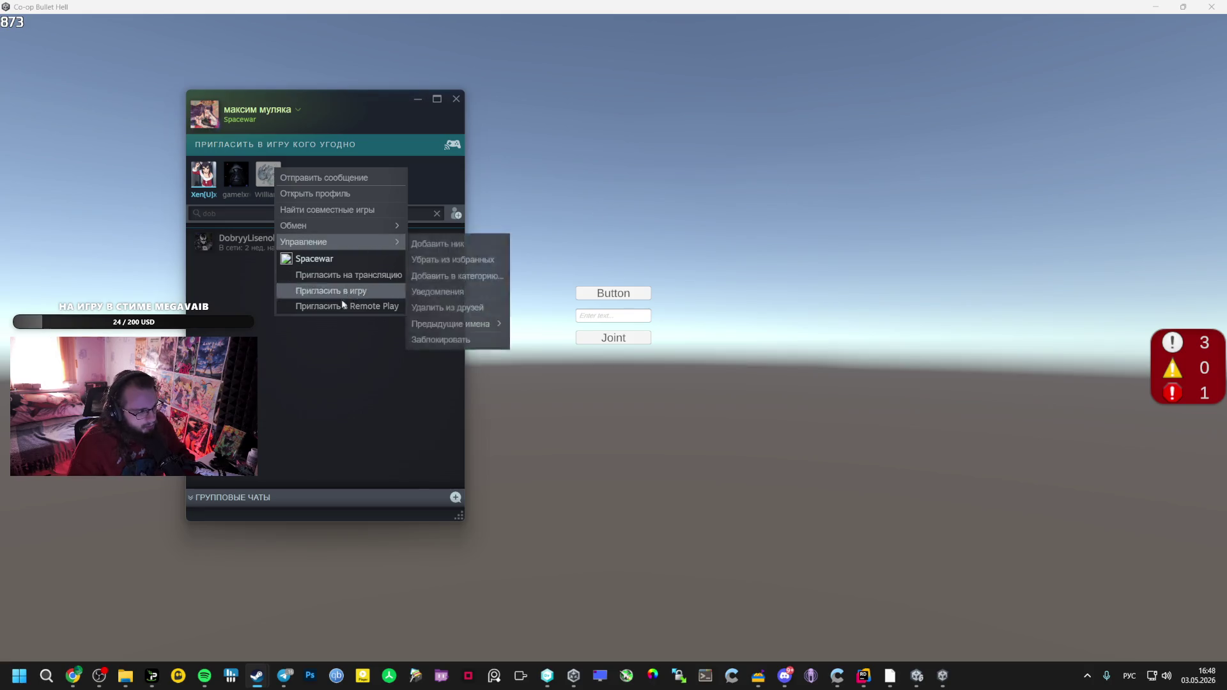
{"action": "left_click", "coordinate": [588, 320]}
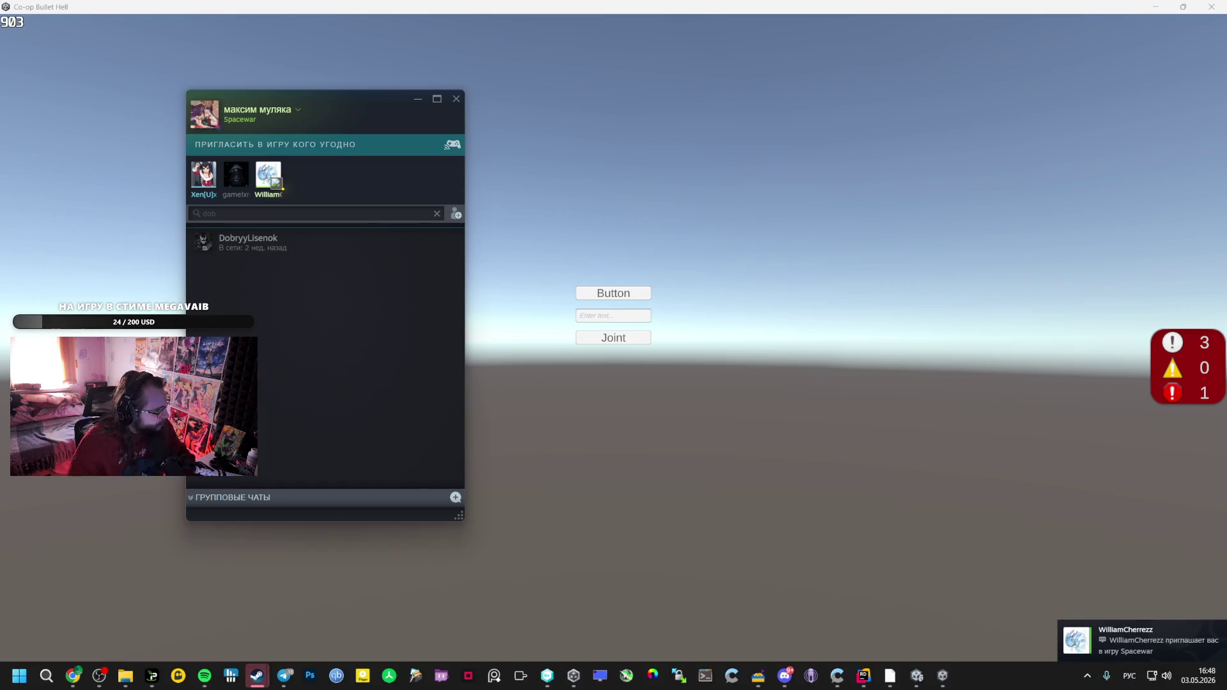
{"action": "left_click", "coordinate": [1144, 642]}
{"action": "left_click", "coordinate": [769, 365]}
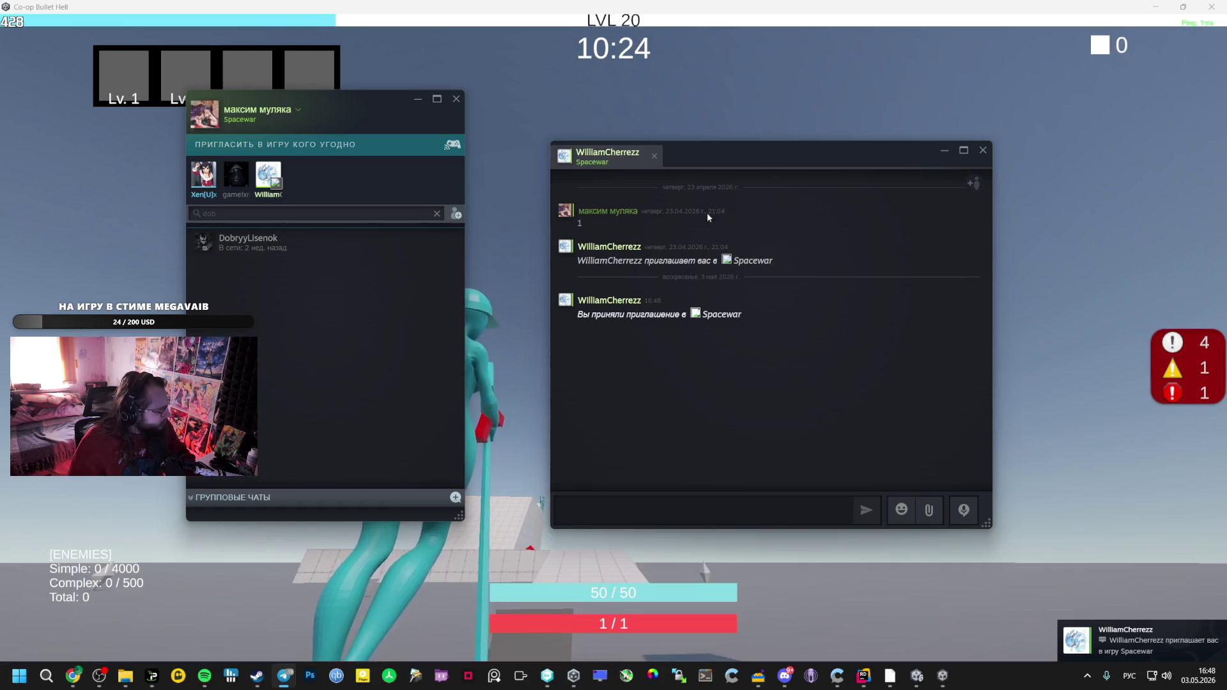
Hide the Steam overlay and walk past the ramp with the other player into the red enemy wave
{"action": "key", "text": "shift+Tab"}
{"action": "key", "text": "w"}
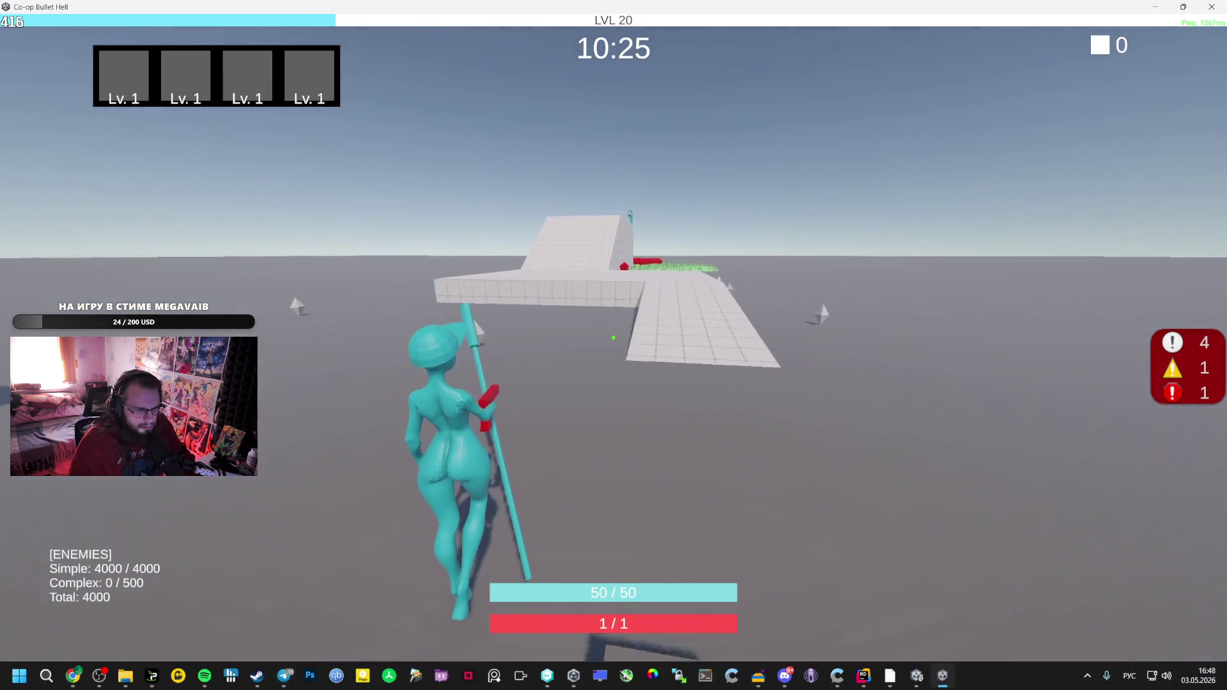
{"action": "key", "text": "w"}
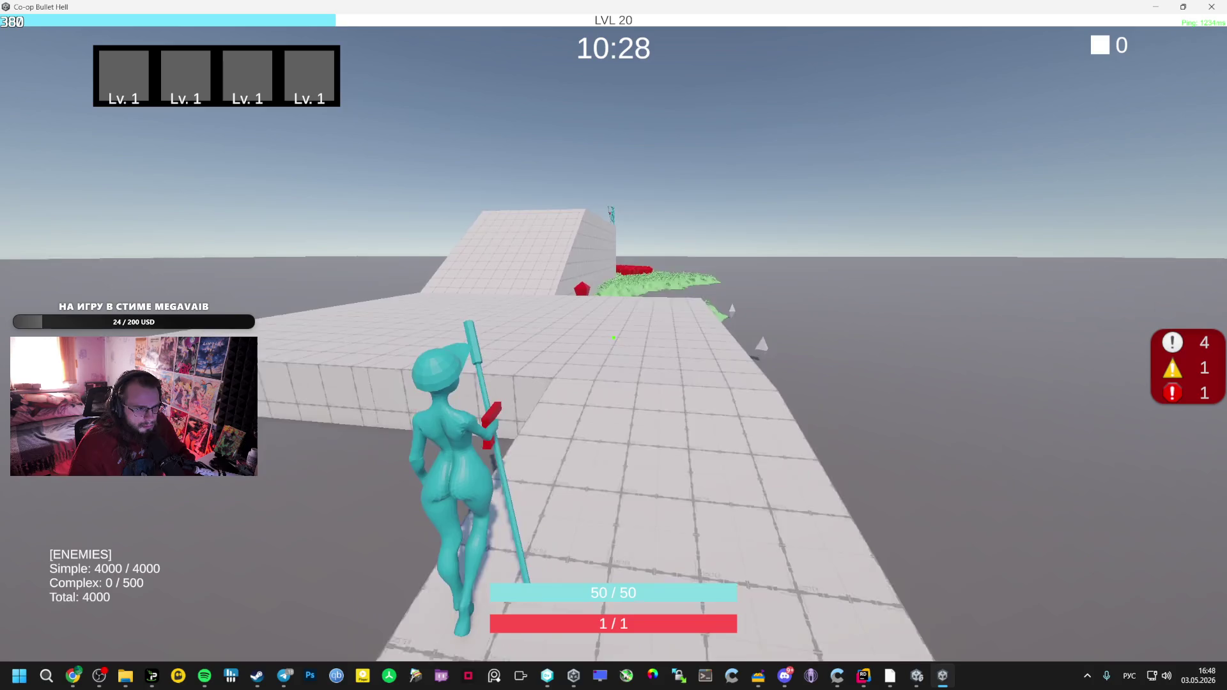
{"action": "key", "text": "w"}
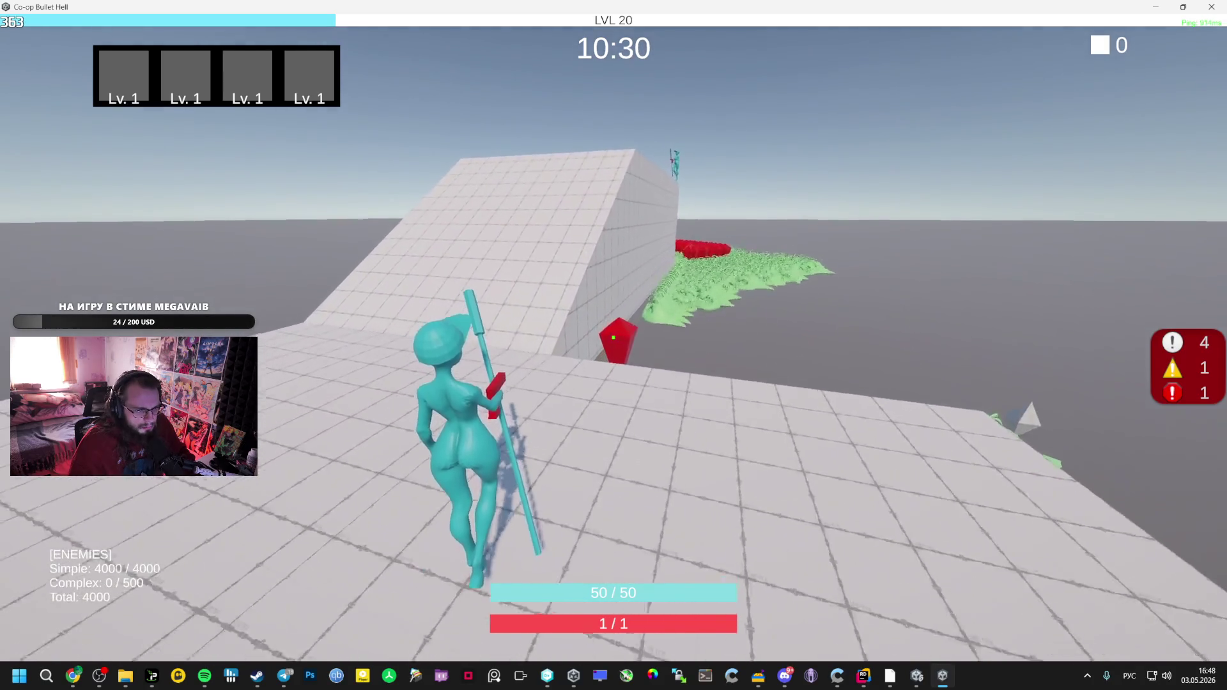
{"action": "key", "text": "w"}
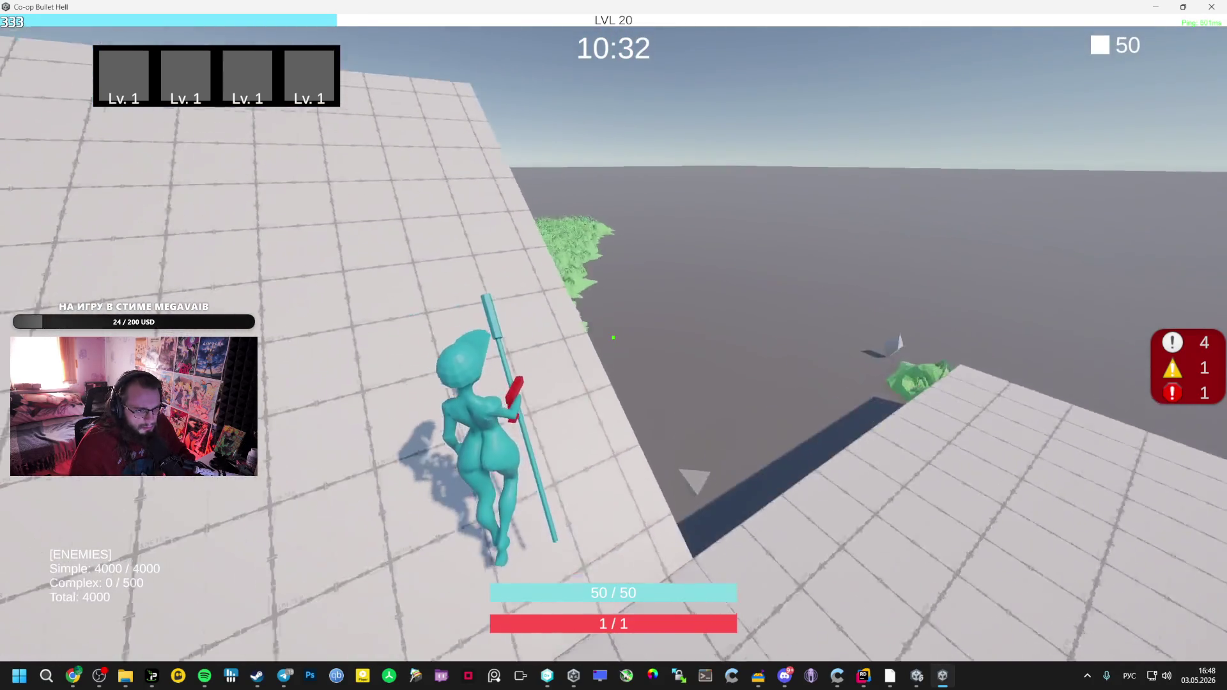
{"action": "key", "text": "w"}
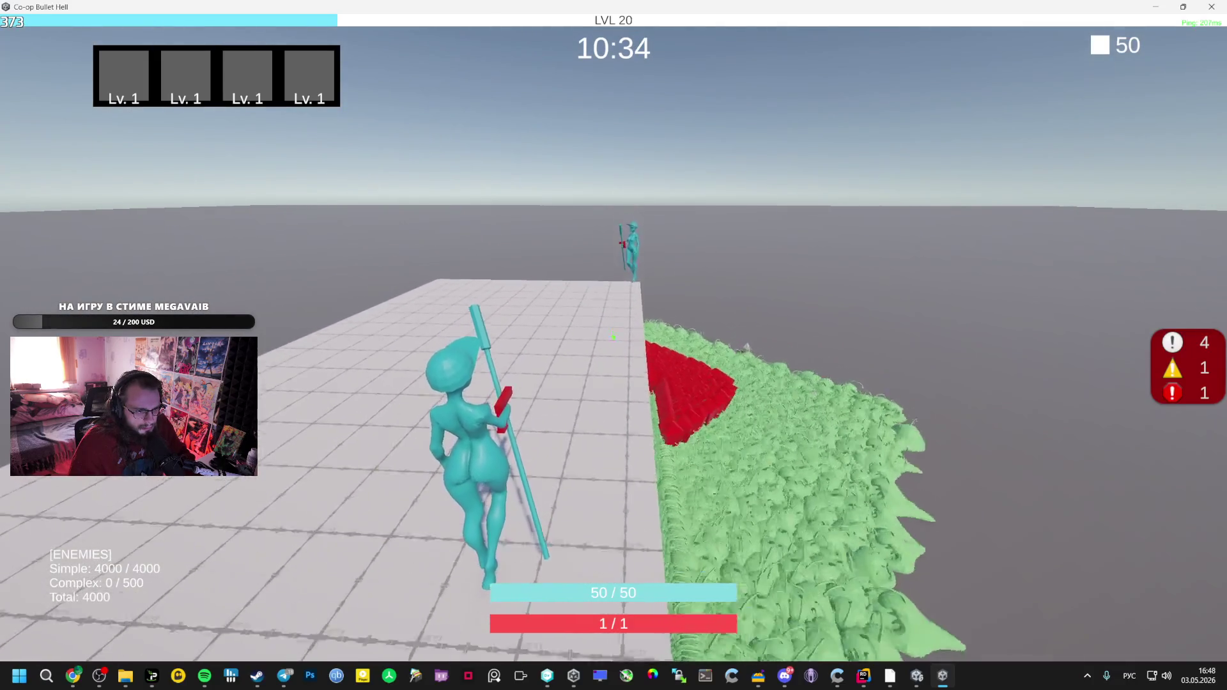
{"action": "key", "text": "w"}
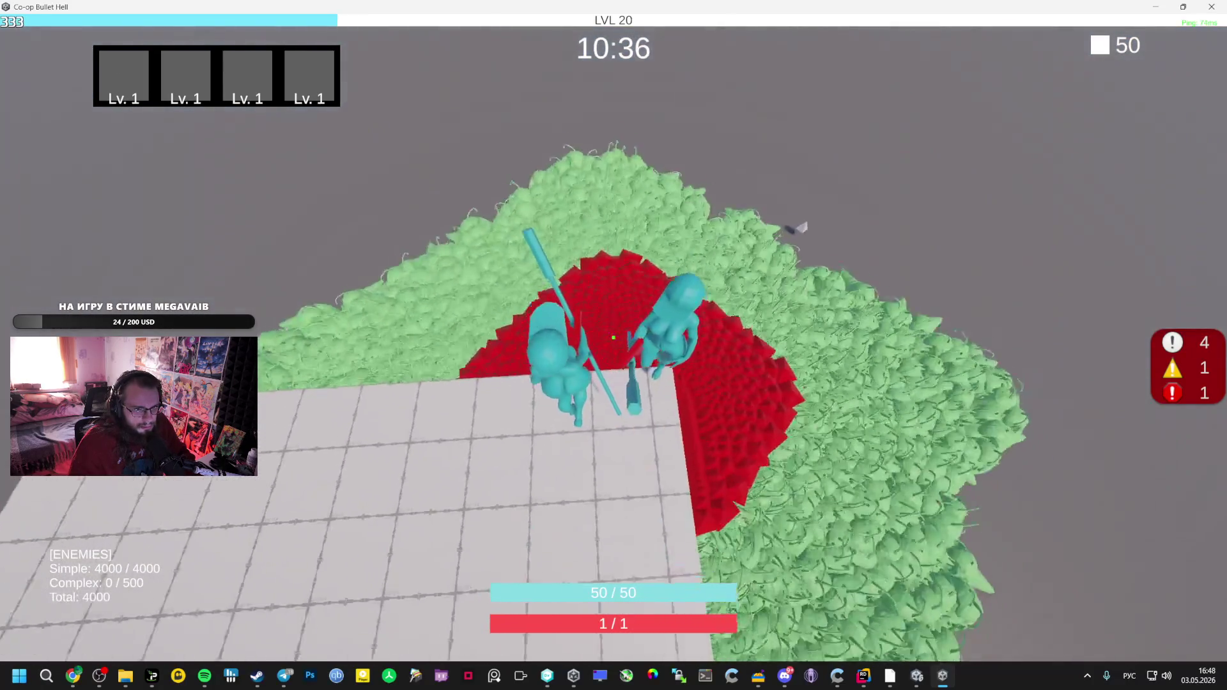
{"action": "key", "text": "w"}
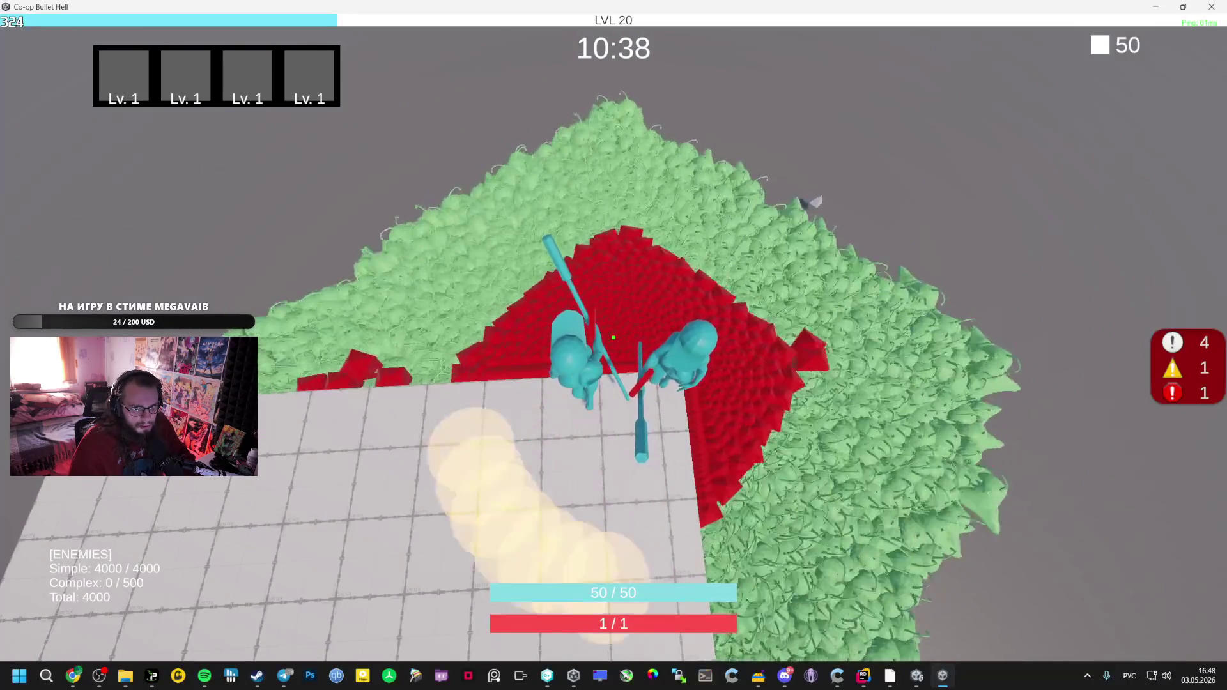
{"action": "key", "text": "w"}
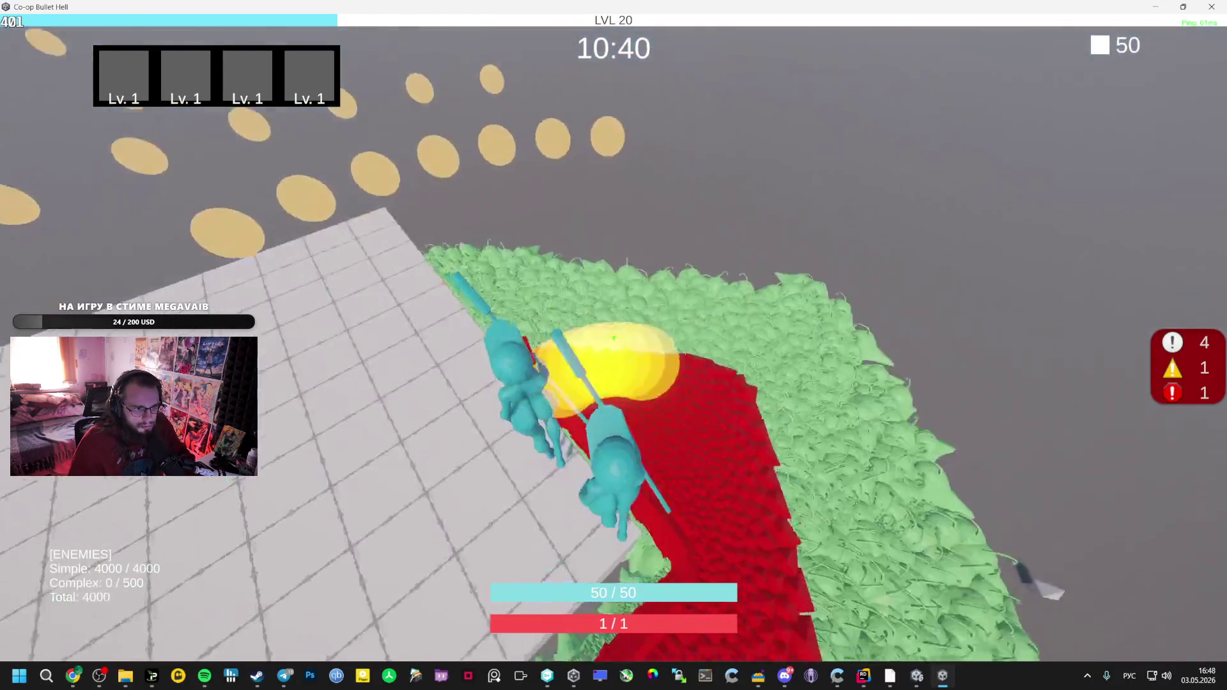
{"action": "key", "text": "w"}
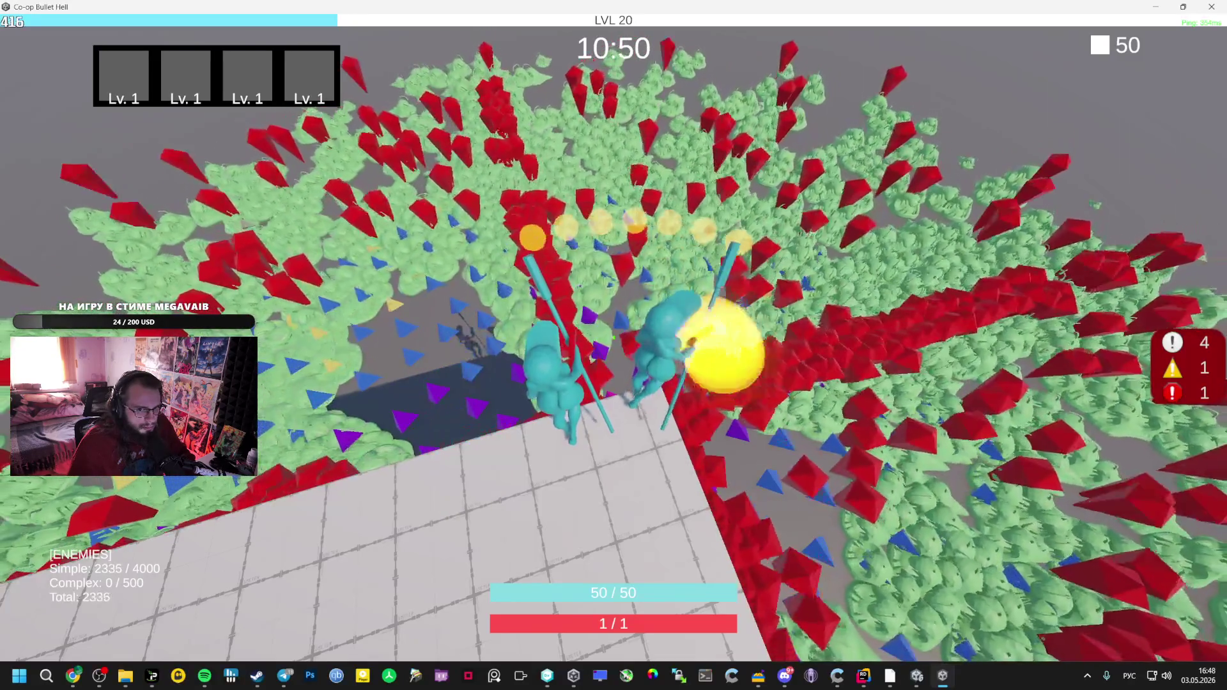
{"action": "scroll", "coordinate": [613, 384], "scroll_direction": "up", "scroll_amount": 3}
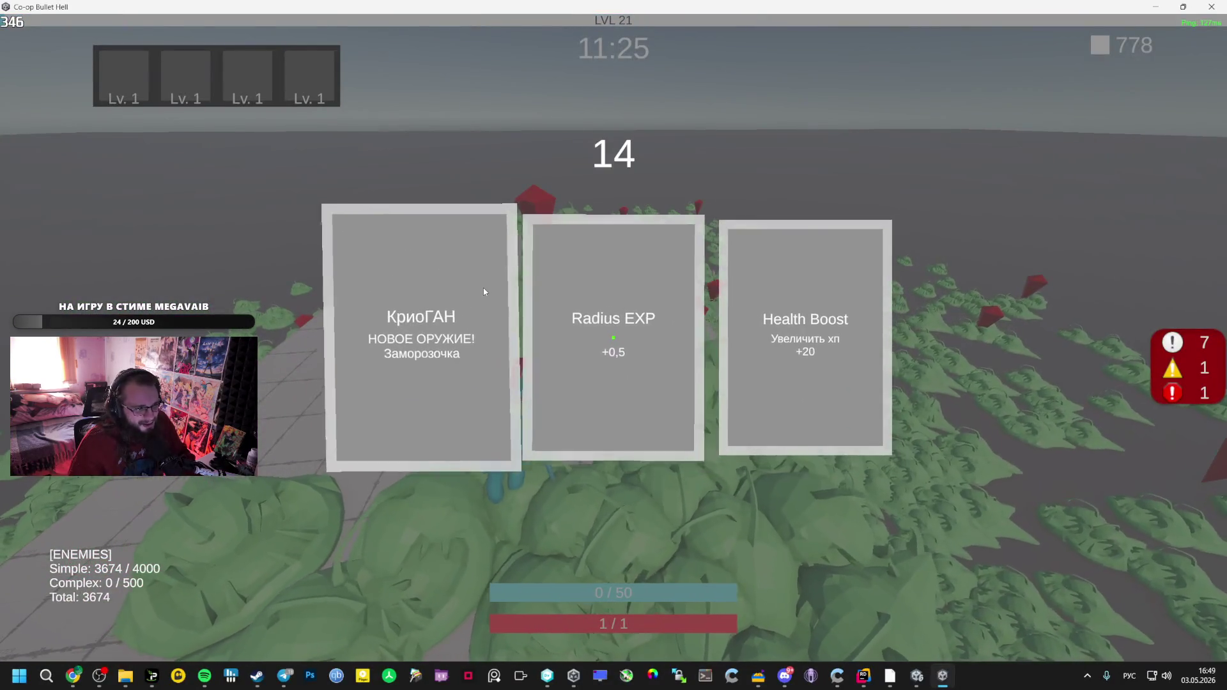
Choose the КриоГАН new weapon upgrade, keep fighting, then pause the game
{"action": "left_click", "coordinate": [483, 288]}
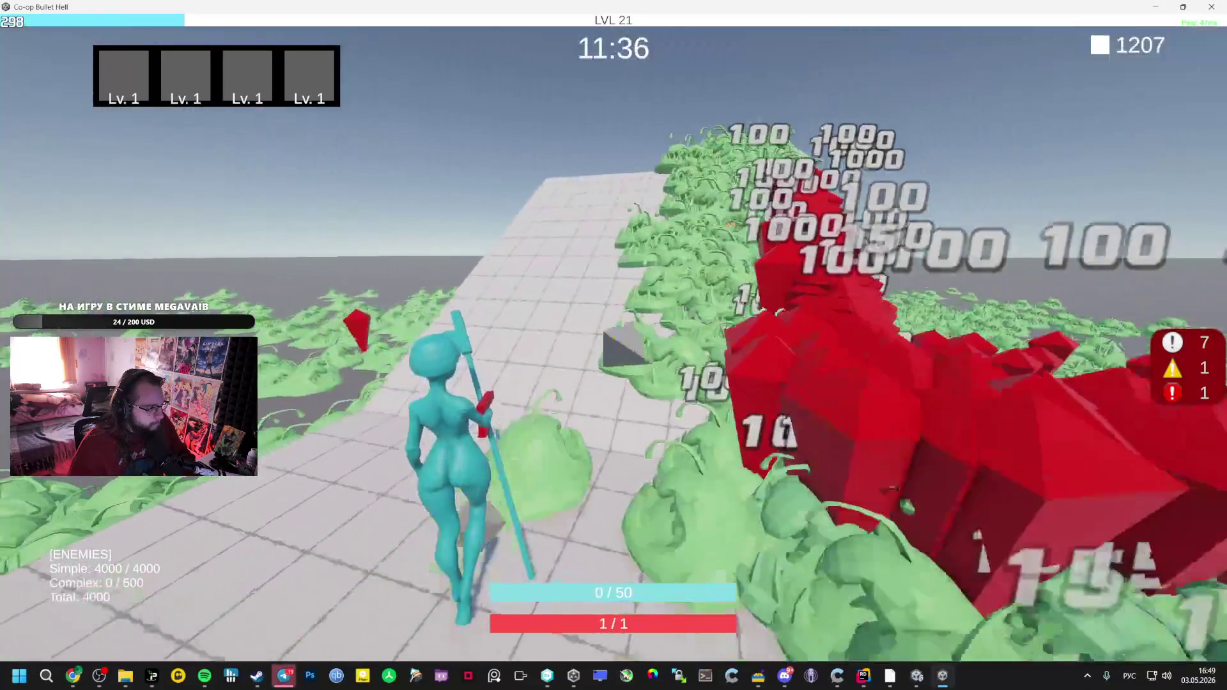
{"action": "key", "text": "Escape"}
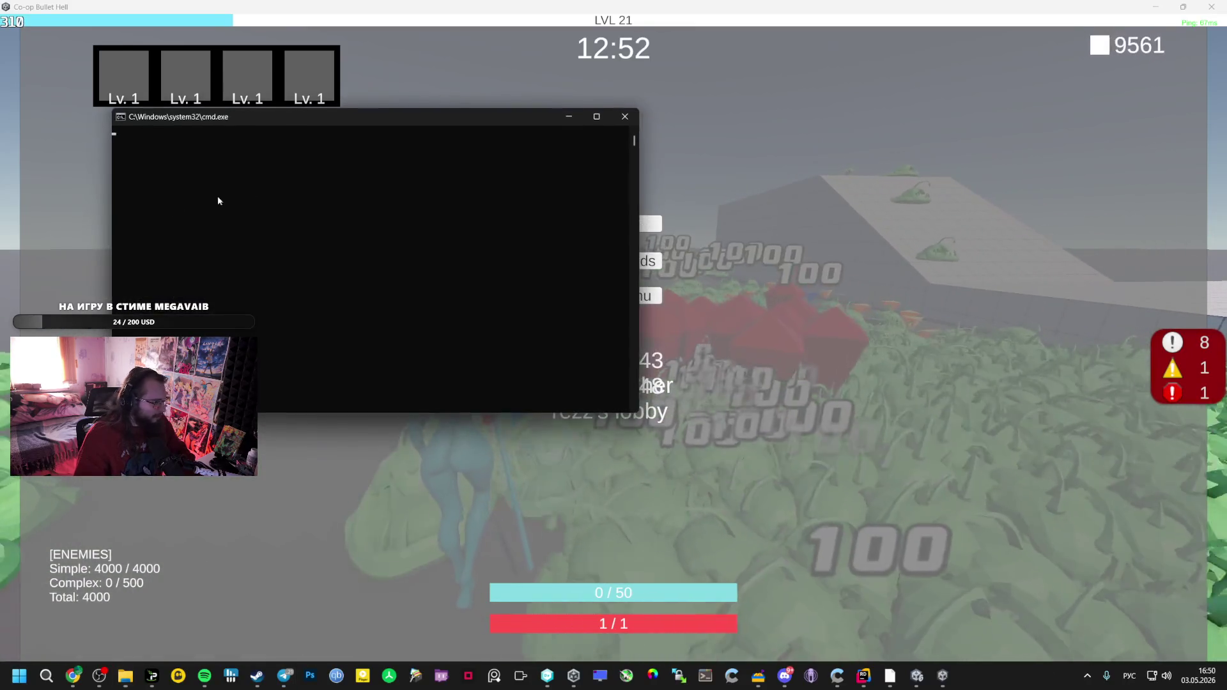
Bring the game in front of the console and take two Win+Shift+S captures of the pause menu
{"action": "left_click", "coordinate": [290, 120]}
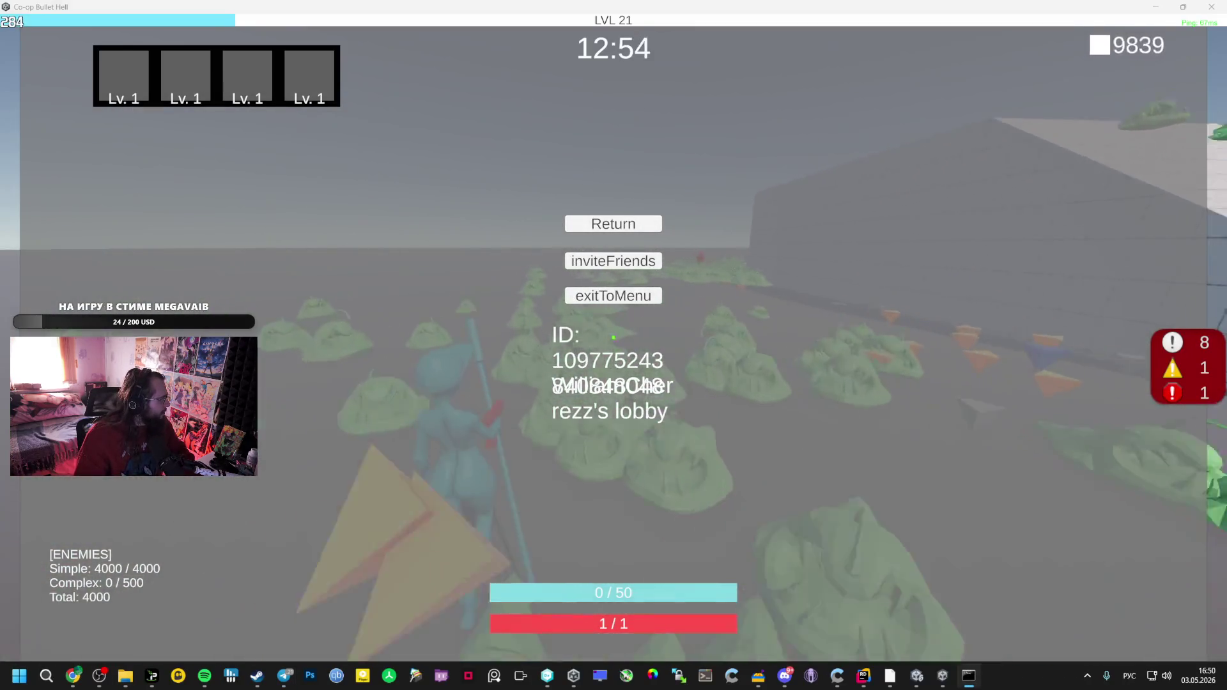
{"action": "key", "text": "super+shift+s"}
{"action": "key", "text": "Escape"}
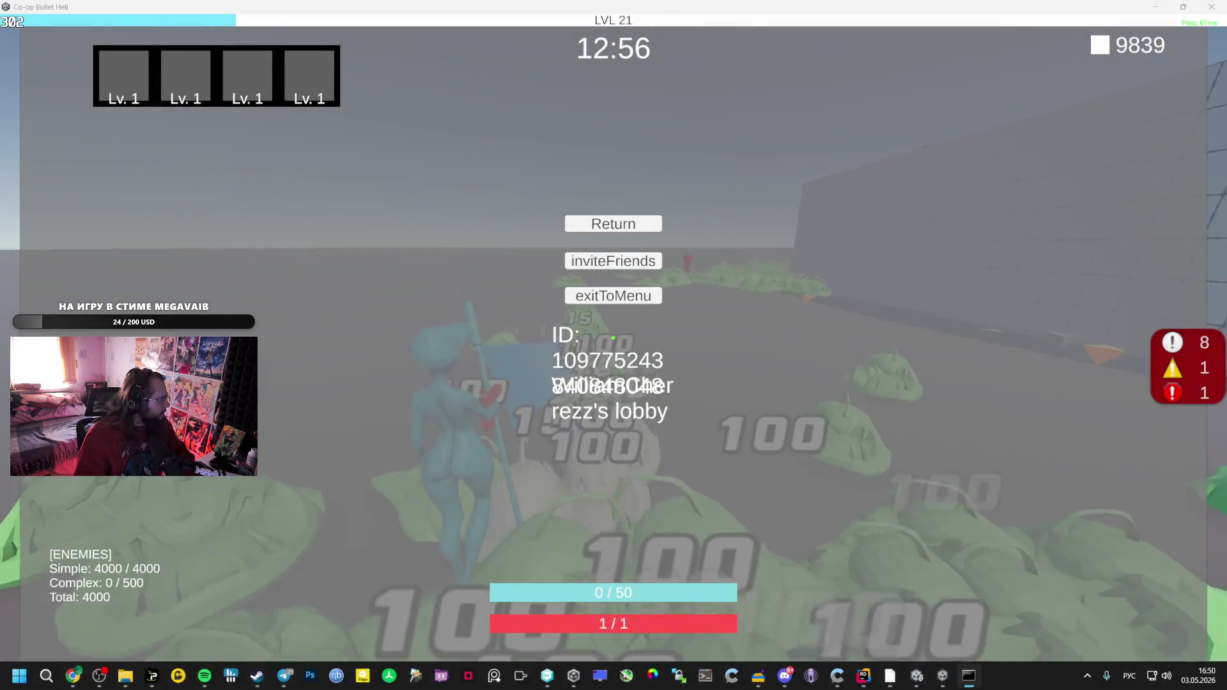
{"action": "key", "text": "super+shift+s"}
{"action": "key", "text": "Escape"}
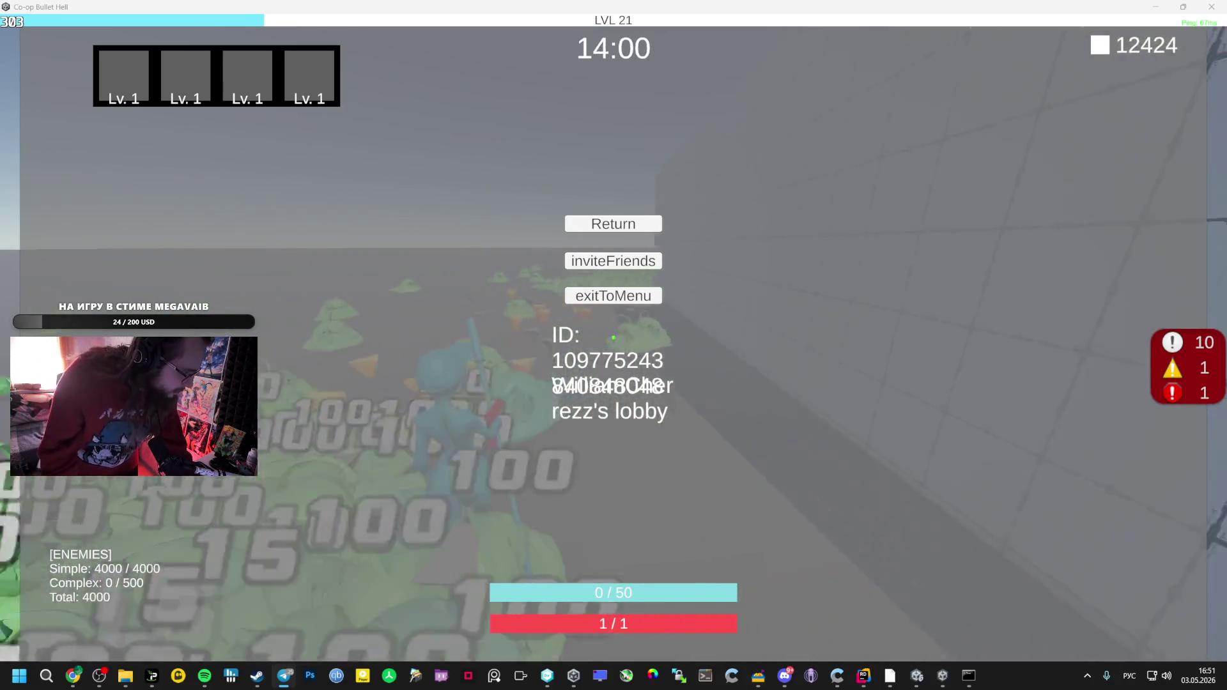
{"action": "left_click", "coordinate": [619, 225]}
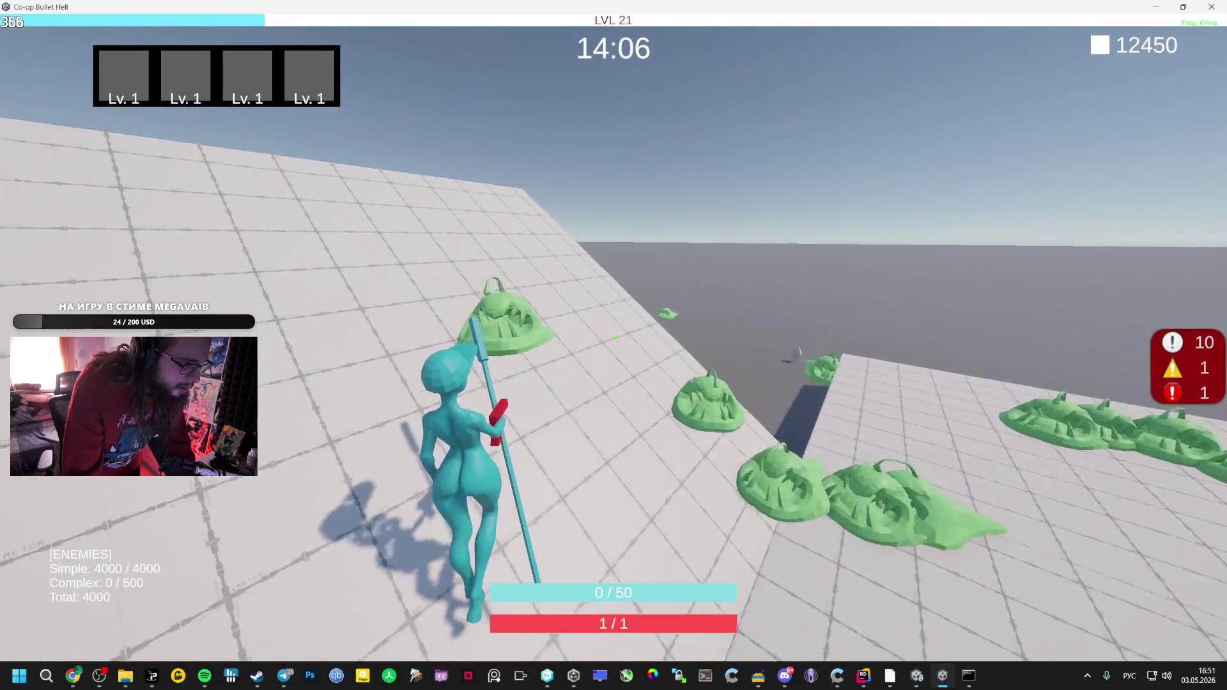
{"action": "key", "text": "Escape"}
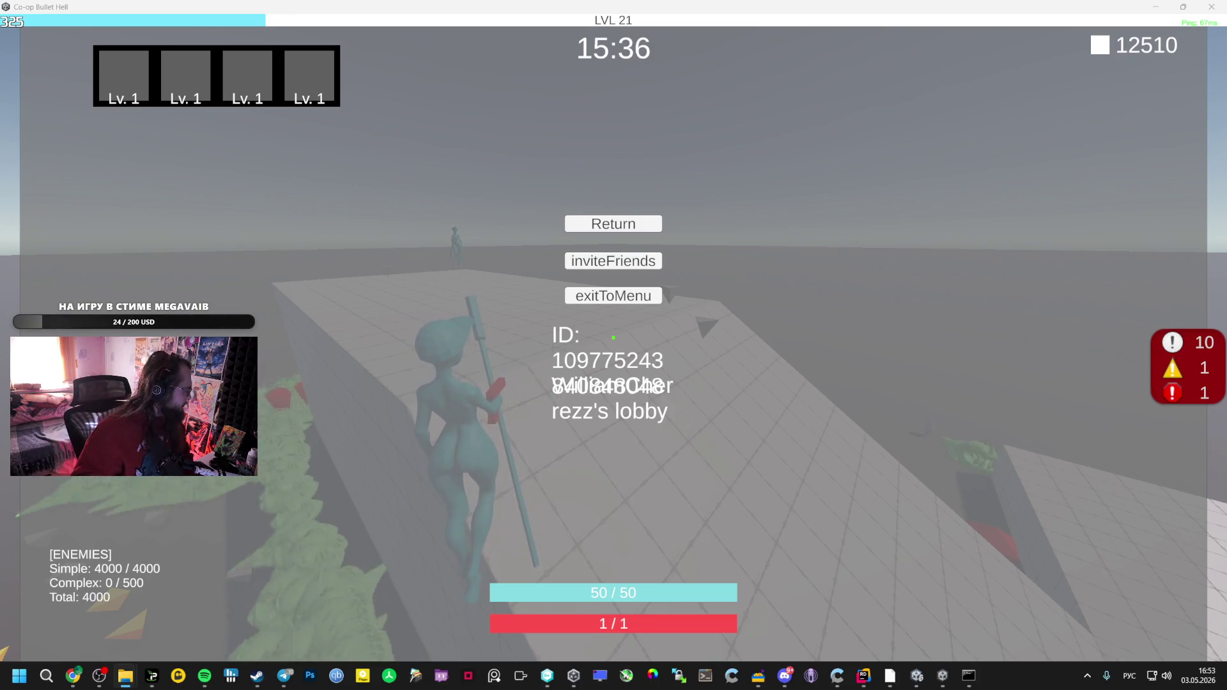
Switch to Notepad++ with oklatte.json, shrink its window, then switch back to the paused game
{"action": "key", "text": "alt+Tab"}
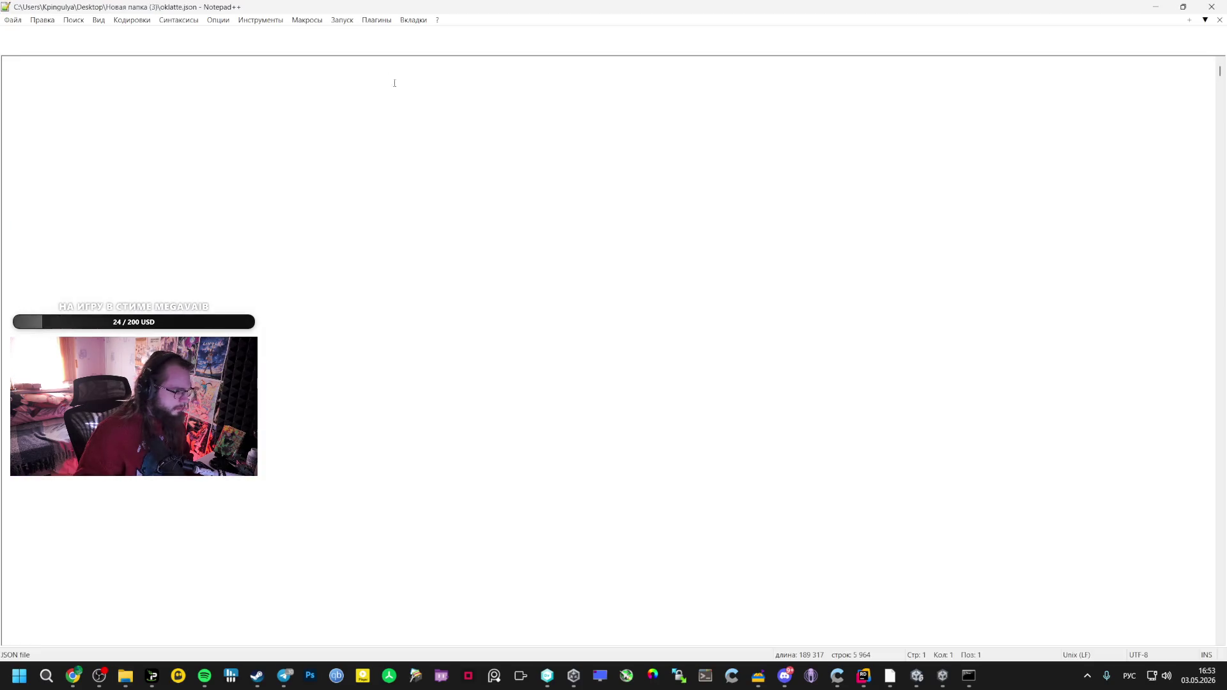
{"action": "double_click", "coordinate": [355, 9]}
{"action": "key", "text": "alt+Tab"}
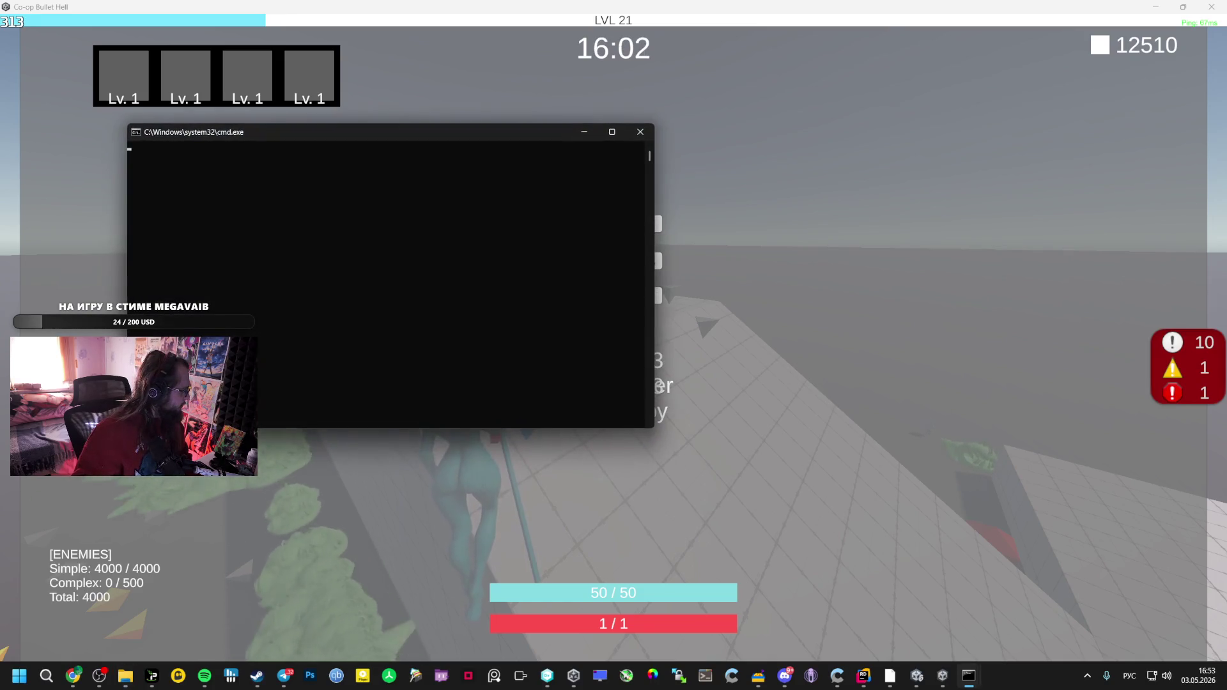
{"action": "key", "text": "Return"}
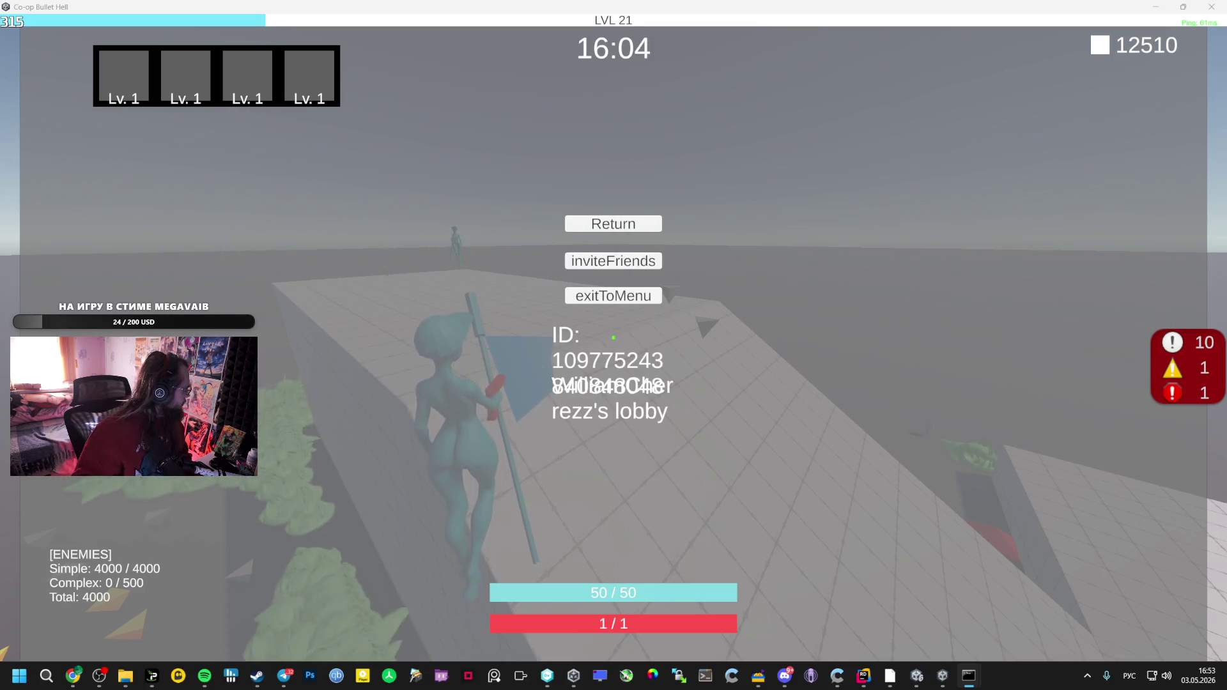
{"action": "key", "text": "super+shift+s"}
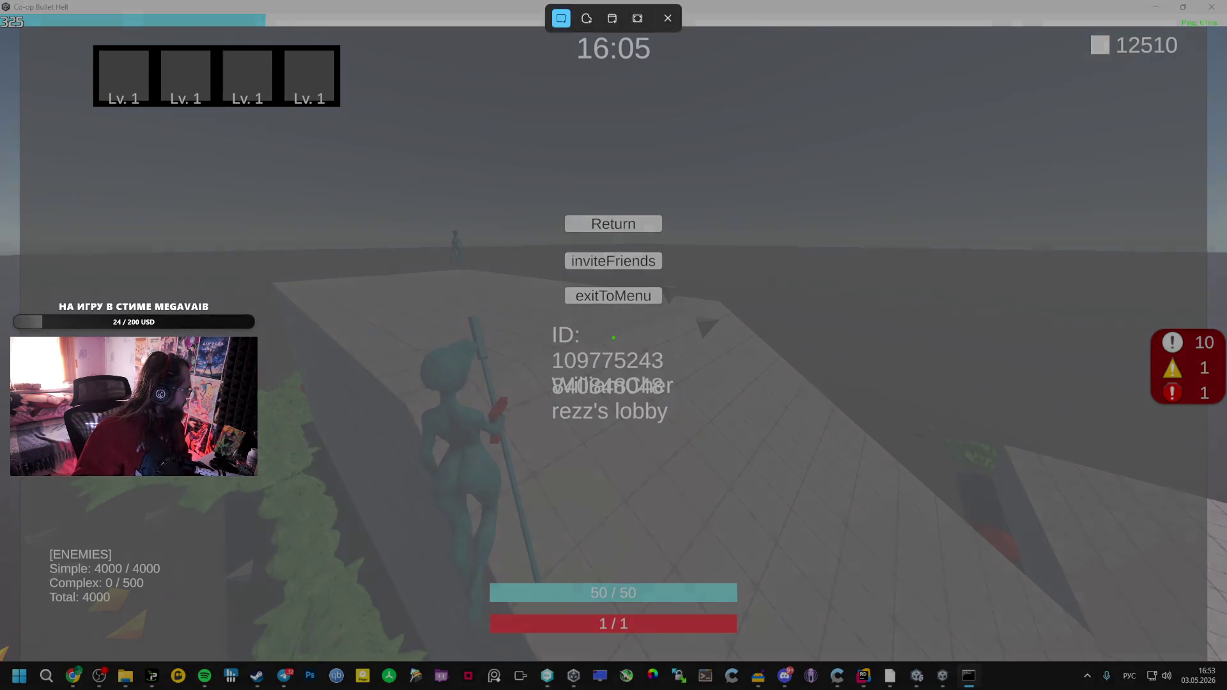
{"action": "key", "text": "Escape"}
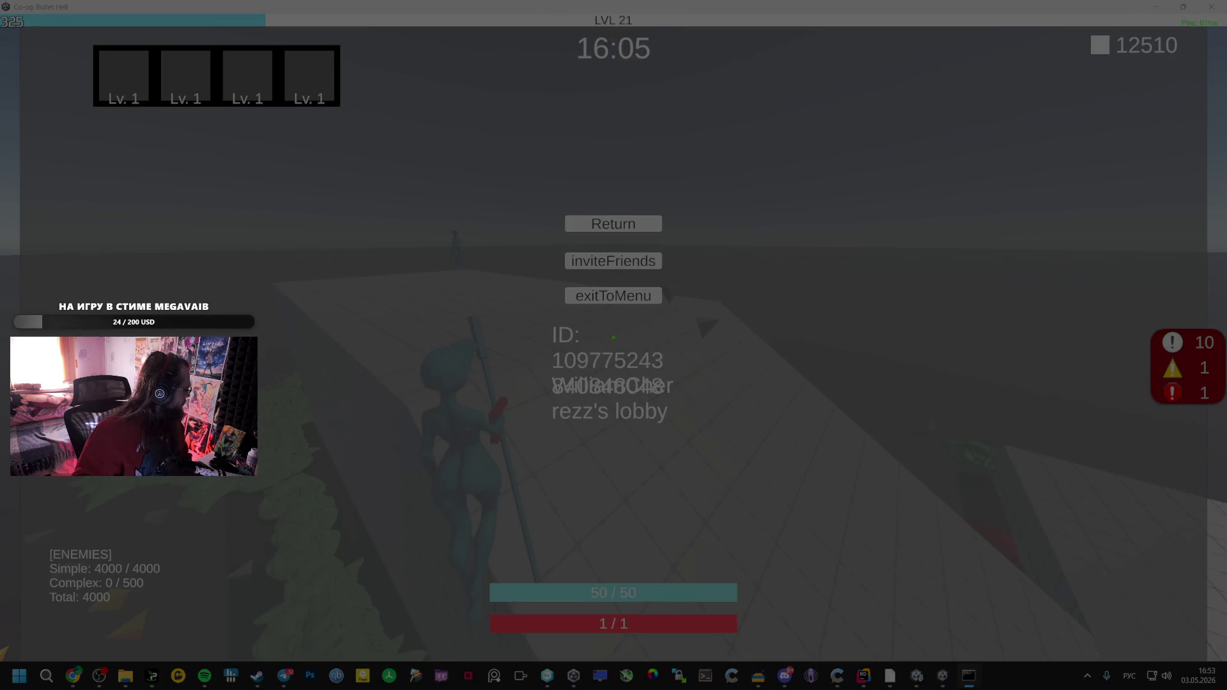